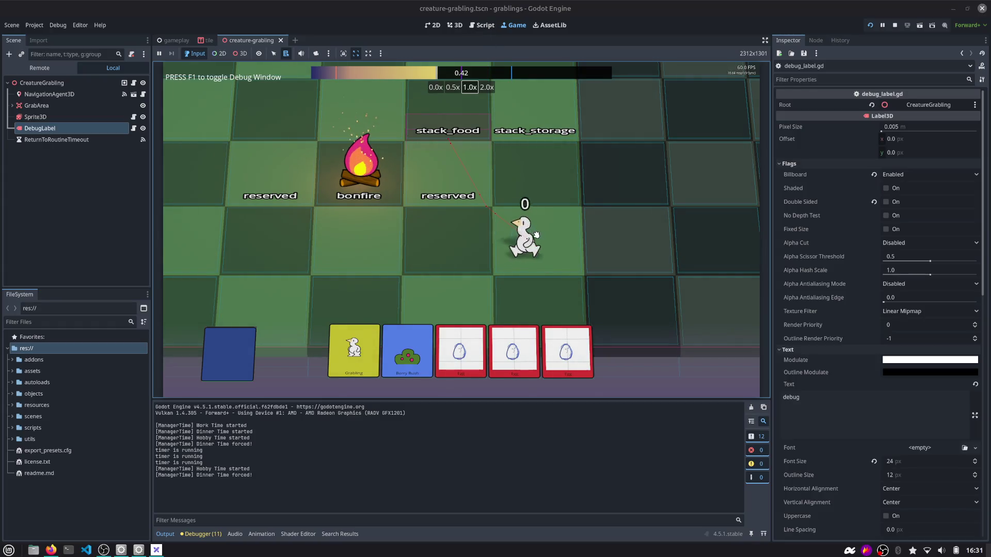
# Drag the creature heading for the food stack, then stop the running game.
pyautogui.moveTo(467, 175); pyautogui.dragTo(530, 253)
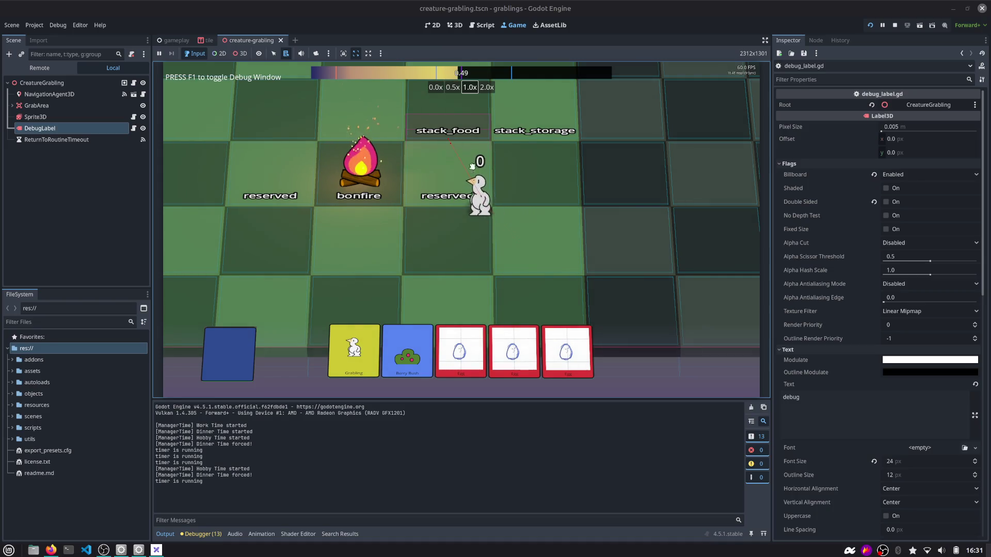
pyautogui.click(895, 25)
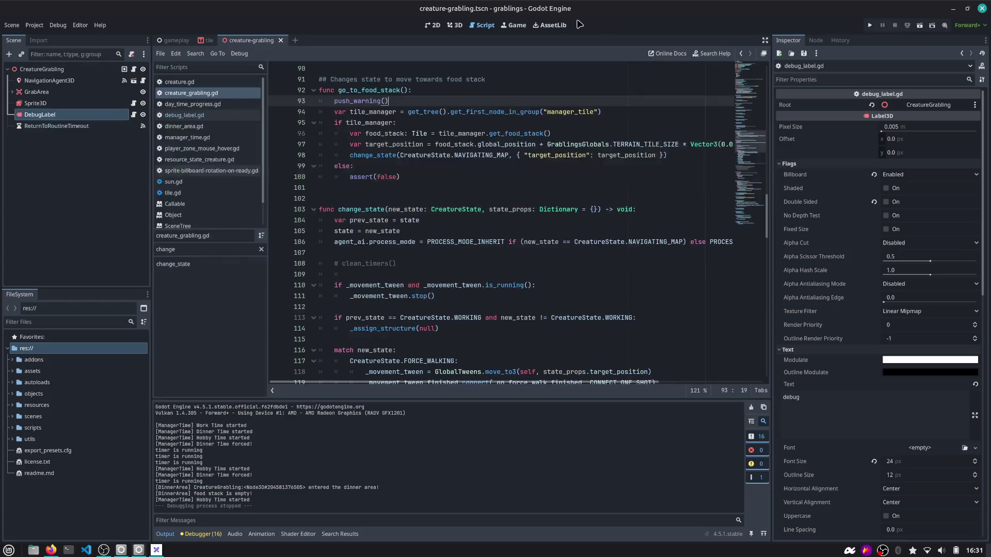
# Search the script for 'go_to' and jump to the go_to_food_stack definition.
pyautogui.scroll(15, 455, 192)
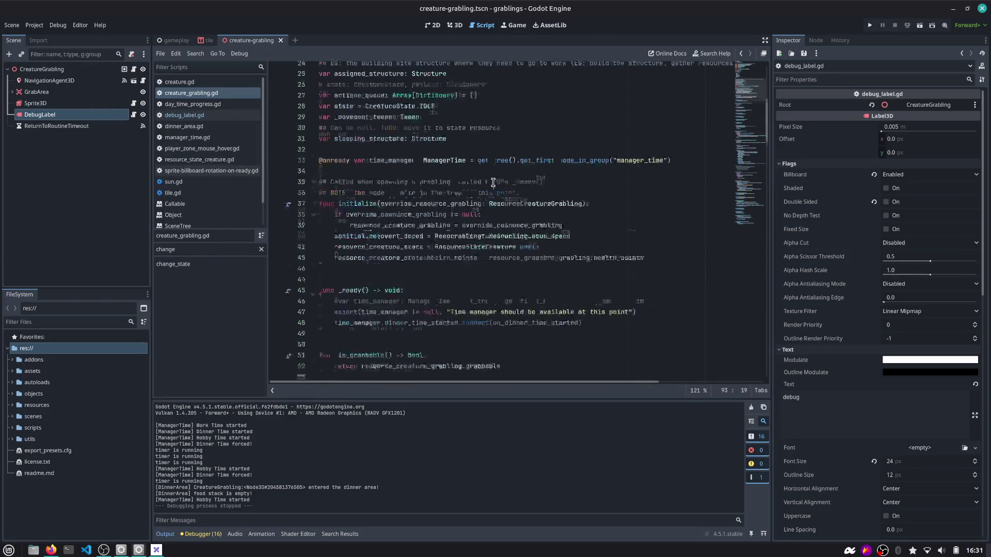
pyautogui.click(364, 168)
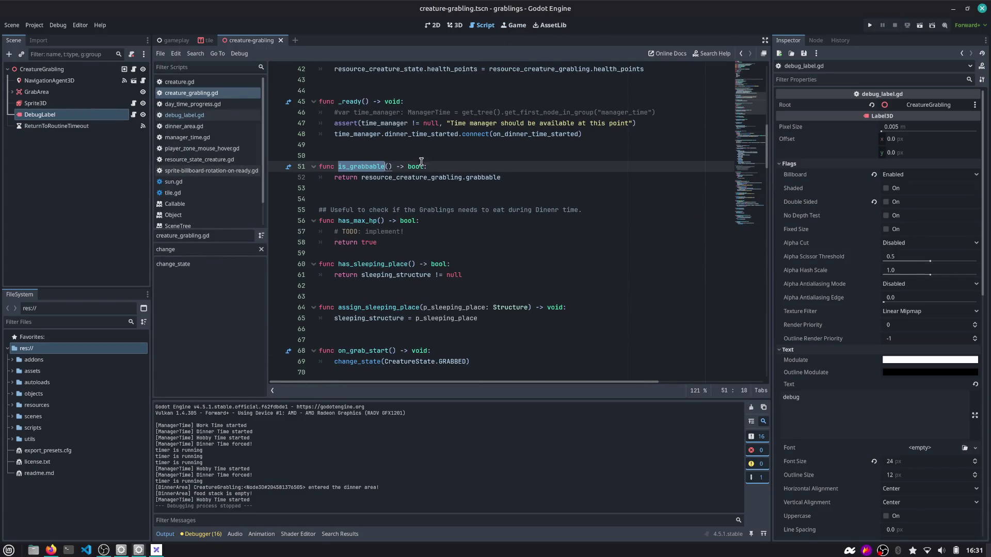
pyautogui.moveTo(743, 111); pyautogui.dragTo(743, 222)
pyautogui.click(669, 220)
pyautogui.hotkey('ctrl', 'f')
pyautogui.write('go_to')
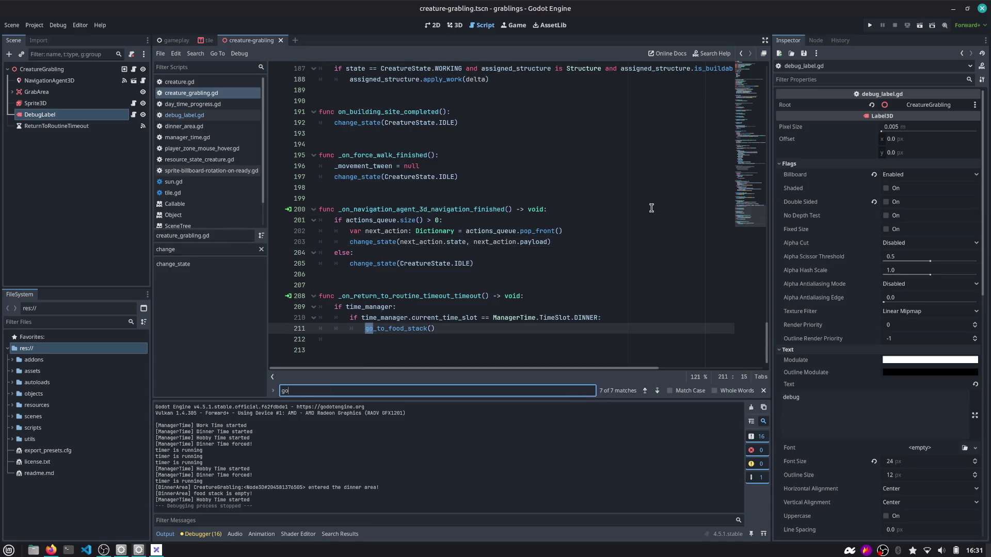
pyautogui.press('Escape')
pyautogui.keyDown('ctrl'); pyautogui.click(408, 340); pyautogui.keyUp('ctrl')
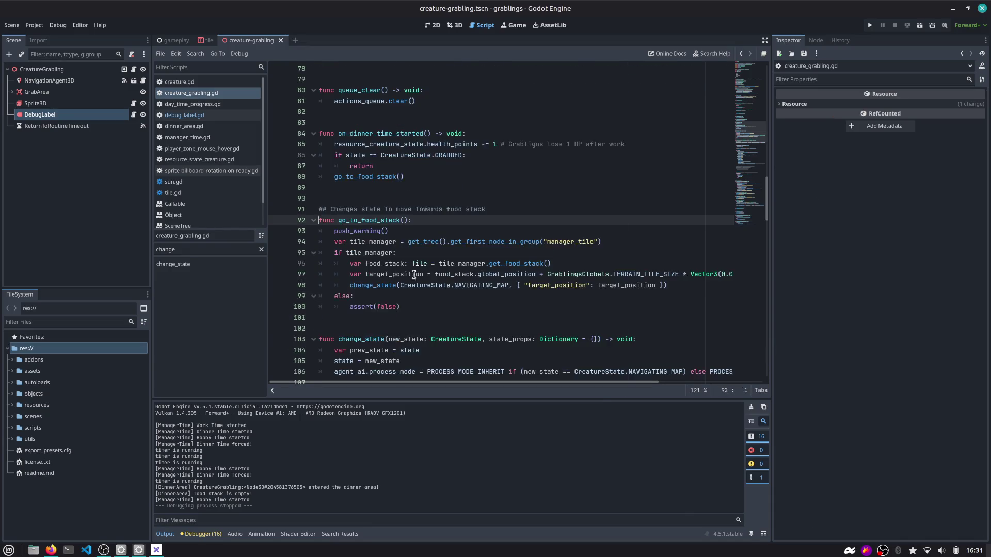
pyautogui.doubleClick(379, 221)
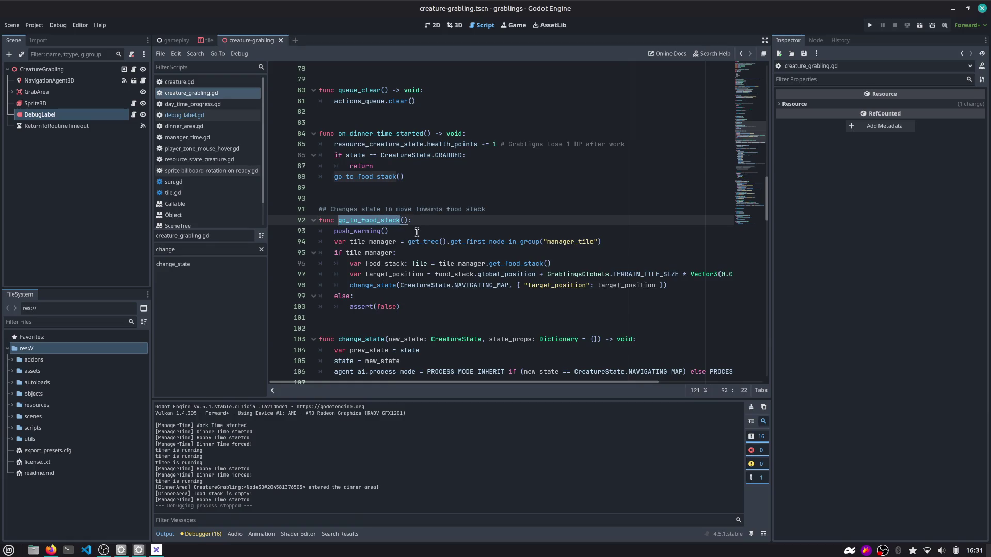
# Review go_to_food_stack's else branch and the change_state definition.
pyautogui.scroll(-1, 417, 232)
pyautogui.click(382, 253)
pyautogui.moveTo(466, 253); pyautogui.dragTo(466, 254)
pyautogui.scroll(-1, 466, 253)
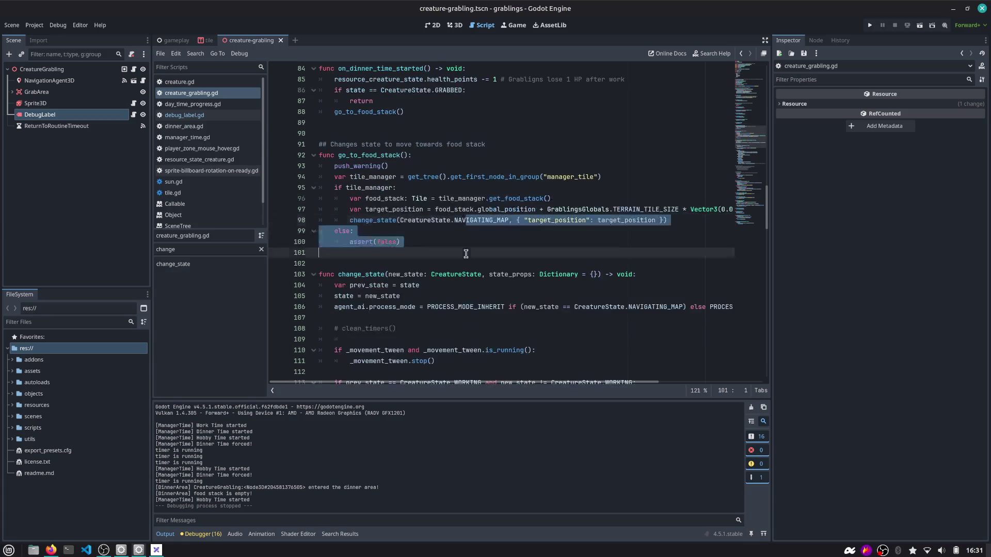
pyautogui.click(473, 222)
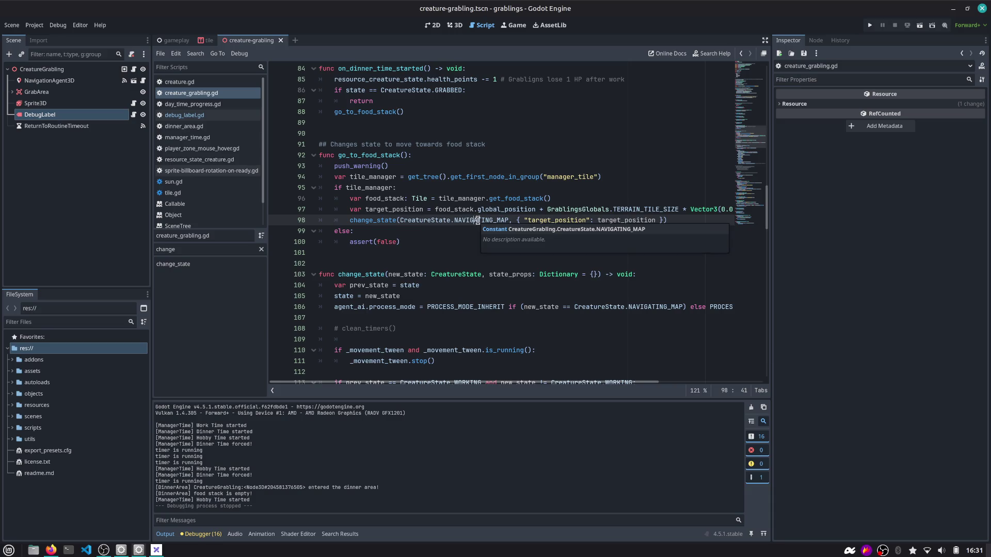
pyautogui.doubleClick(375, 221)
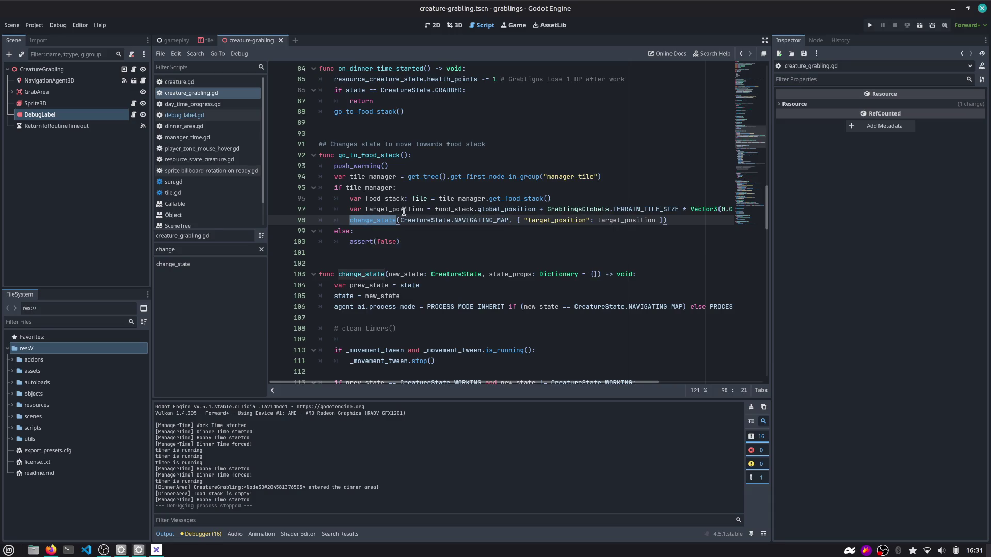
pyautogui.keyDown('ctrl'); pyautogui.click(380, 222); pyautogui.keyUp('ctrl')
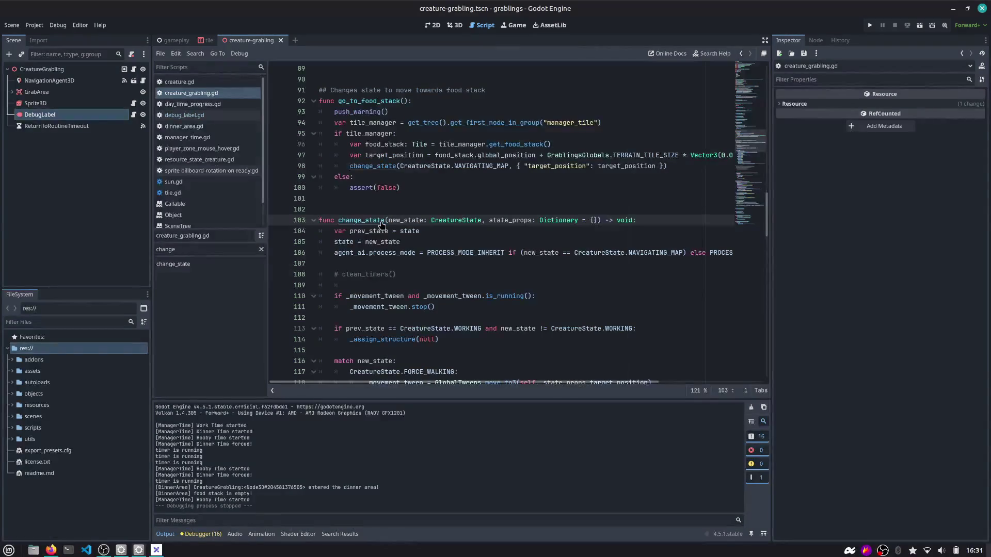
pyautogui.scroll(-3, 382, 226)
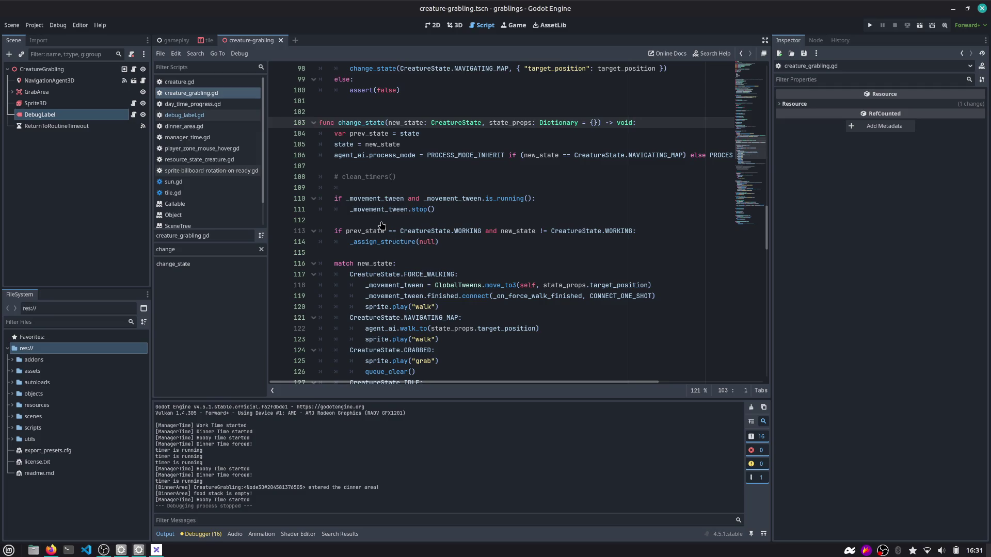
pyautogui.scroll(5, 381, 202)
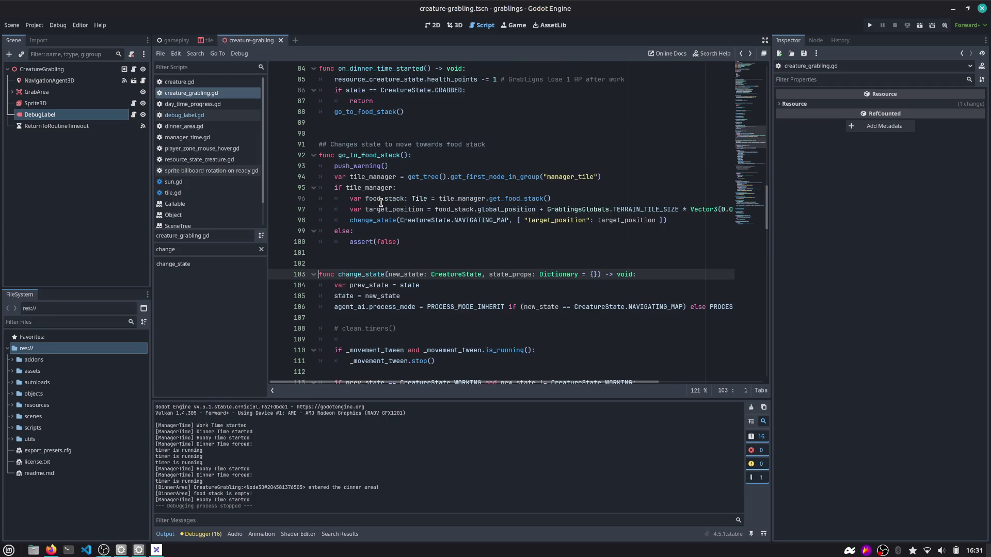
# Find go_to_food_stack's uses, then put the caret after the DINNER check in the timeout handler.
pyautogui.doubleClick(365, 156)
pyautogui.hotkey('ctrl', 'f')
pyautogui.scroll(2, 365, 161)
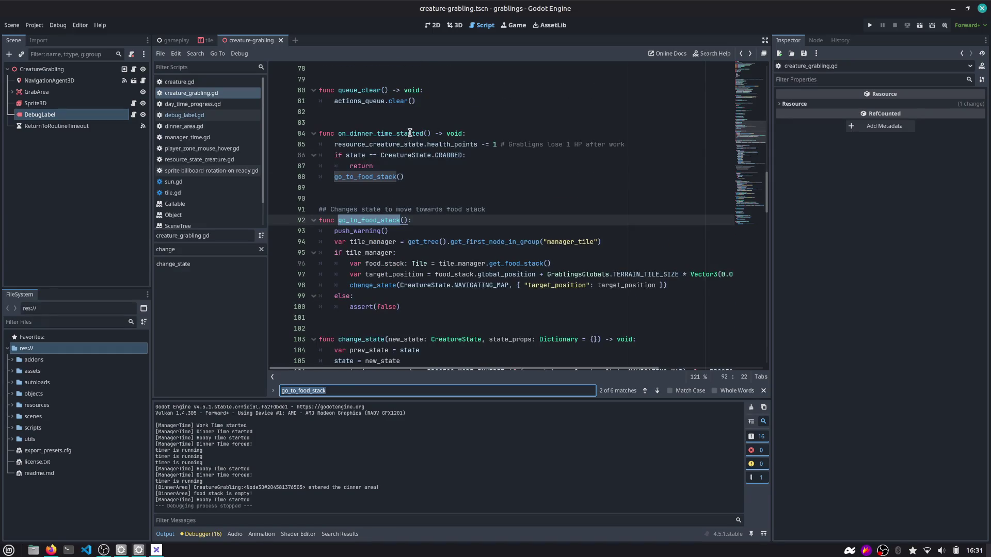
pyautogui.moveTo(406, 176); pyautogui.dragTo(275, 158)
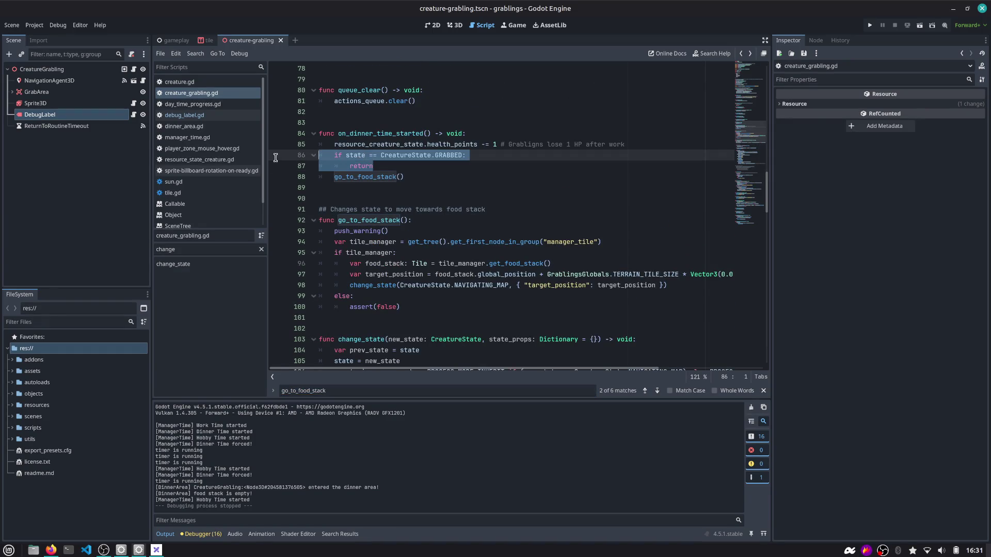
pyautogui.doubleClick(382, 177)
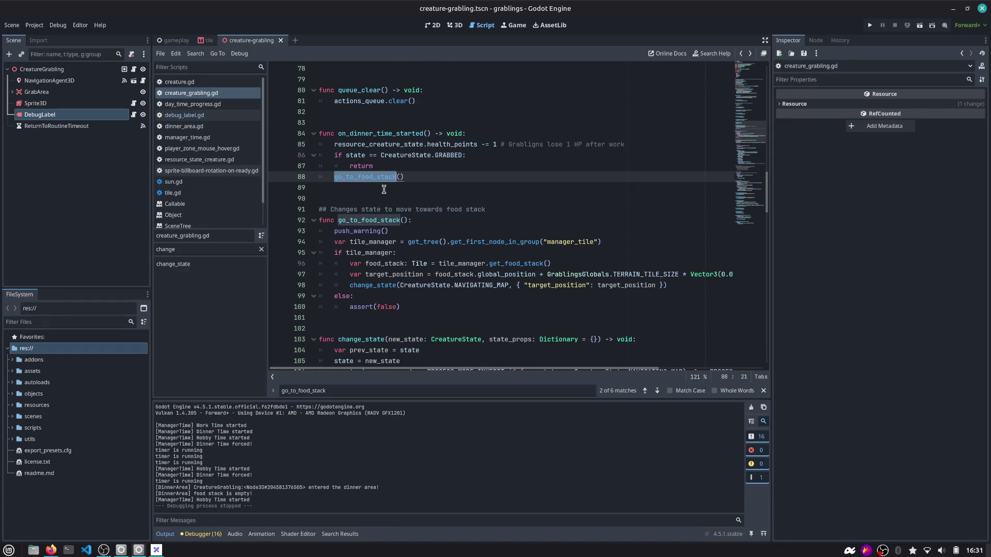
pyautogui.click(420, 221)
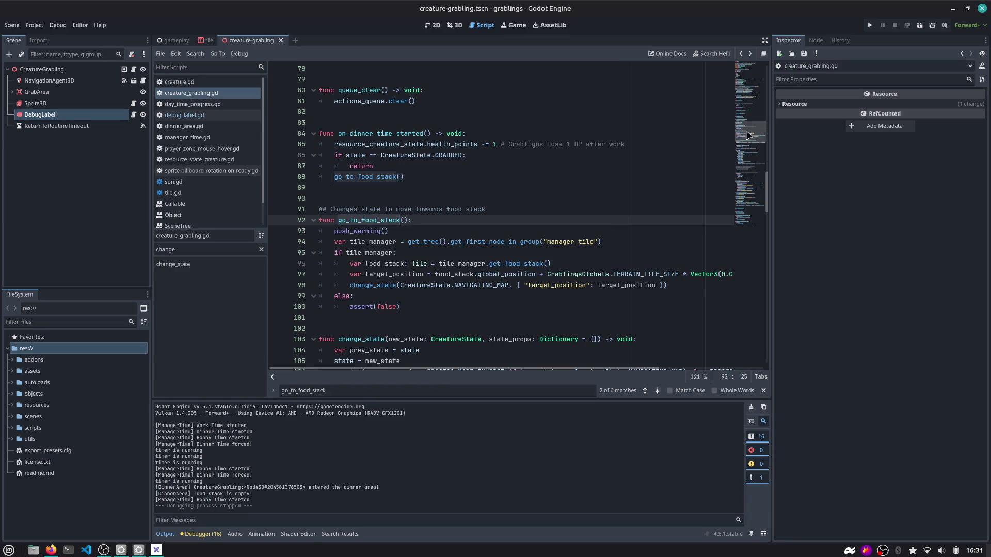
pyautogui.click(743, 212)
pyautogui.click(614, 318)
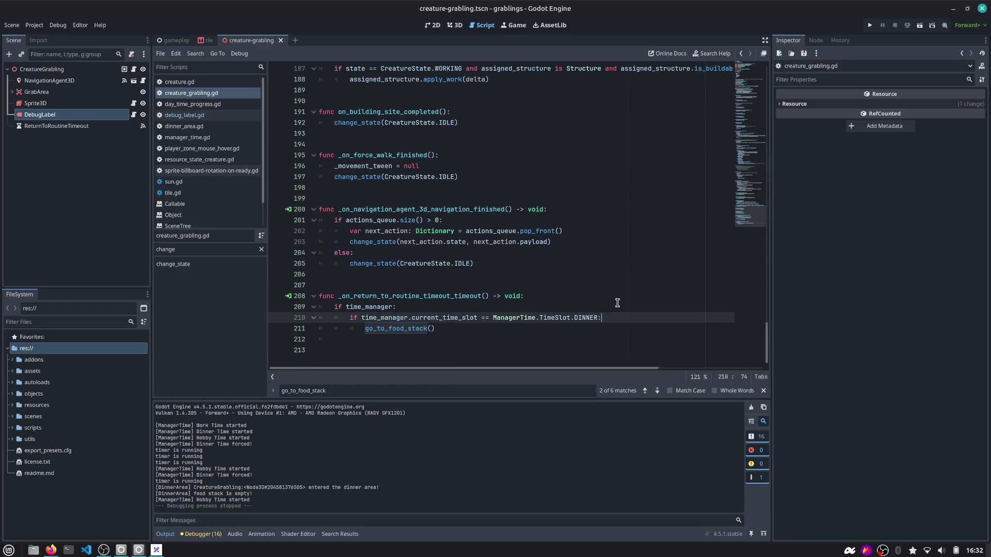
# Add 'if state == CreatureState.GRABBED: return' under the DINNER check.
pyautogui.press('Return')
pyautogui.write('if state == CreatureState.GRABBED:')
pyautogui.press('Return')
pyautogui.write('return')
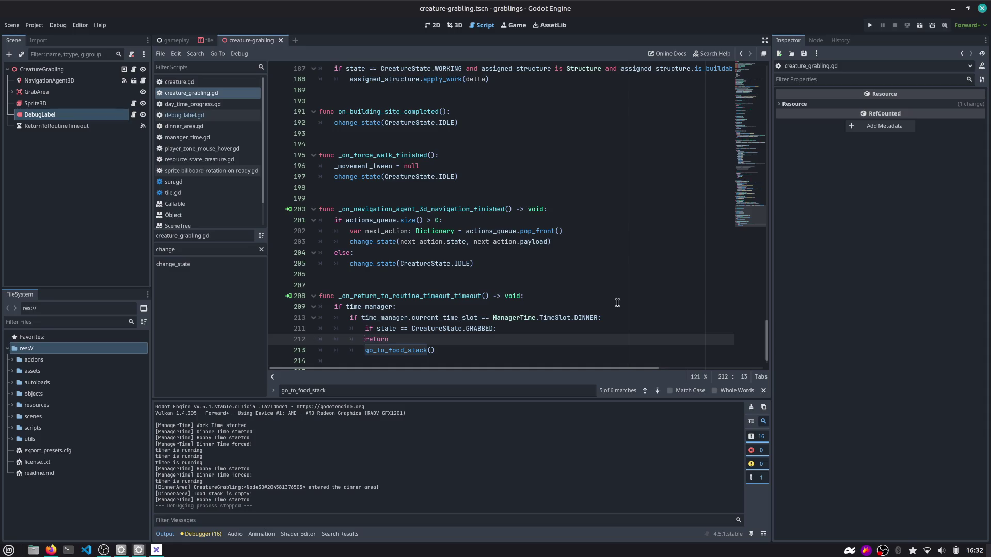
pyautogui.press('Tab')
pyautogui.press('Escape')
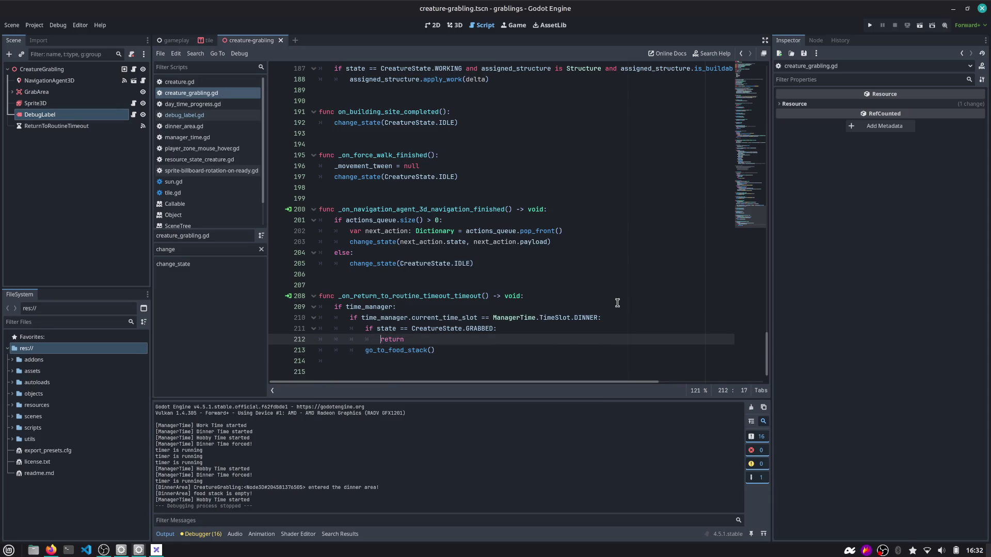
# Run the game, drag the creature onto the next tile, then stop it.
pyautogui.click(870, 24)
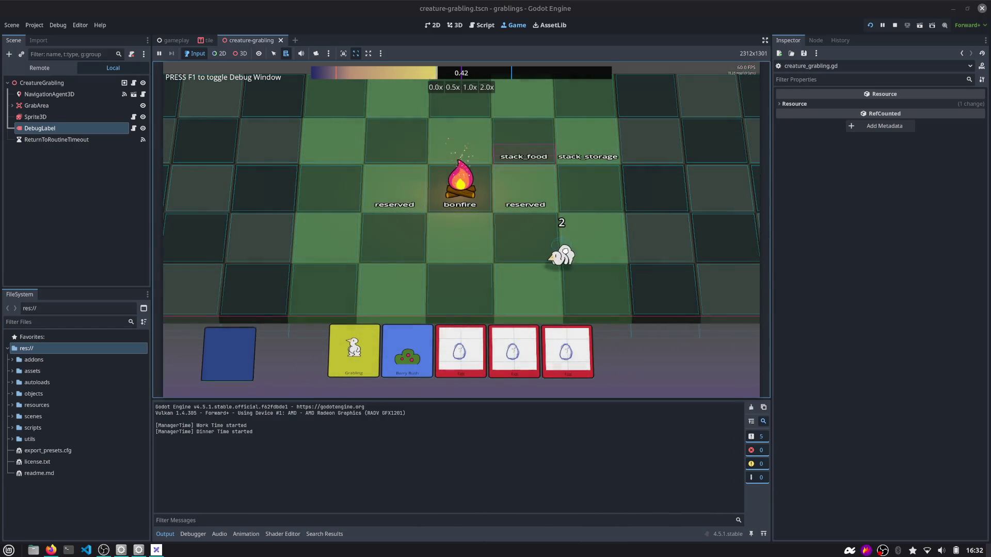
pyautogui.moveTo(568, 255)
pyautogui.mouseDown()
pyautogui.moveTo(600, 284)
pyautogui.moveTo(587, 279)
pyautogui.mouseUp()
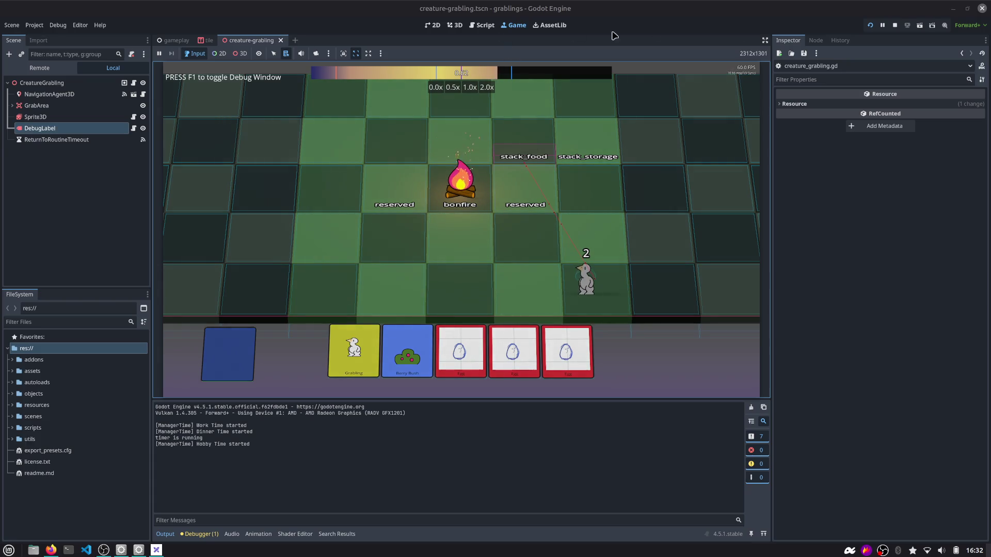
pyautogui.click(895, 25)
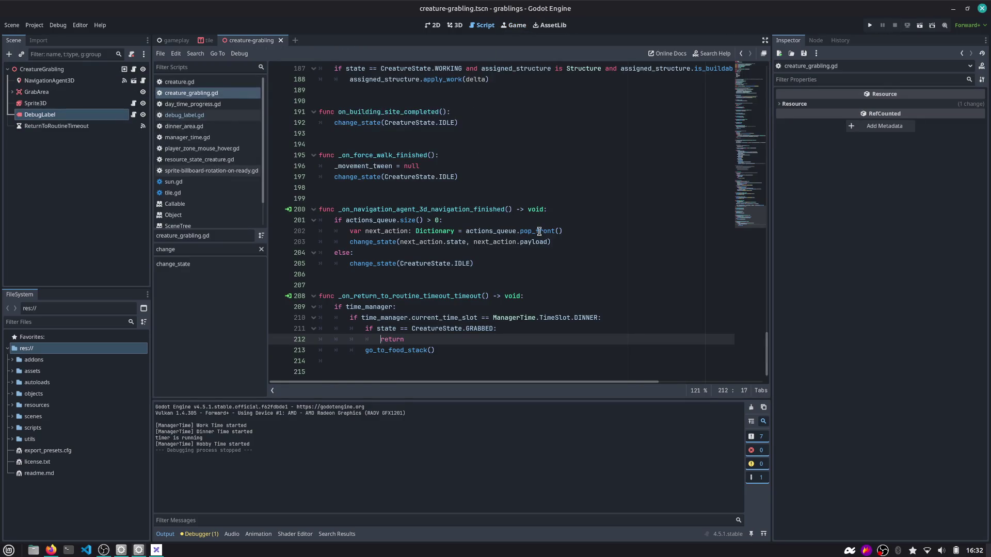
# Show the ReturnToRoutineTimeout timer's properties, with its 1.0 s wait time, in the Inspector.
pyautogui.doubleClick(582, 309)
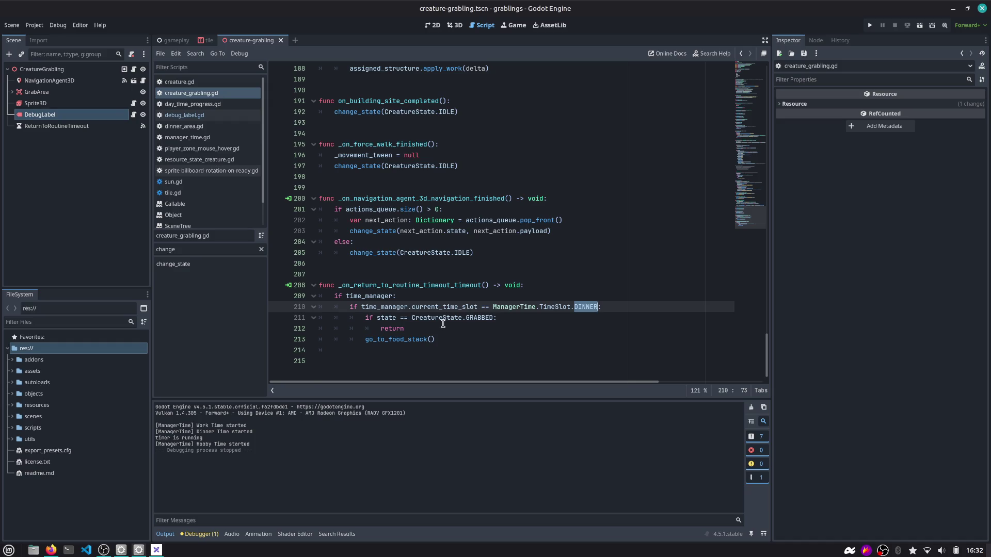
pyautogui.moveTo(436, 340)
pyautogui.mouseDown()
pyautogui.moveTo(278, 289)
pyautogui.moveTo(353, 312)
pyautogui.mouseUp()
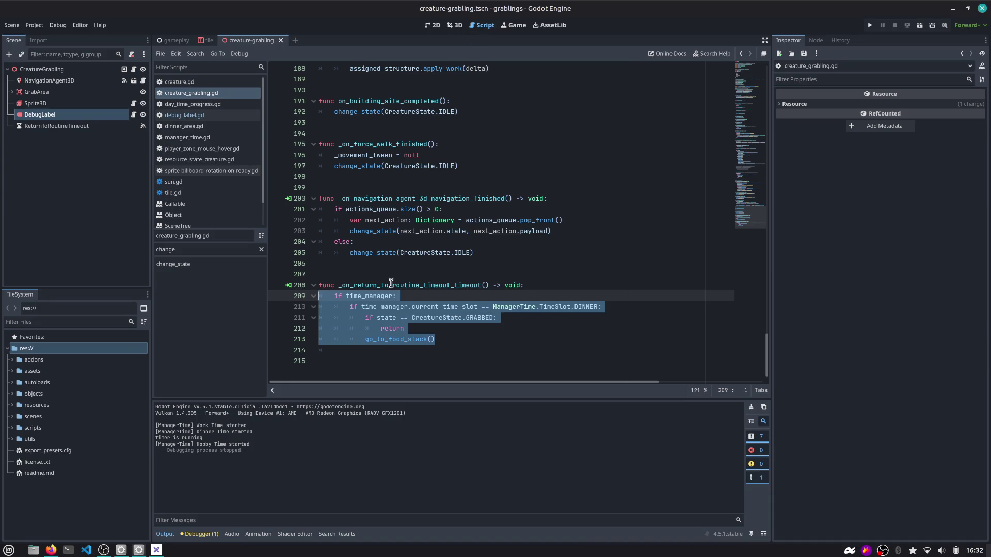
pyautogui.click(114, 126)
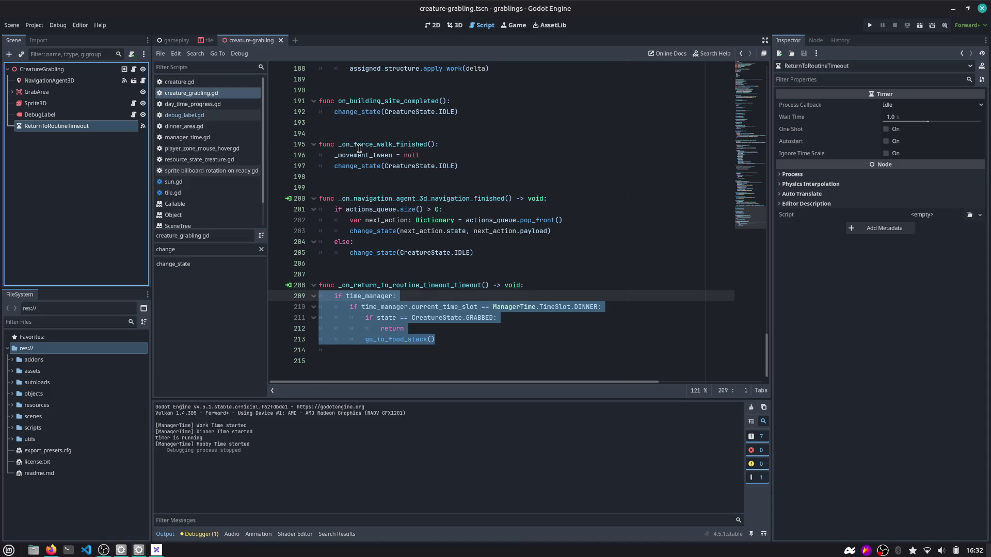
# Add a blank line below go_to_food_stack() at the end of the timeout handler.
pyautogui.click(422, 290)
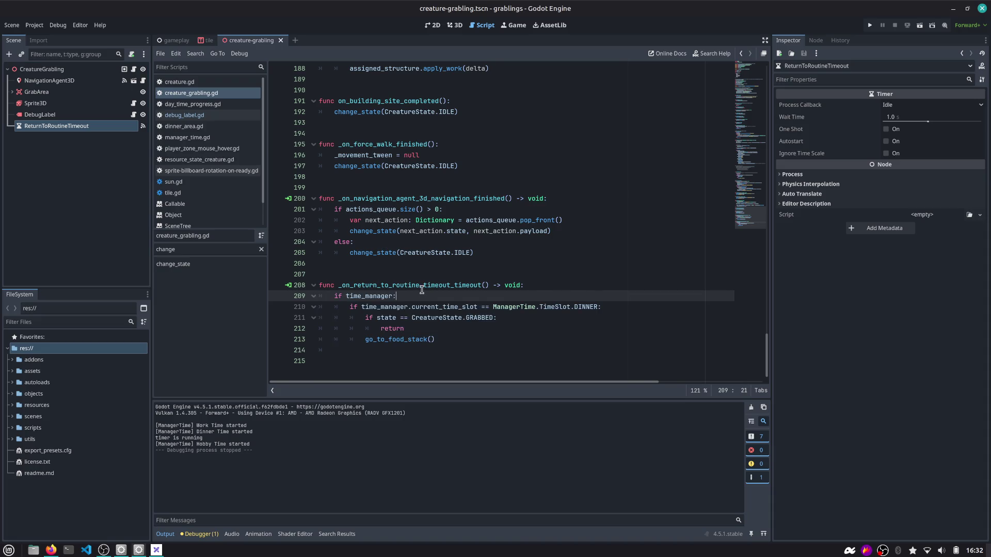
pyautogui.doubleClick(422, 291)
pyautogui.click(450, 328)
pyautogui.press('Down')
pyautogui.press('Down')
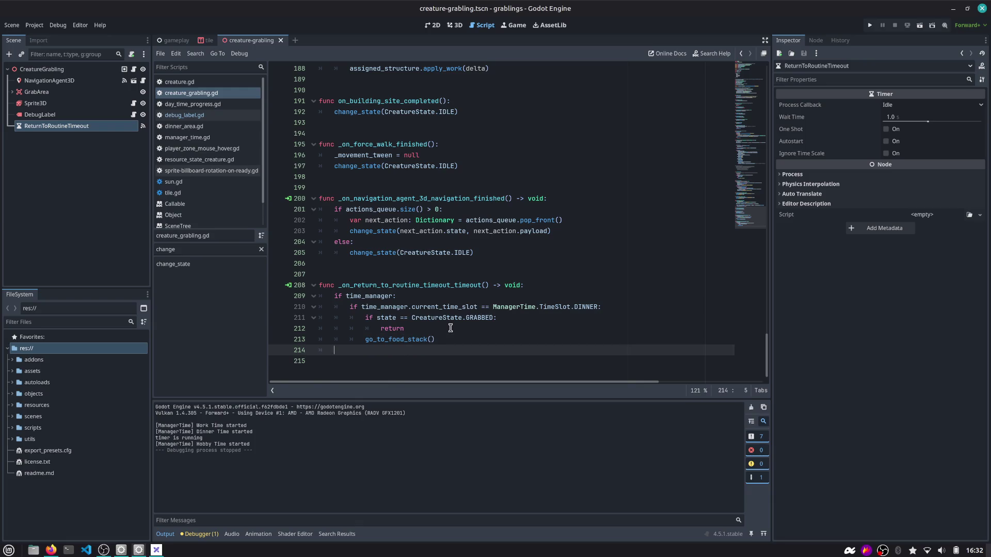
pyautogui.press('Up')
pyautogui.press('End')
pyautogui.press('Return')
pyautogui.press('Up')
pyautogui.press('Up')
pyautogui.press('Up')
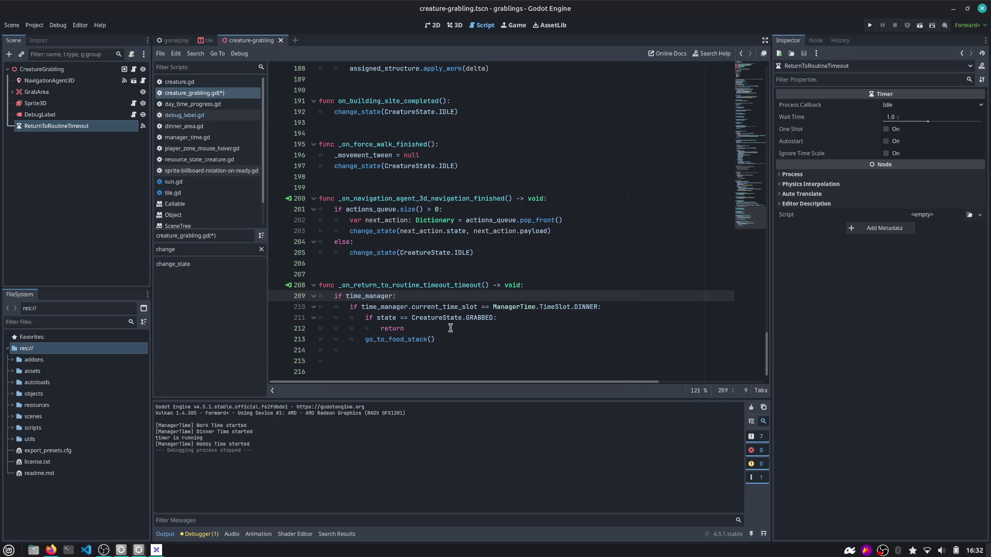
# Turn the time_manager check into a missing-manager guard that returns, and unindent the DINNER block.
pyautogui.write('!')
pyautogui.press('End')
pyautogui.press('Return')
pyautogui.write('retu')
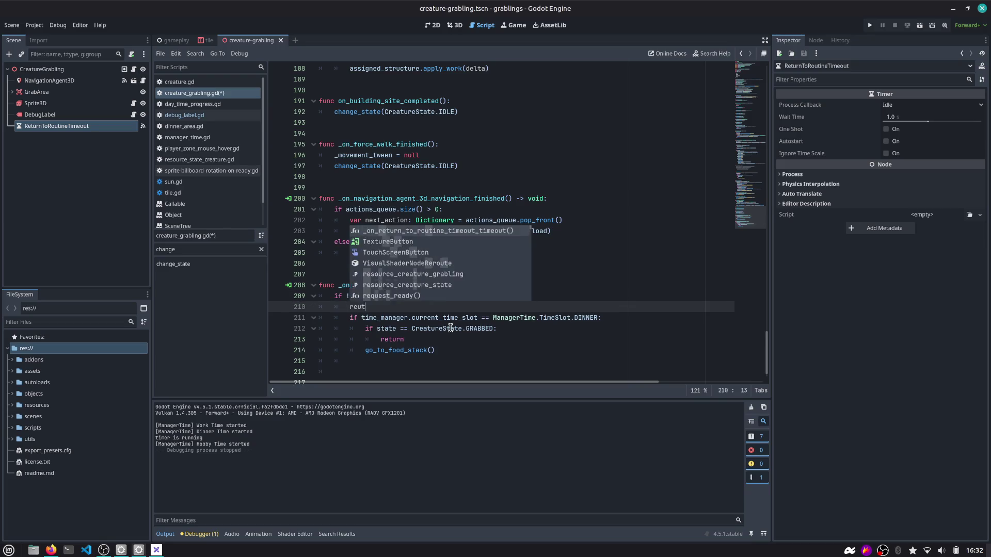
pyautogui.write('rn')
pyautogui.press('Down')
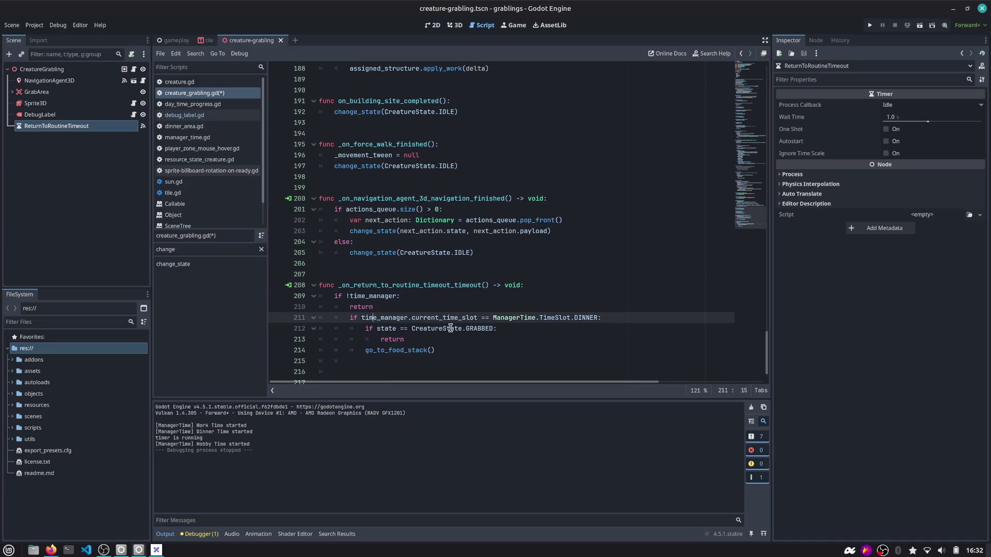
pyautogui.hotkey('shift', 'Down')
pyautogui.hotkey('shift', 'Down')
pyautogui.hotkey('shift', 'Down')
pyautogui.hotkey('shift', 'Tab')
# Add 'if time_manager.current_time_slot == ManagerTime.TimeSlot.MORNING:' with a placeholder pass.
pyautogui.hotkey('shift', 'Down')
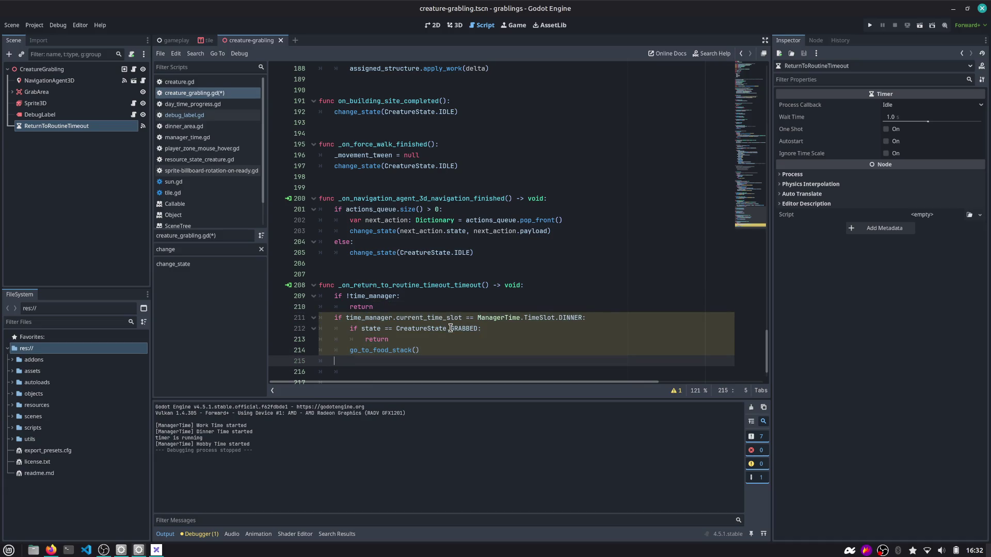
pyautogui.write('iftime_manager.curr')
pyautogui.press('Return')
pyautogui.write('== Man')
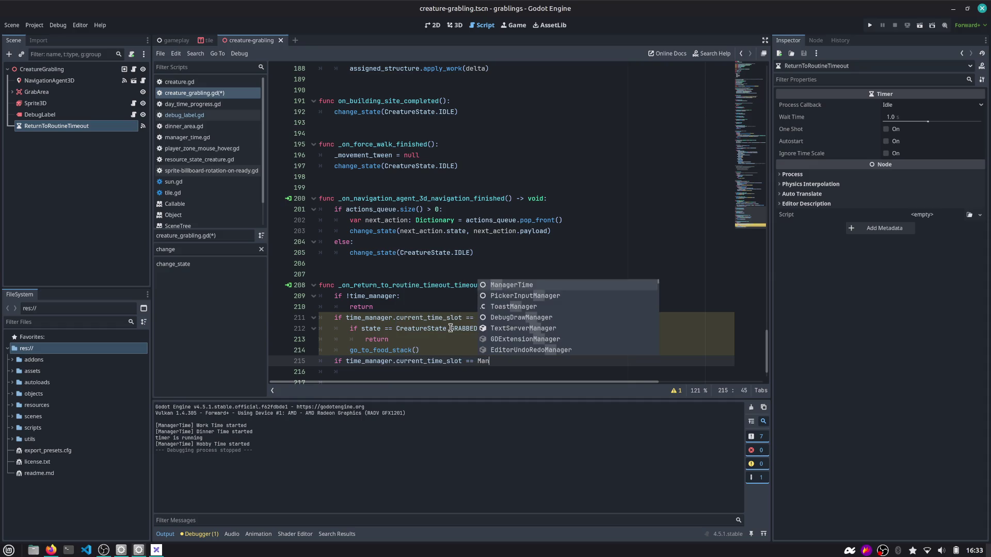
pyautogui.press('Return')
pyautogui.write('.Time')
pyautogui.press('Return')
pyautogui.write('.')
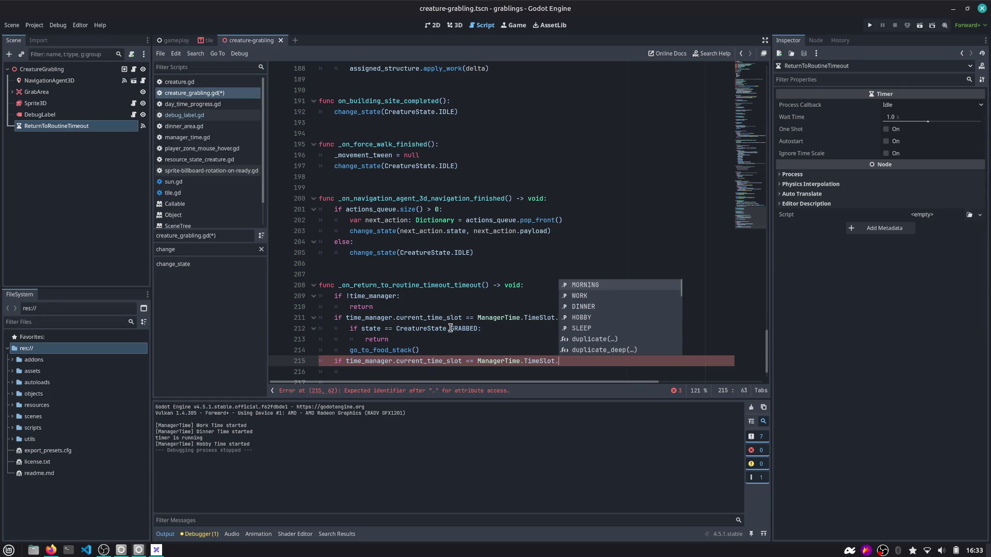
pyautogui.press('Down')
pyautogui.press('Up')
pyautogui.press('Return')
pyautogui.write(':')
pyautogui.press('Return')
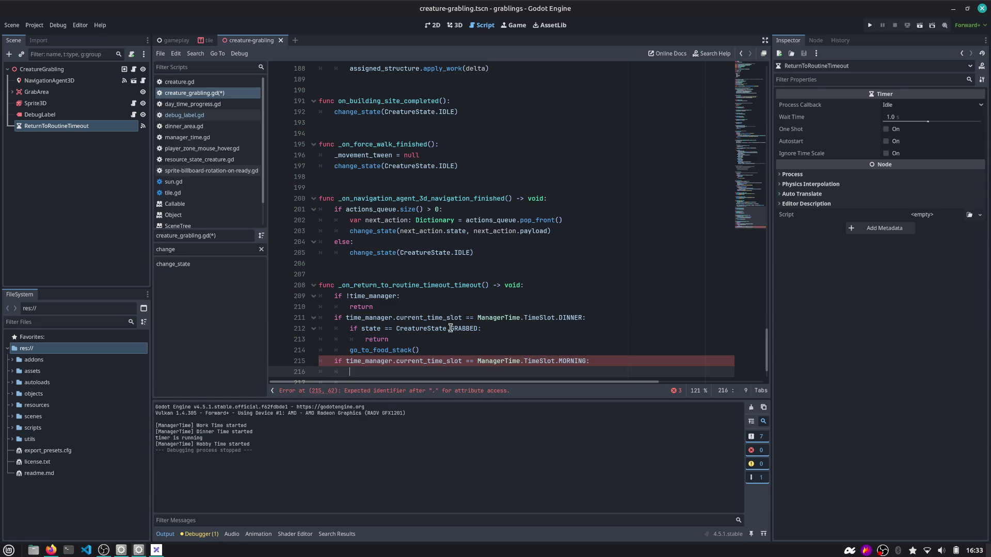
pyautogui.write('pass')
pyautogui.press('Up')
# Check the DINNER time slot against the Excalidraw daily schedule diagram.
pyautogui.scroll(-1, 431, 318)
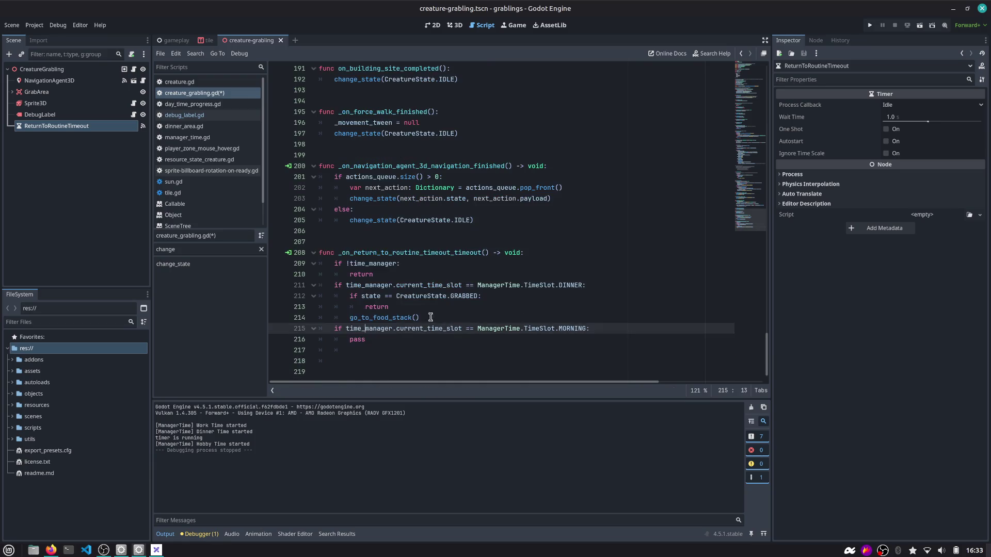
pyautogui.doubleClick(564, 287)
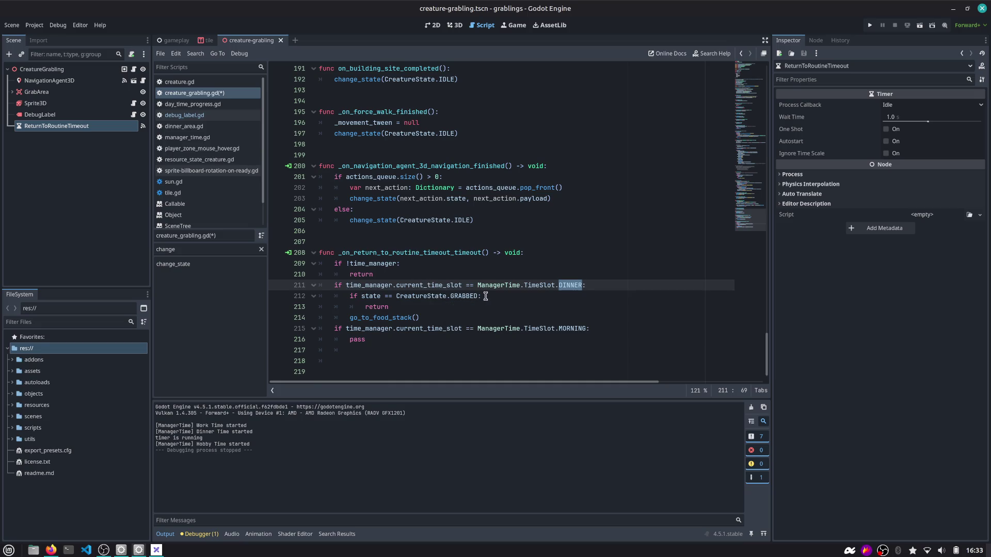
pyautogui.moveTo(570, 287)
pyautogui.moveTo(518, 281)
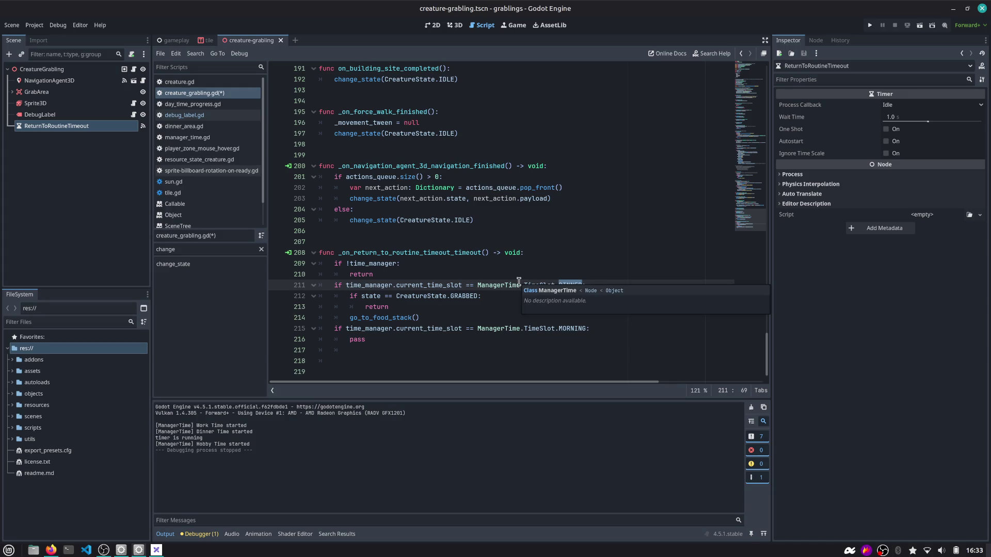
pyautogui.click(490, 307)
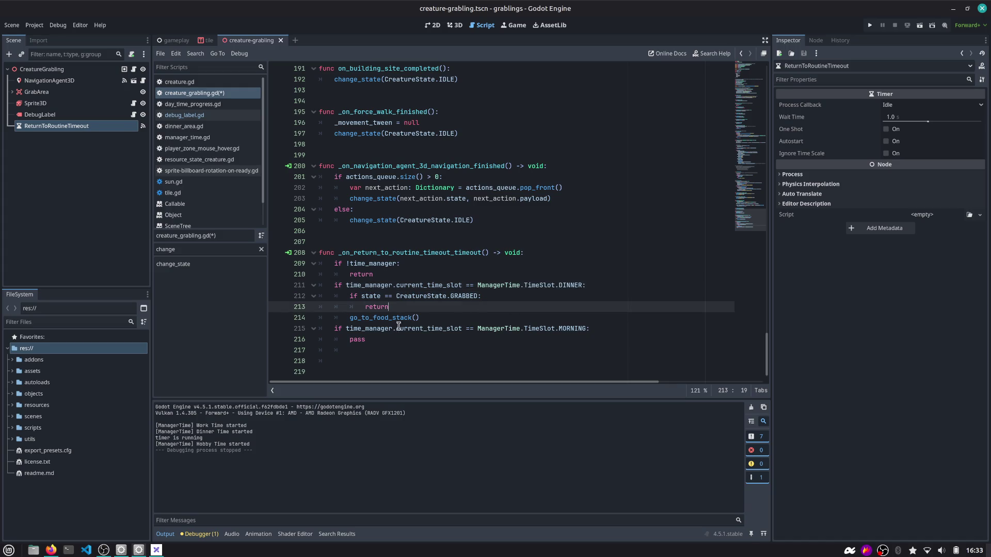
pyautogui.click(566, 329)
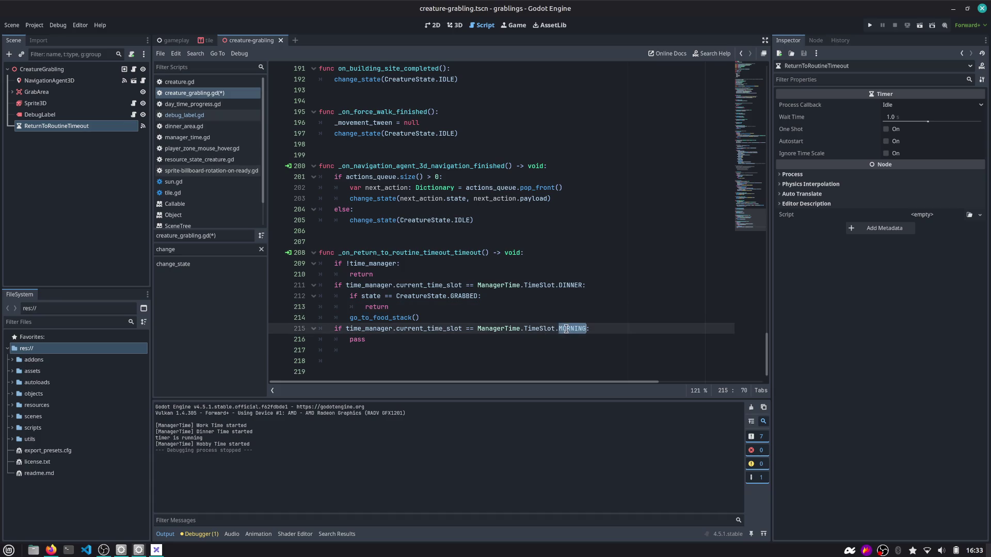
pyautogui.doubleClick(566, 285)
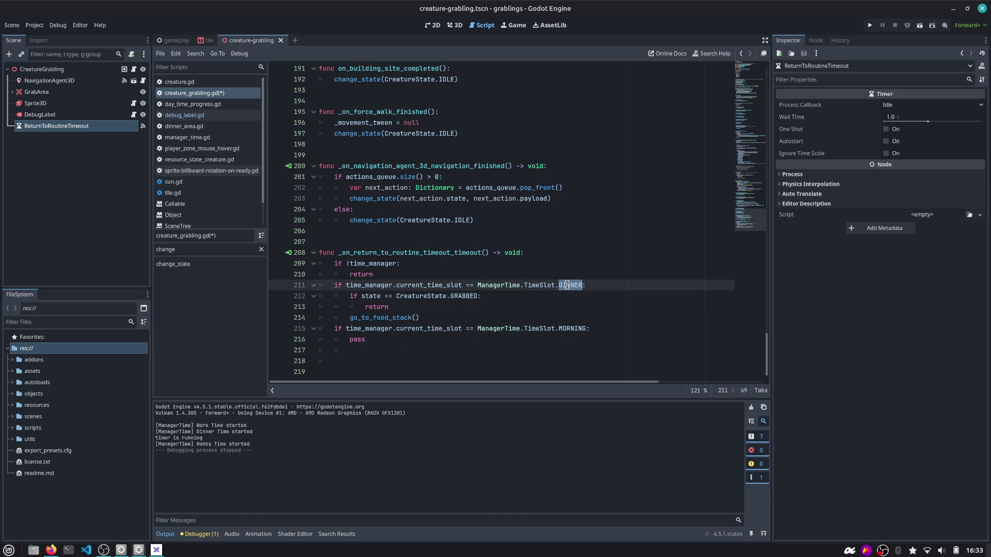
pyautogui.hotkey('alt', 'Tab')
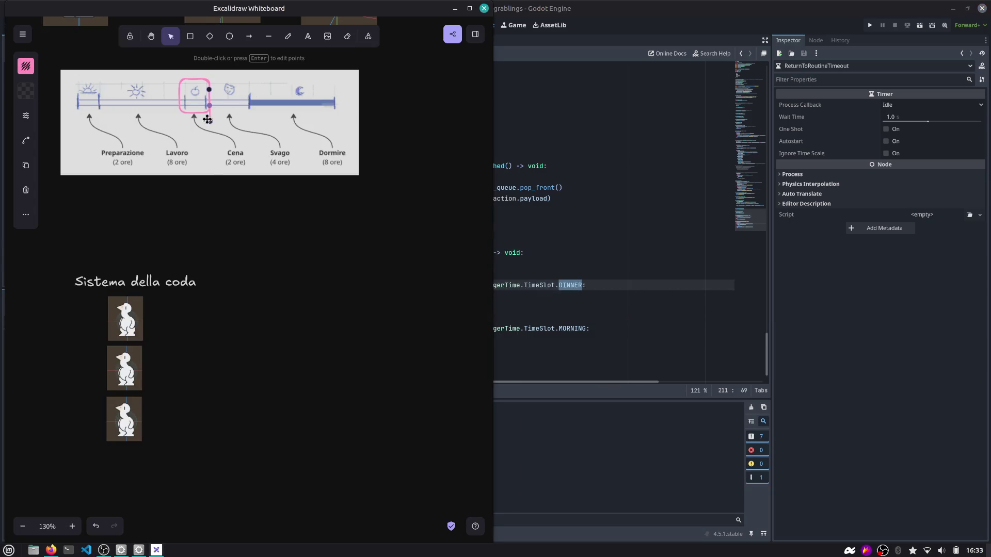
pyautogui.click(538, 233)
# Change the new condition's time slot from MORNING to HOBBY and save the script.
pyautogui.doubleClick(572, 328)
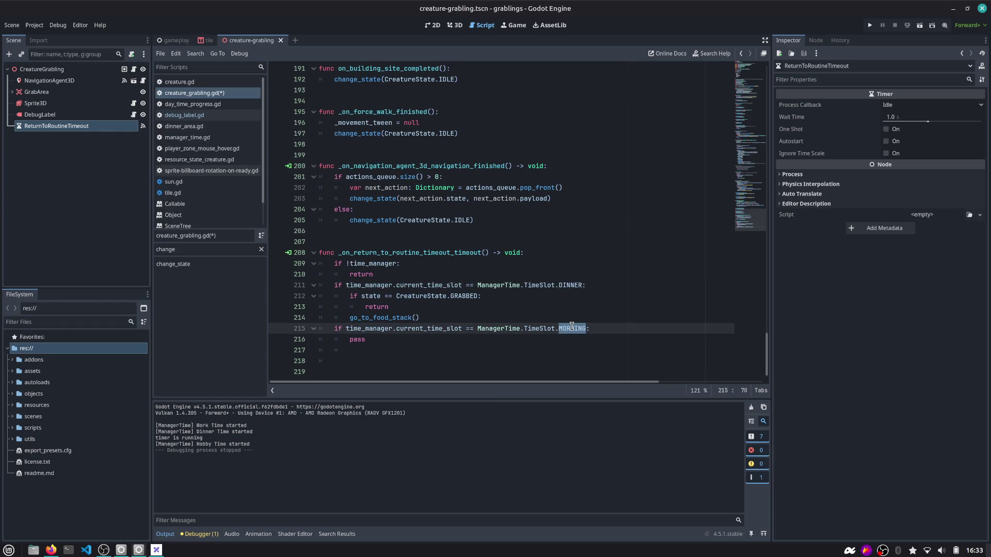
pyautogui.write('HOBBY')
pyautogui.hotkey('ctrl', 's')
# Replace the placeholder pass with queue_free() and run the game.
pyautogui.click(390, 338)
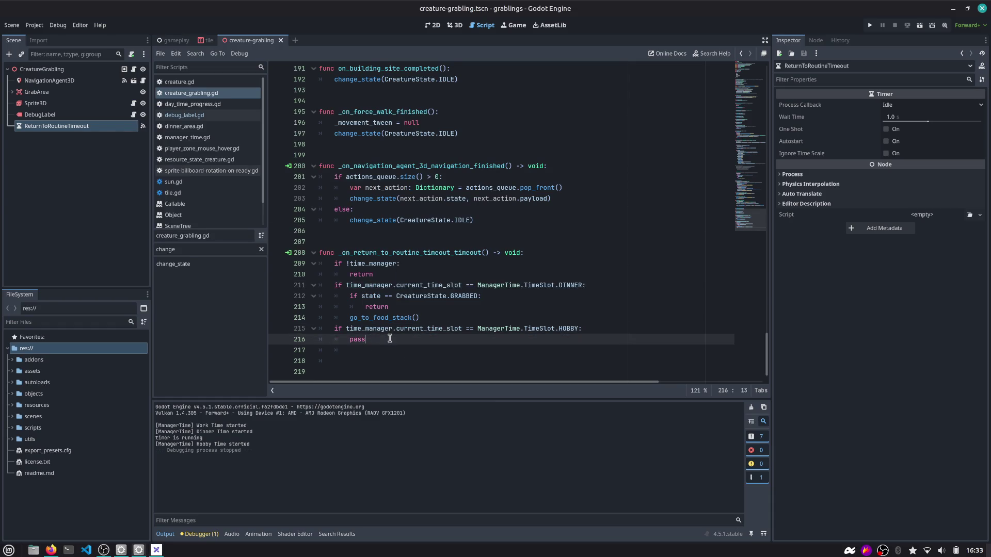
pyautogui.hotkey('shift', 'Home')
pyautogui.press('BackSpace')
pyautogui.write('queue')
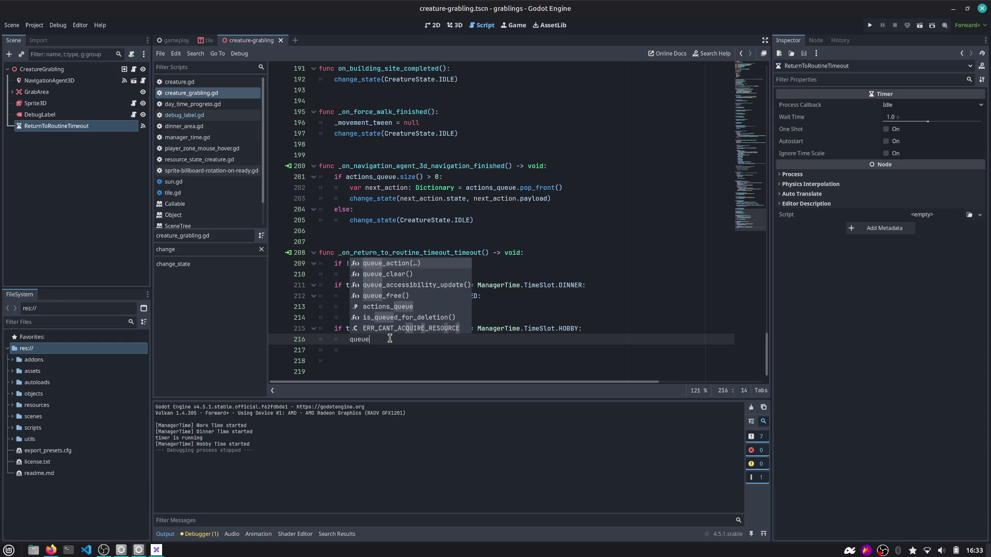
pyautogui.press('Down')
pyautogui.press('Down')
pyautogui.press('Down')
pyautogui.press('Return')
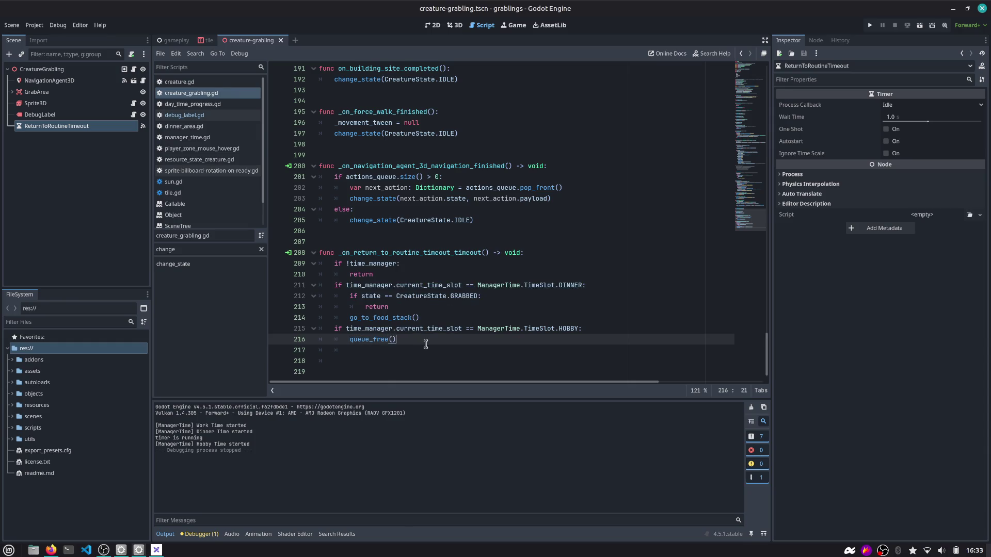
pyautogui.doubleClick(361, 341)
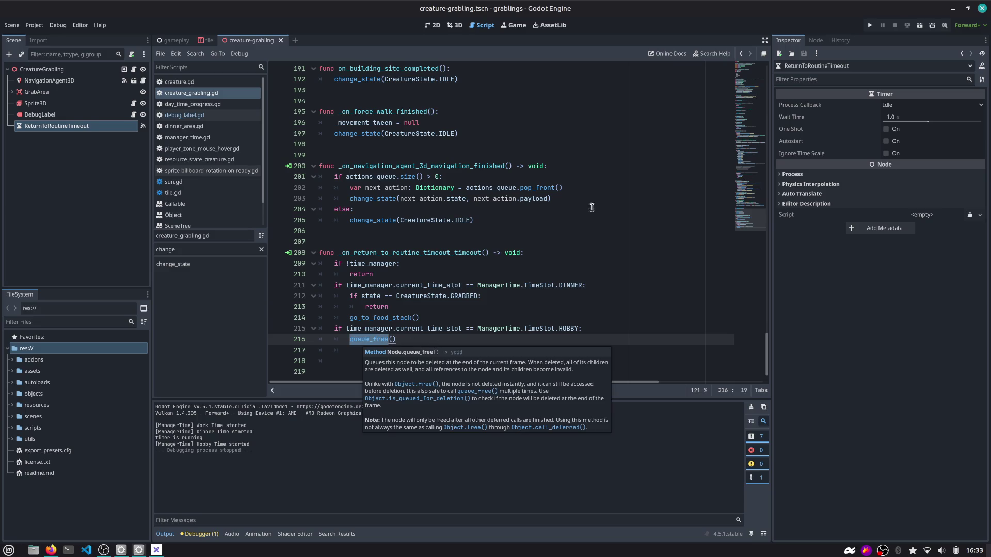
pyautogui.click(870, 26)
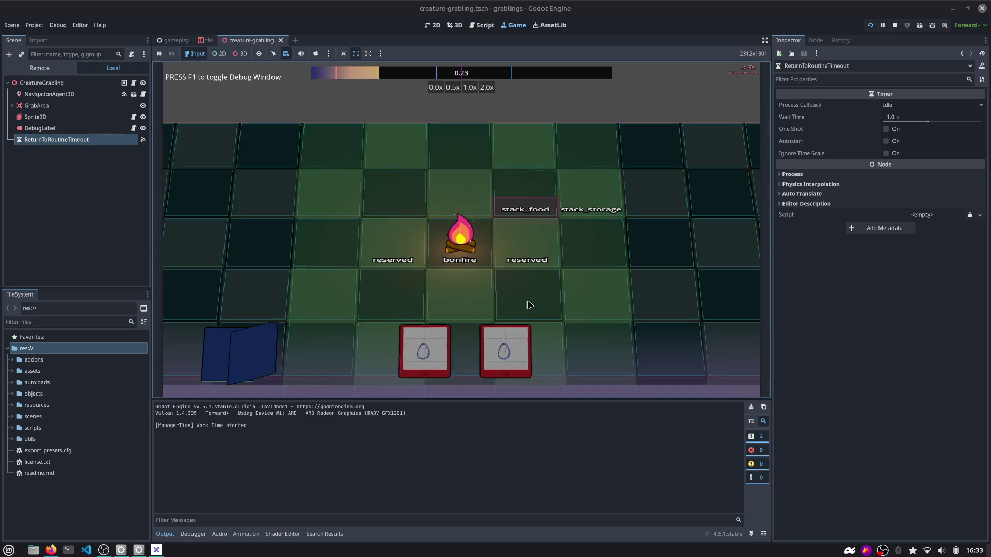
# Drop a Grabling card onto the board, then stop the running game.
pyautogui.moveTo(440, 350); pyautogui.dragTo(522, 268)
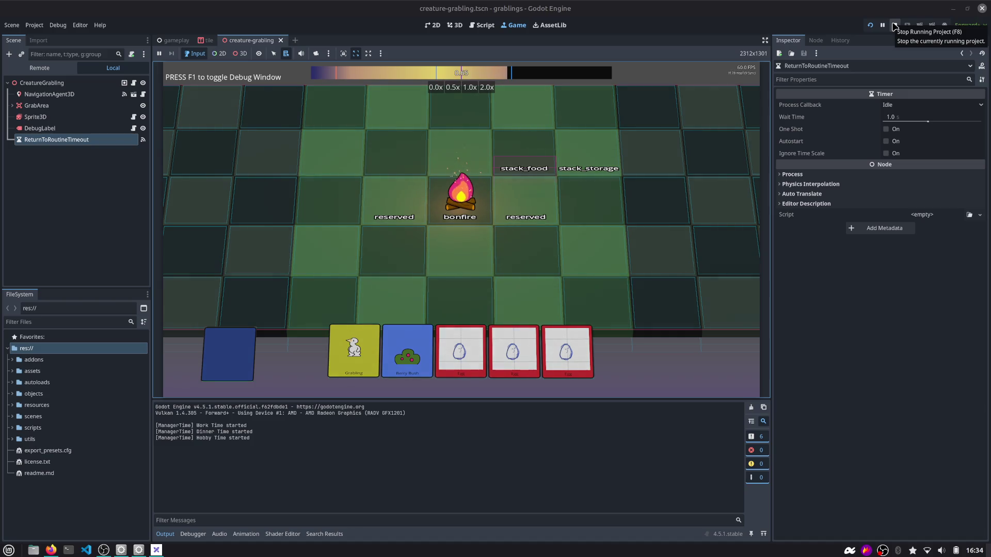
pyautogui.click(894, 26)
pyautogui.scroll(-1, 410, 332)
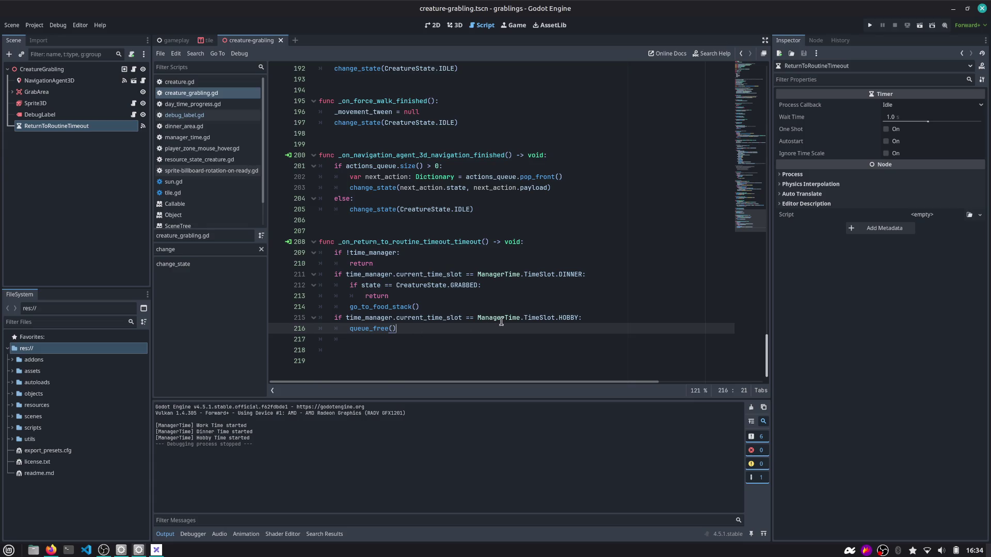
pyautogui.moveTo(353, 333); pyautogui.dragTo(430, 329)
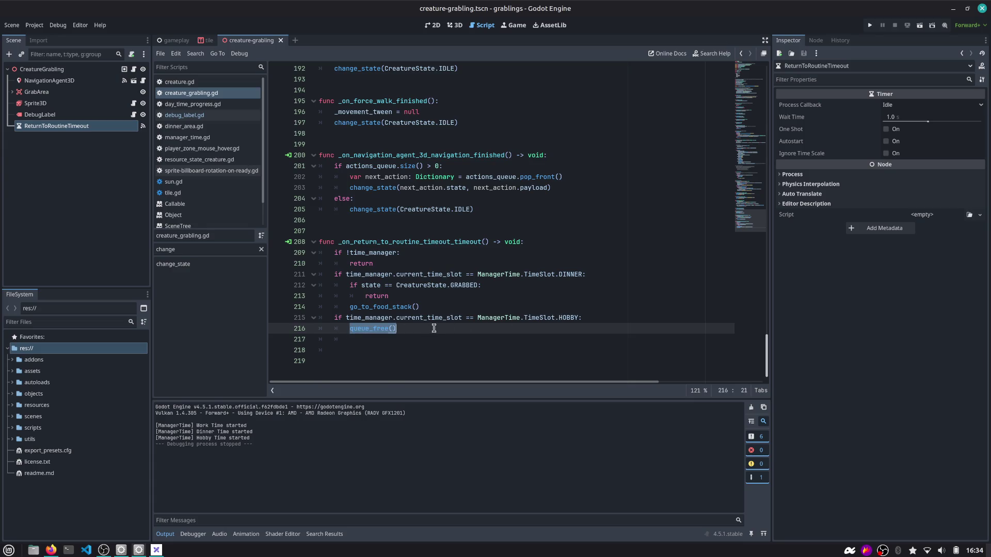
pyautogui.click(338, 332)
pyautogui.moveTo(350, 328)
pyautogui.mouseDown()
pyautogui.moveTo(397, 329)
pyautogui.moveTo(314, 330)
pyautogui.mouseUp()
pyautogui.click(403, 329)
pyautogui.moveTo(756, 217)
pyautogui.mouseDown()
pyautogui.moveTo(738, 144)
pyautogui.moveTo(695, 142)
pyautogui.mouseUp()
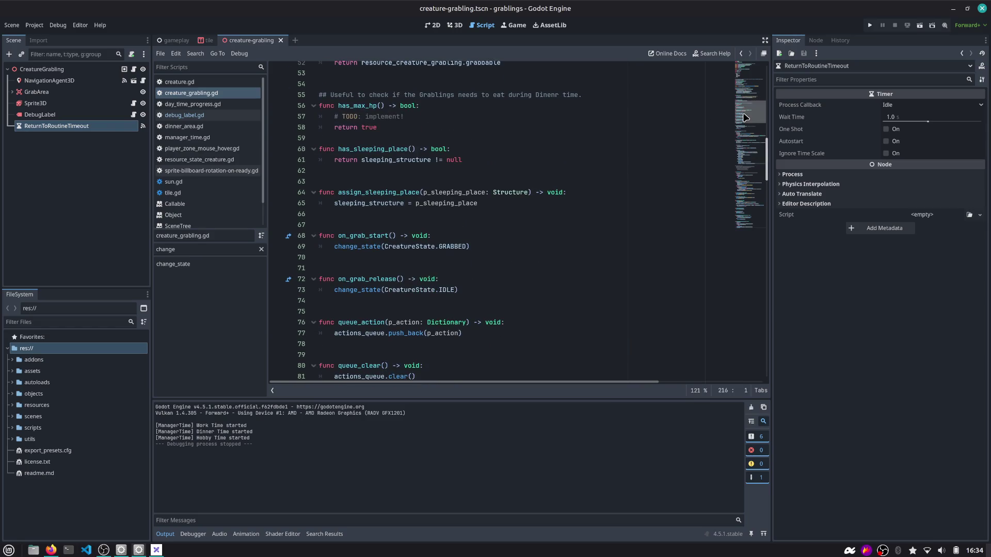
pyautogui.moveTo(747, 122); pyautogui.dragTo(745, 230)
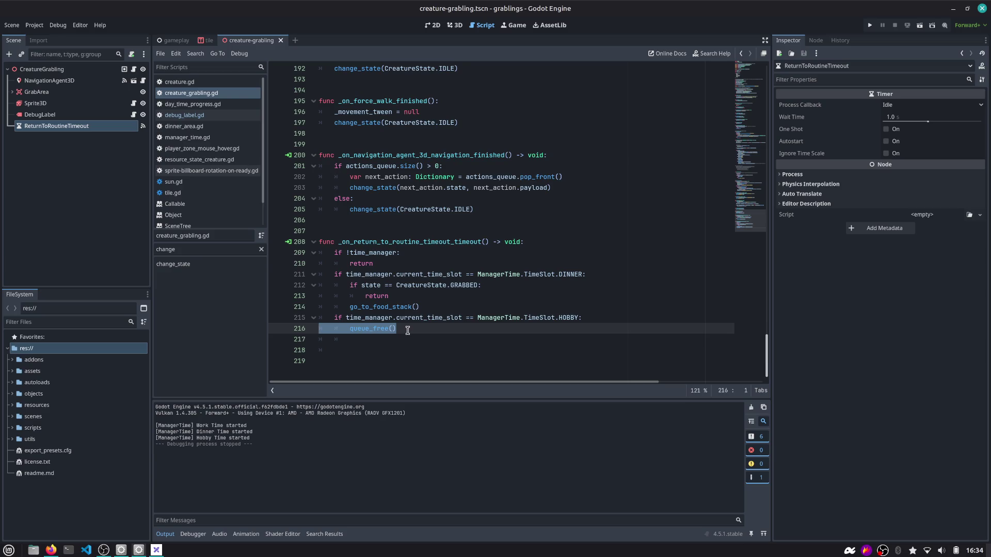
pyautogui.click(408, 330)
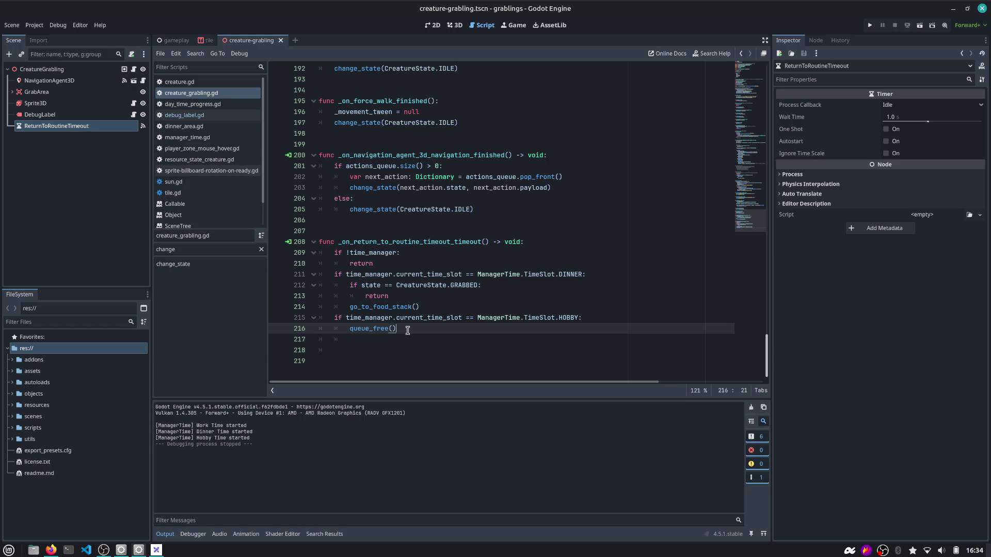
pyautogui.doubleClick(370, 329)
pyautogui.hotkey('ctrl', 'x')
pyautogui.hotkey('ctrl', 'z')
pyautogui.press('End')
pyautogui.doubleClick(372, 328)
pyautogui.click(392, 328)
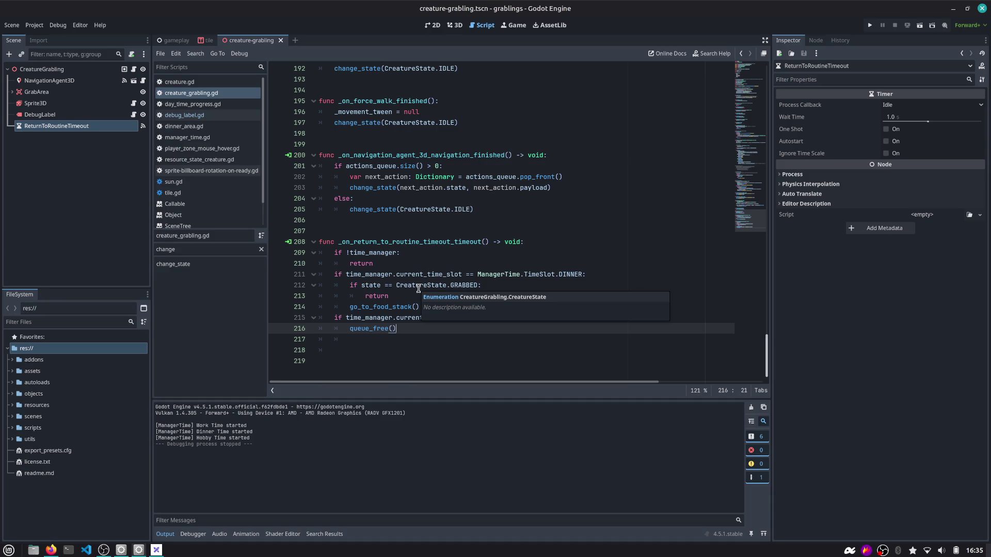
pyautogui.click(598, 316)
pyautogui.press('Down')
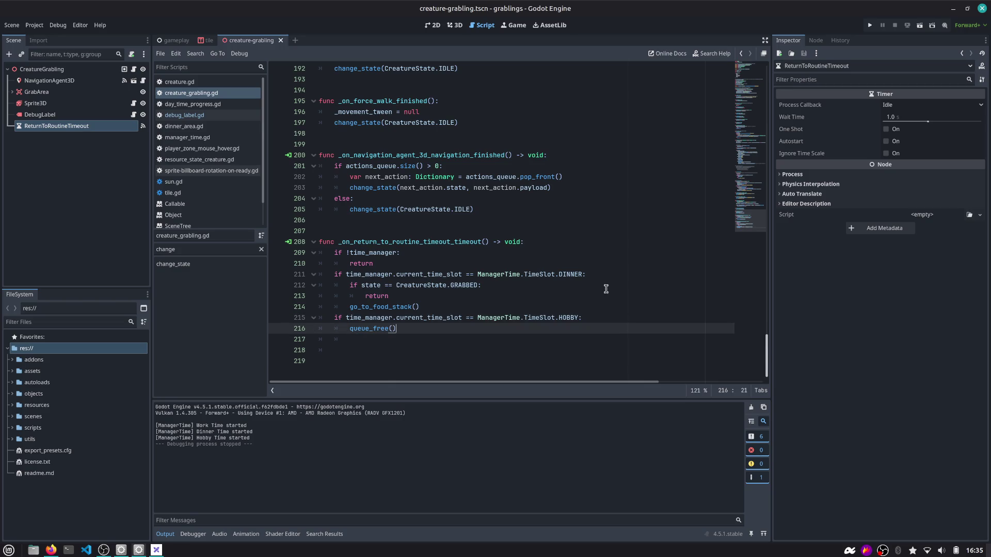
pyautogui.click(343, 340)
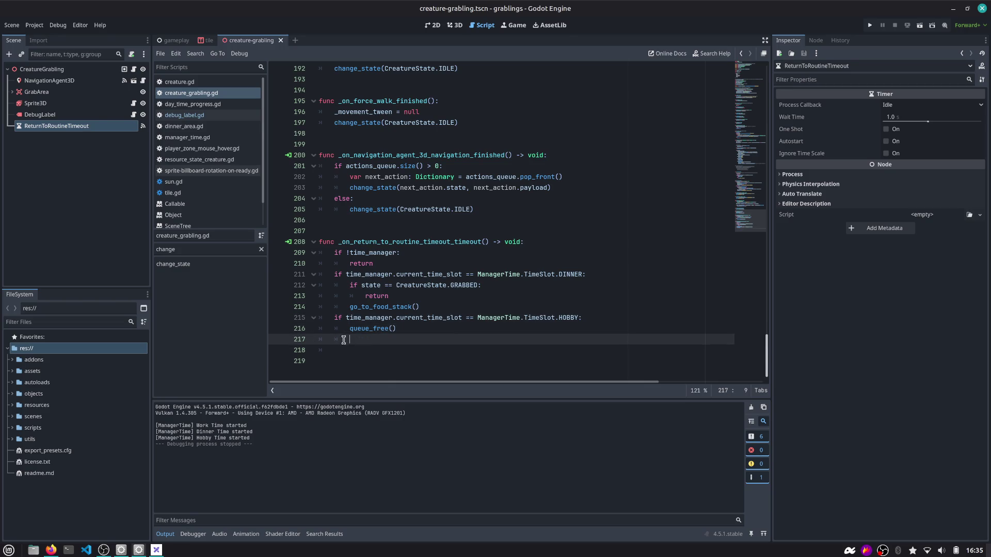
pyautogui.press('Return')
pyautogui.press('Up')
pyautogui.press('Down')
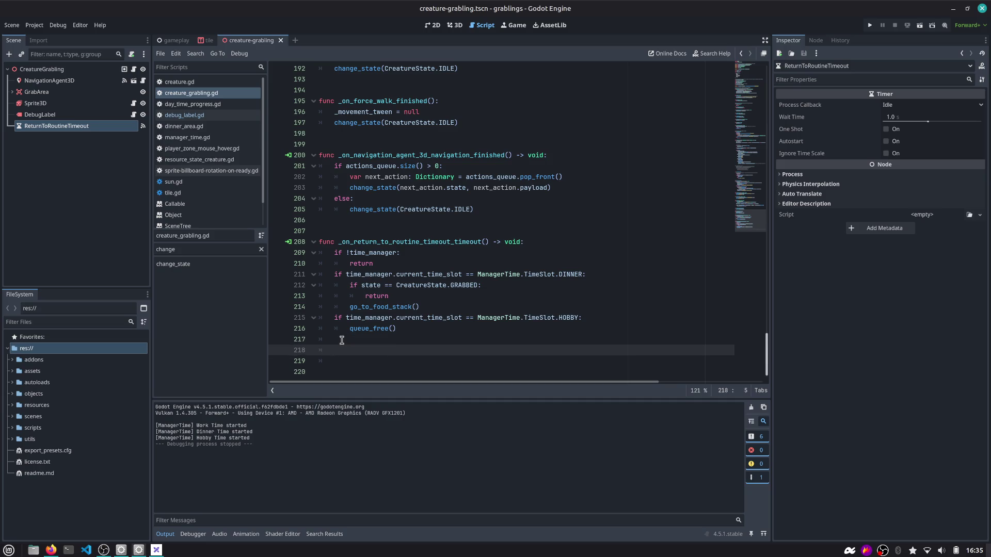
pyautogui.press('Return')
pyautogui.press('BackSpace')
pyautogui.write('routine_morning():')
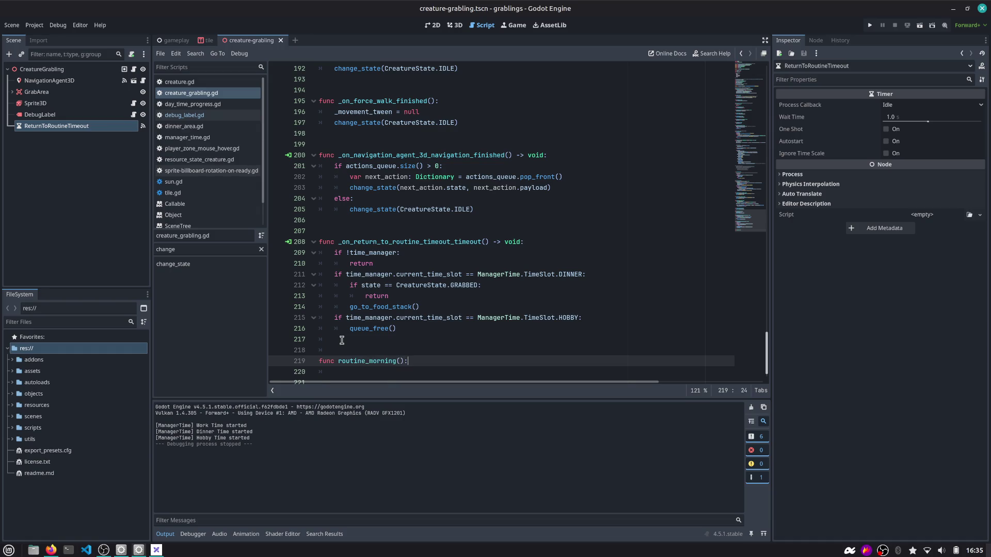
pyautogui.press('Return')
pyautogui.write('aass')
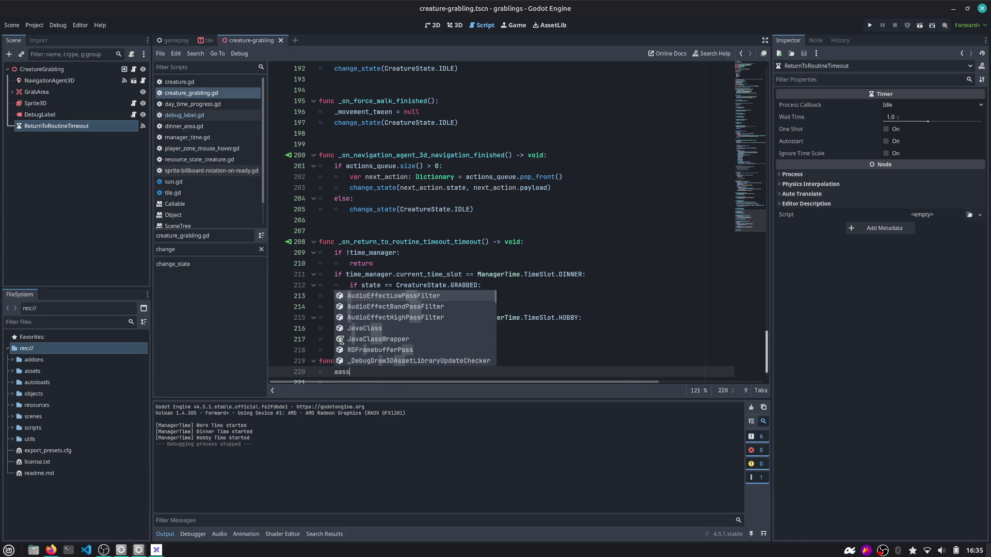
pyautogui.press('BackSpace')
pyautogui.press('BackSpace')
pyautogui.press('BackSpace')
pyautogui.write('pass')
pyautogui.press('Up')
pyautogui.press('Up')
pyautogui.press('Up')
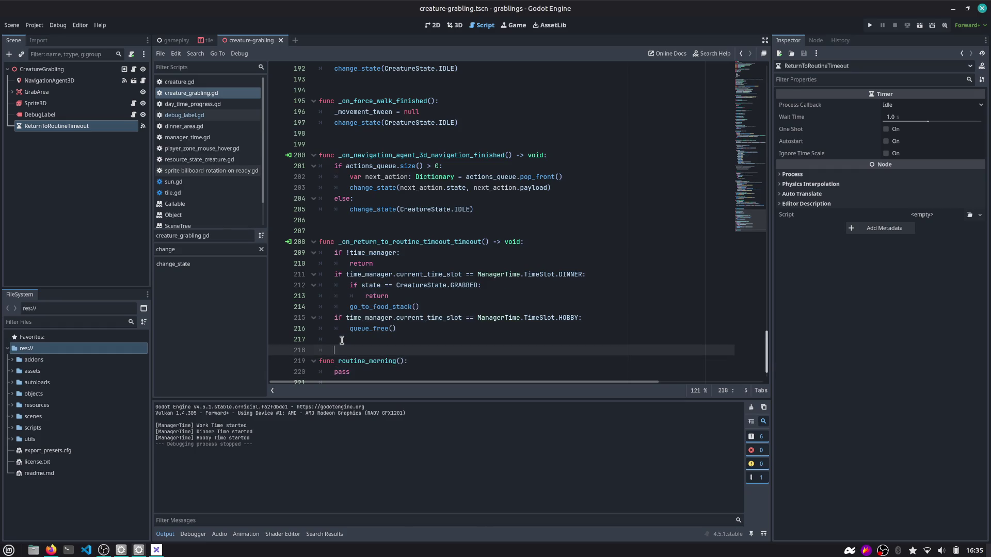
pyautogui.hotkey('shift', 'End')
pyautogui.write('routi')
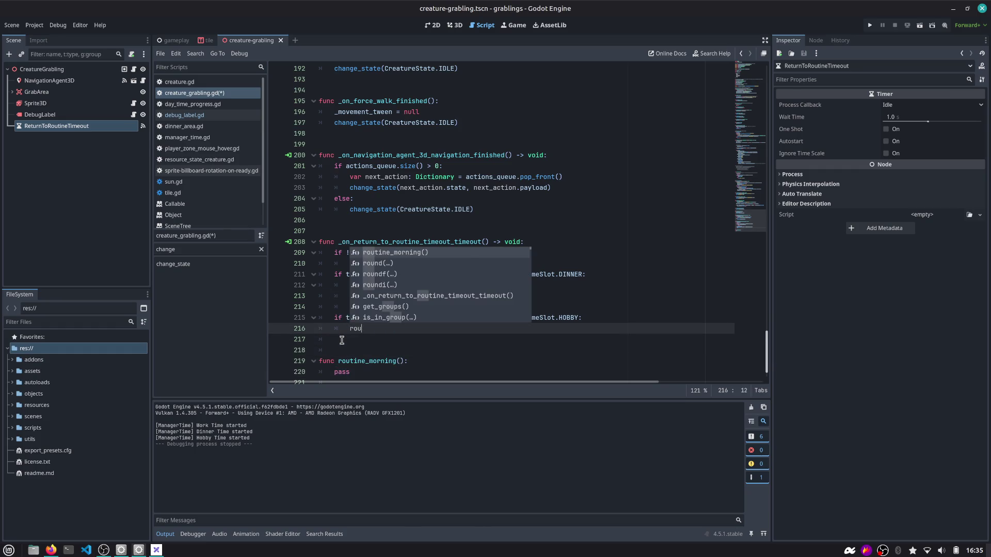
pyautogui.press('Return')
pyautogui.press('Down')
pyautogui.press('Down')
pyautogui.press('Down')
pyautogui.hotkey('ctrl', 's')
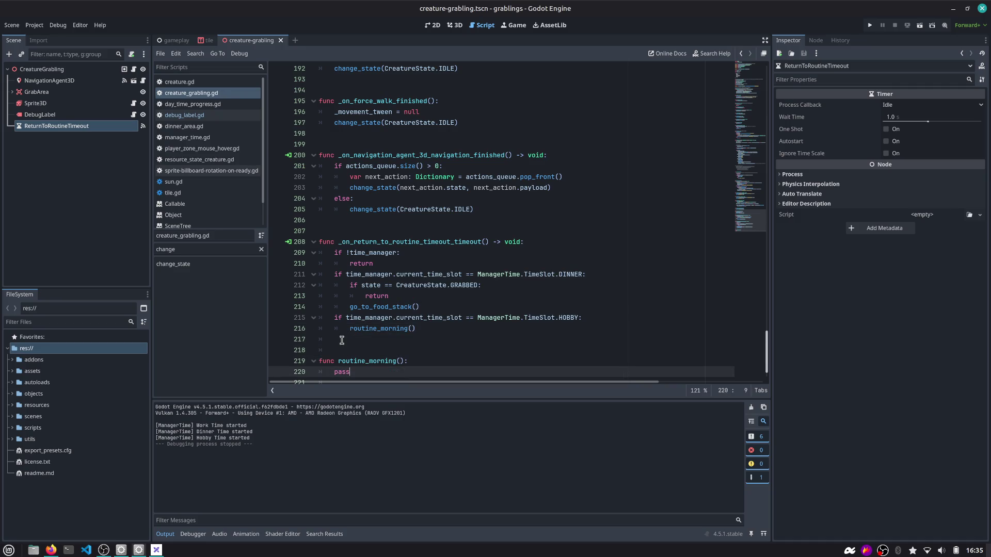
pyautogui.press('Up')
pyautogui.press('Up')
pyautogui.doubleClick(390, 307)
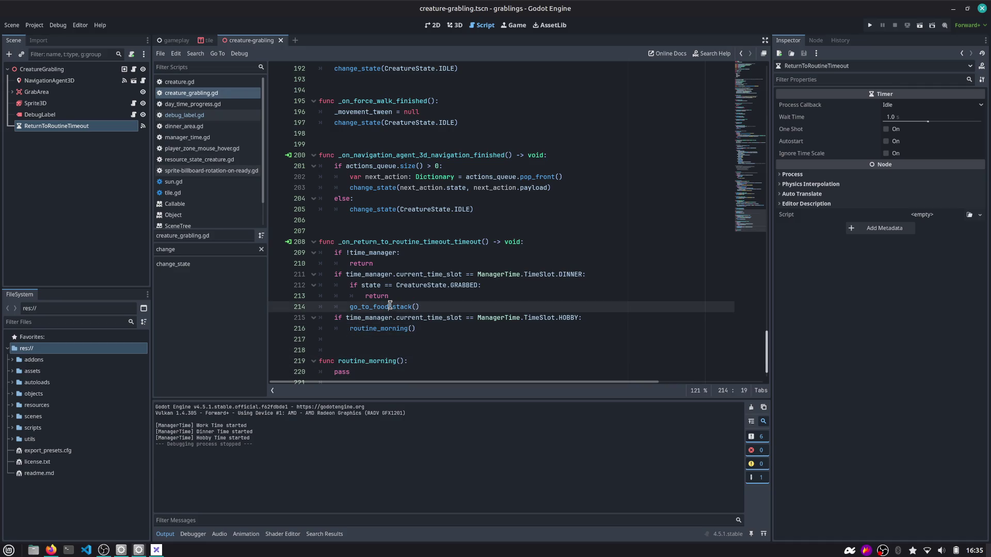
pyautogui.tripleClick(380, 318)
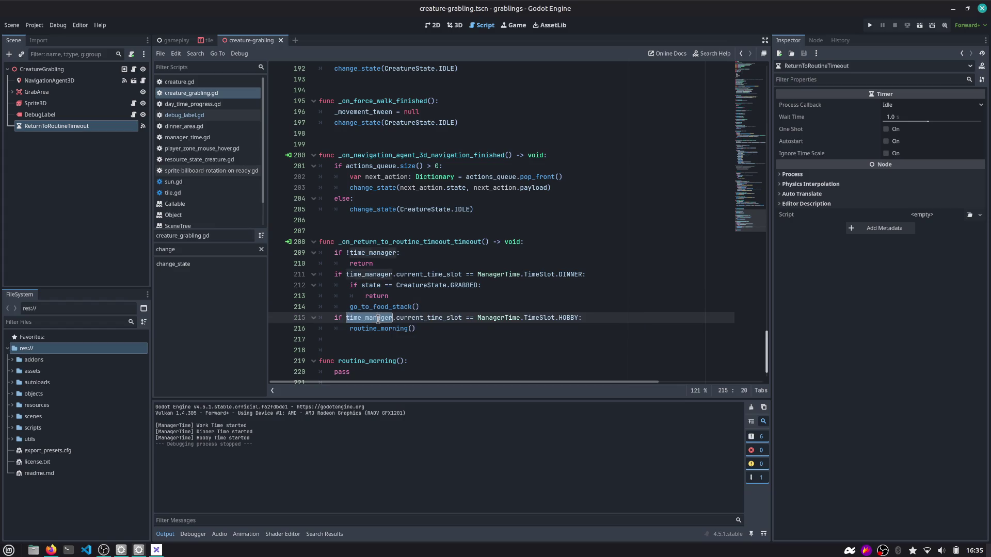
# Go from the go_to_food_stack call to its function definition.
pyautogui.scroll(-1, 383, 301)
pyautogui.click(384, 301)
pyautogui.doubleClick(390, 277)
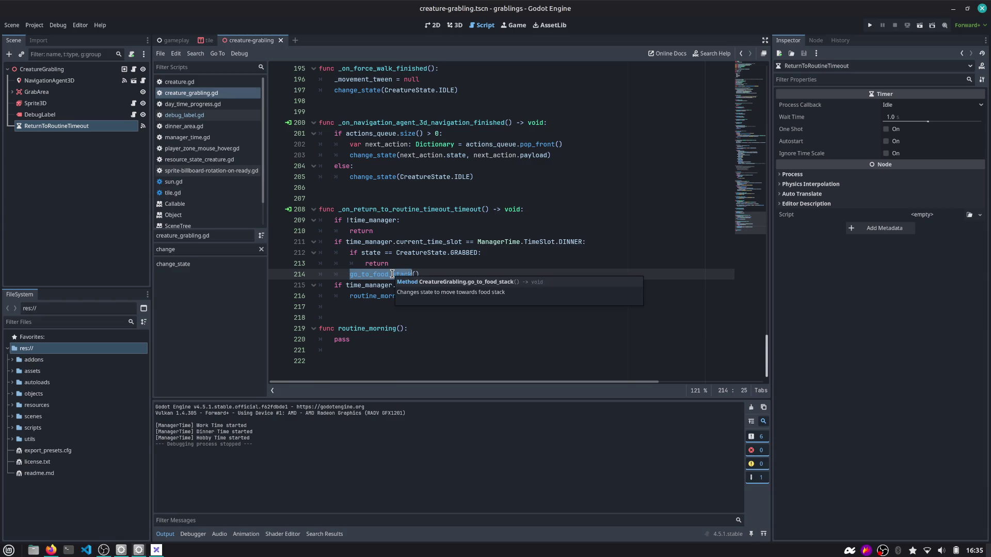
pyautogui.keyDown('ctrl'); pyautogui.click(392, 277); pyautogui.keyUp('ctrl')
pyautogui.doubleClick(374, 220)
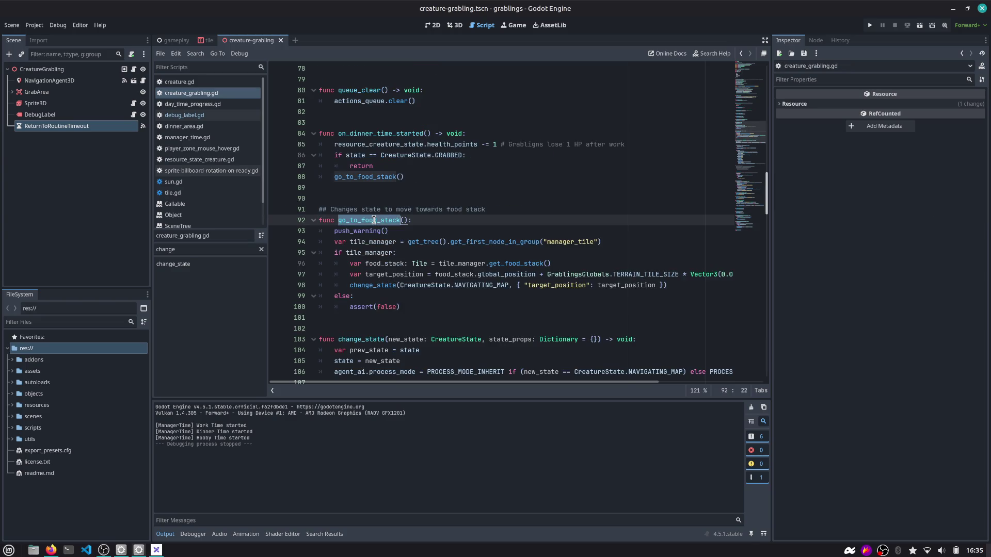
# Rename go_to_food_stack to routine_dinner in its definition and the DINNER branch call.
pyautogui.click(384, 177)
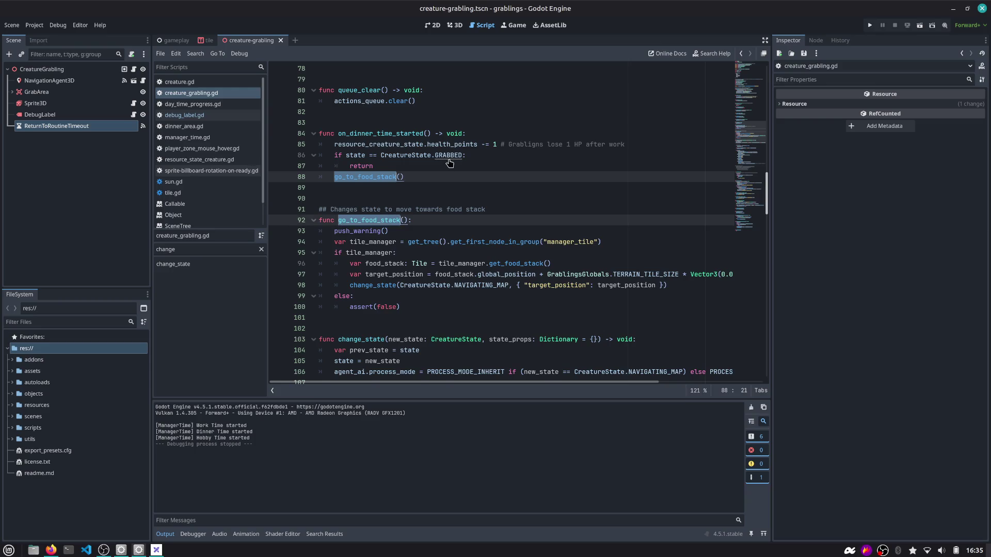
pyautogui.scroll(-10, 450, 163)
pyautogui.scroll(-20, 450, 163)
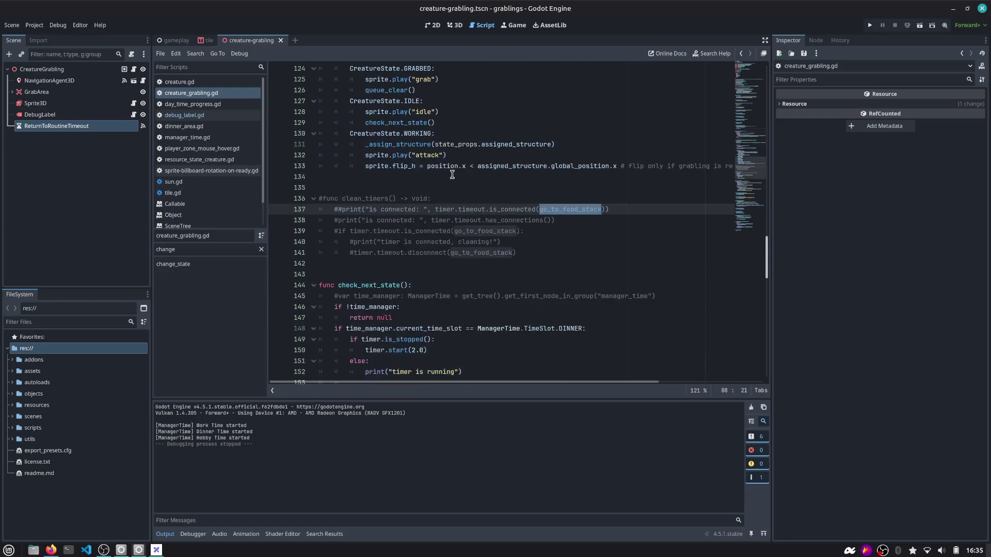
pyautogui.scroll(-3, 493, 162)
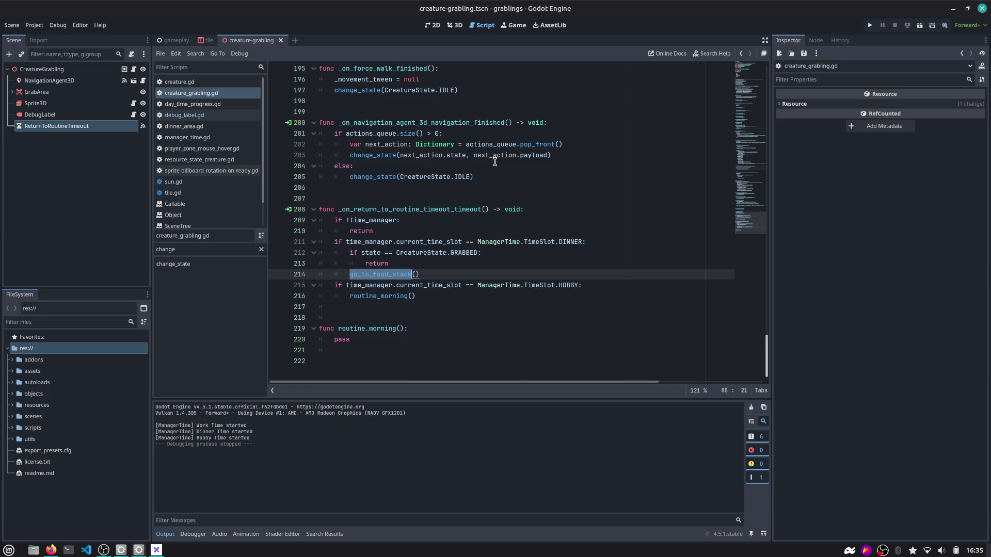
pyautogui.press('Left')
pyautogui.press('Left')
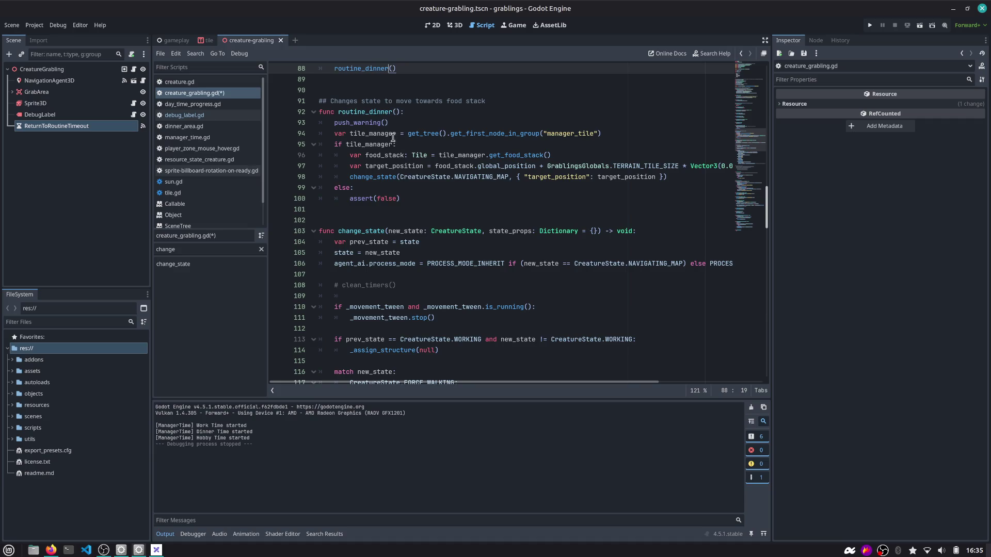
pyautogui.click(390, 125)
pyautogui.doubleClick(385, 112)
pyautogui.scroll(-2, 397, 142)
pyautogui.scroll(-20, 397, 142)
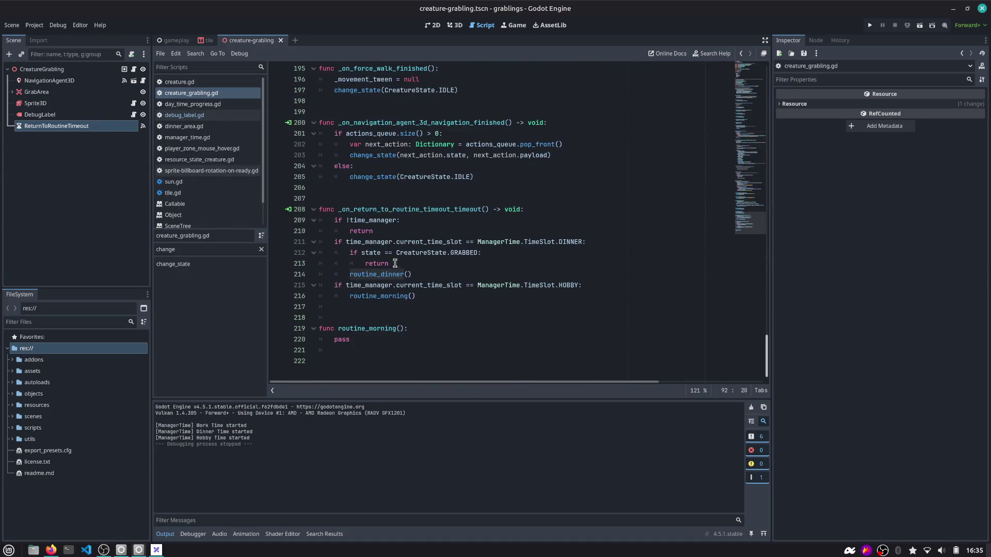
pyautogui.click(388, 296)
# Move the GRABBED check and its return above the DINNER check, dedented to function level.
pyautogui.click(438, 266)
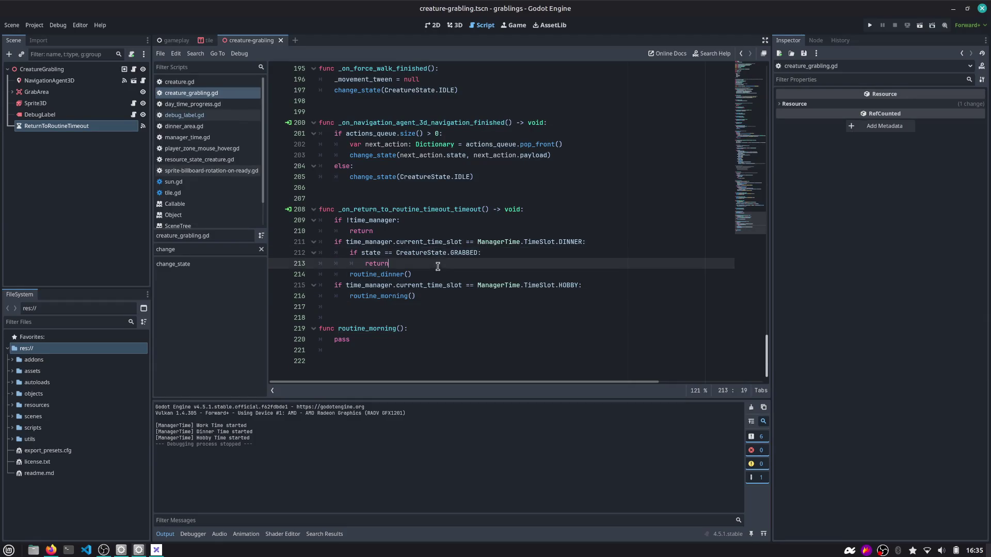
pyautogui.hotkey('shift', 'Up')
pyautogui.hotkey('shift', 'Home')
pyautogui.hotkey('alt', 'Up')
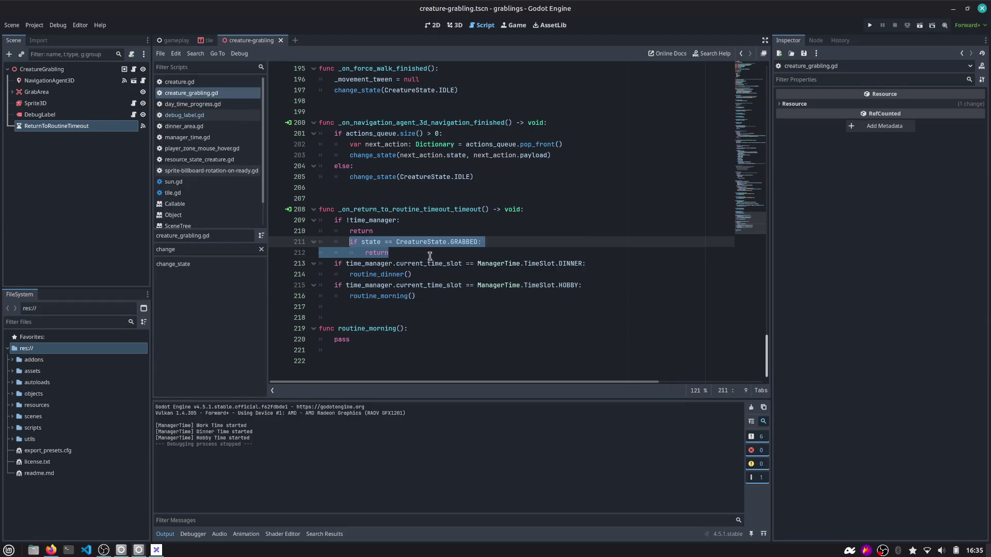
pyautogui.hotkey('shift', 'Tab')
pyautogui.press('Left')
pyautogui.press('Up')
pyautogui.press('Up')
pyautogui.press('End')
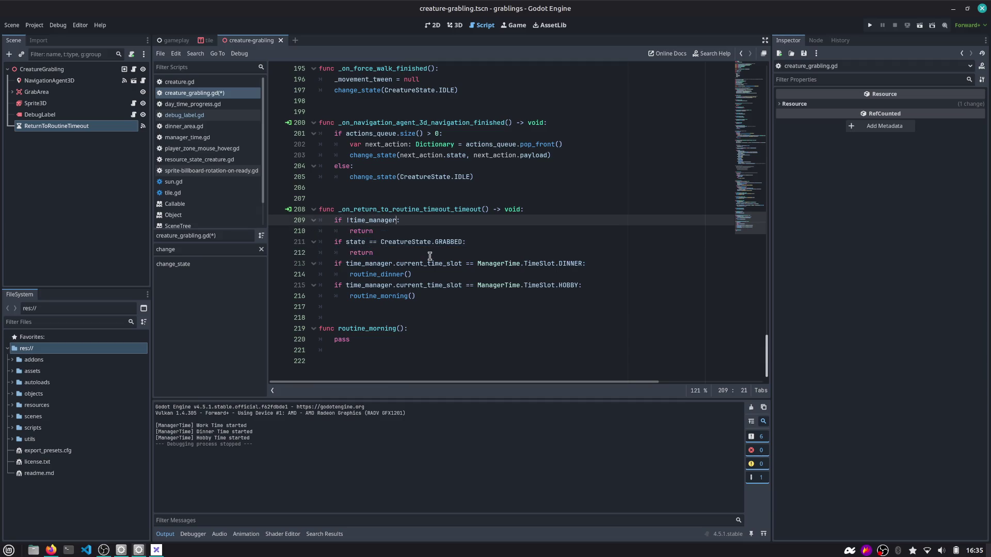
pyautogui.press('Down')
pyautogui.hotkey('shift', 'Up')
pyautogui.press('Down')
pyautogui.press('Down')
pyautogui.press('Down')
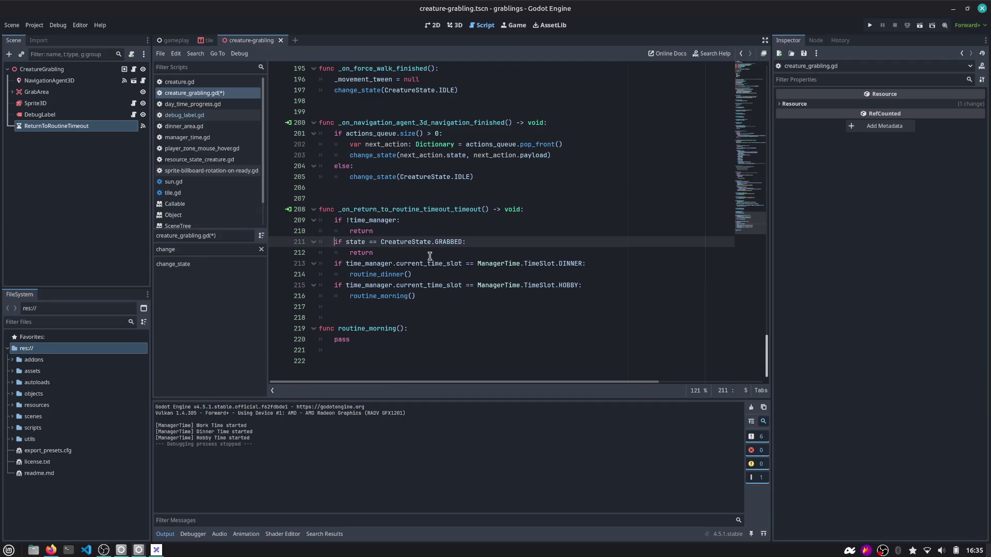
pyautogui.hotkey('shift', 'Up')
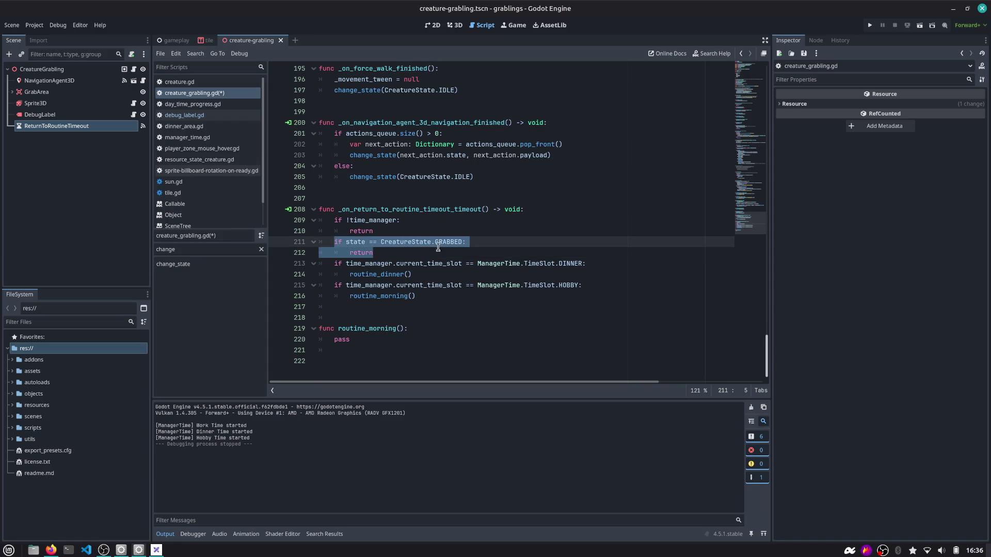
# Review the GRABBED and current_time_slot references, then show ReturnToRoutineTimeout's properties.
pyautogui.doubleClick(444, 243)
pyautogui.doubleClick(361, 253)
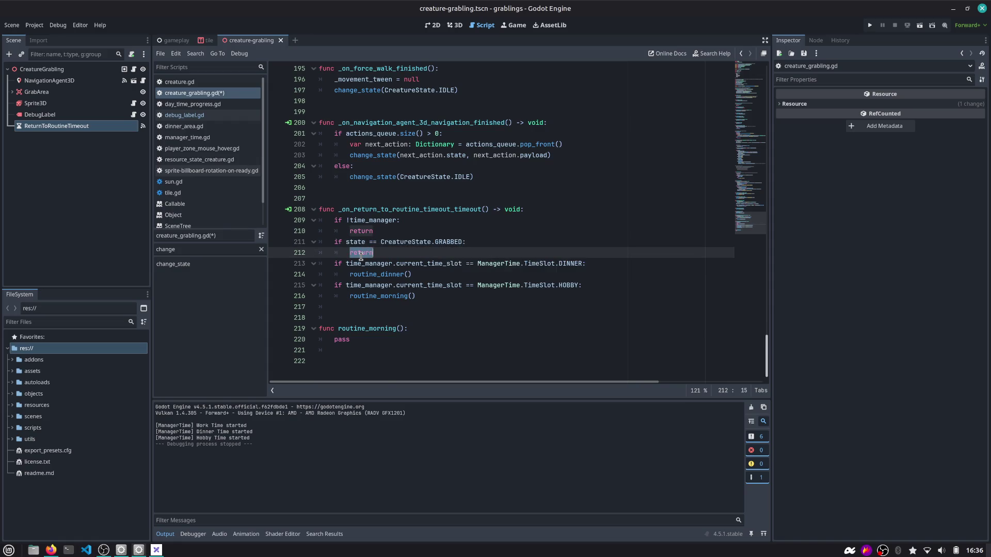
pyautogui.doubleClick(380, 264)
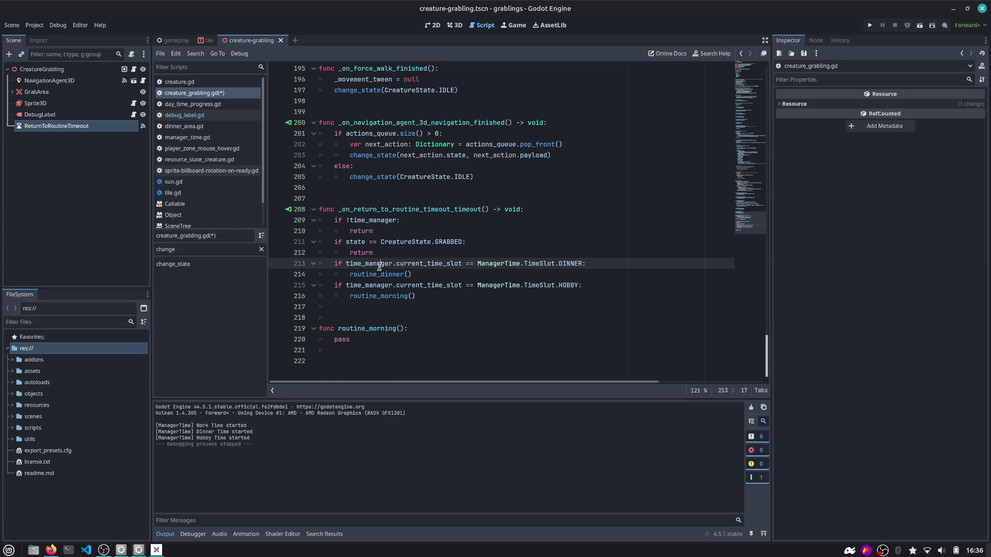
pyautogui.doubleClick(422, 264)
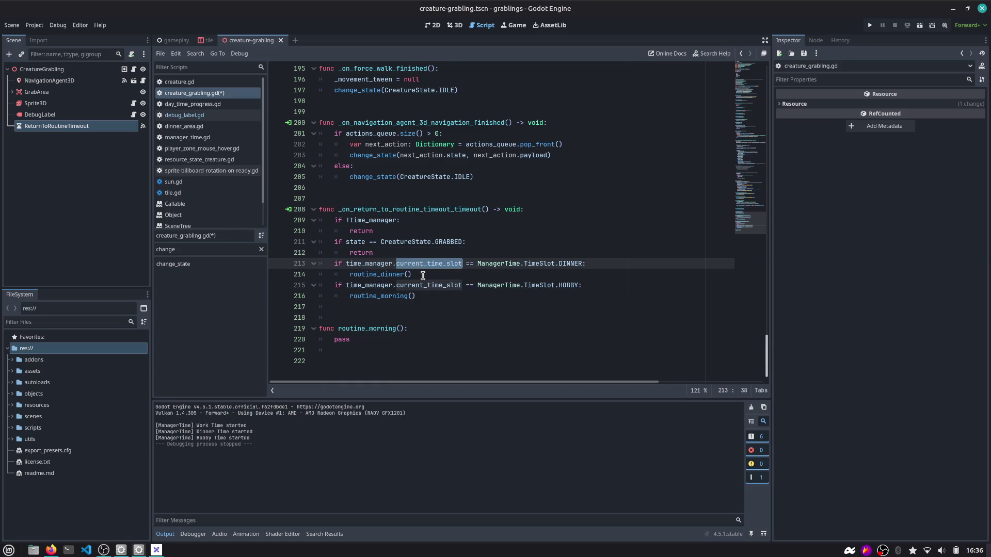
pyautogui.click(103, 129)
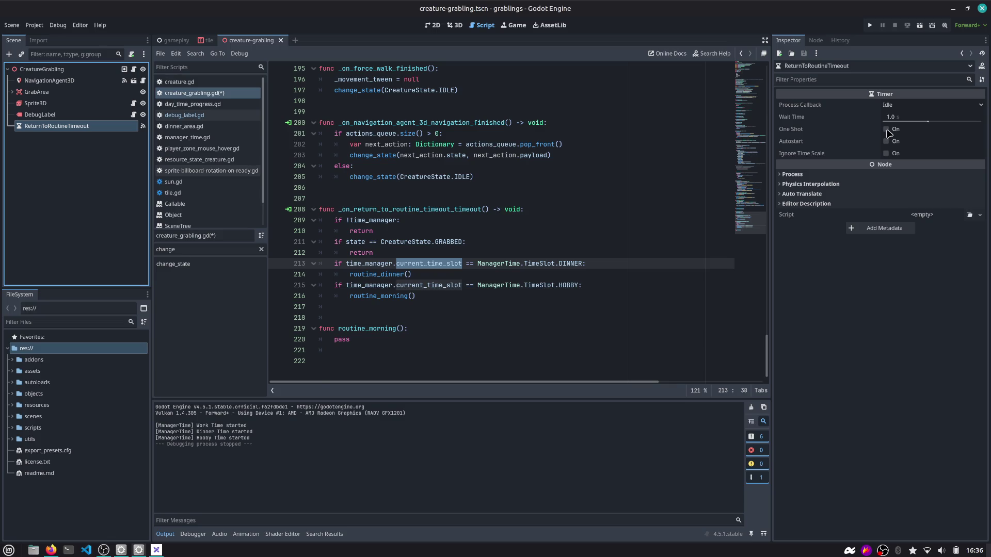
# Turn on One Shot for the ReturnToRoutineTimeout timer and run the game.
pyautogui.moveTo(831, 137)
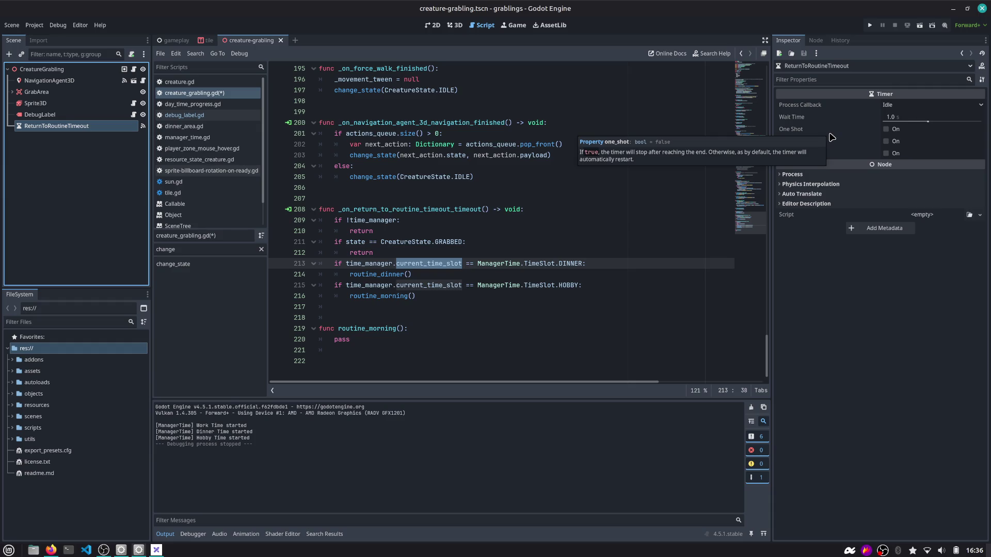
pyautogui.click(885, 130)
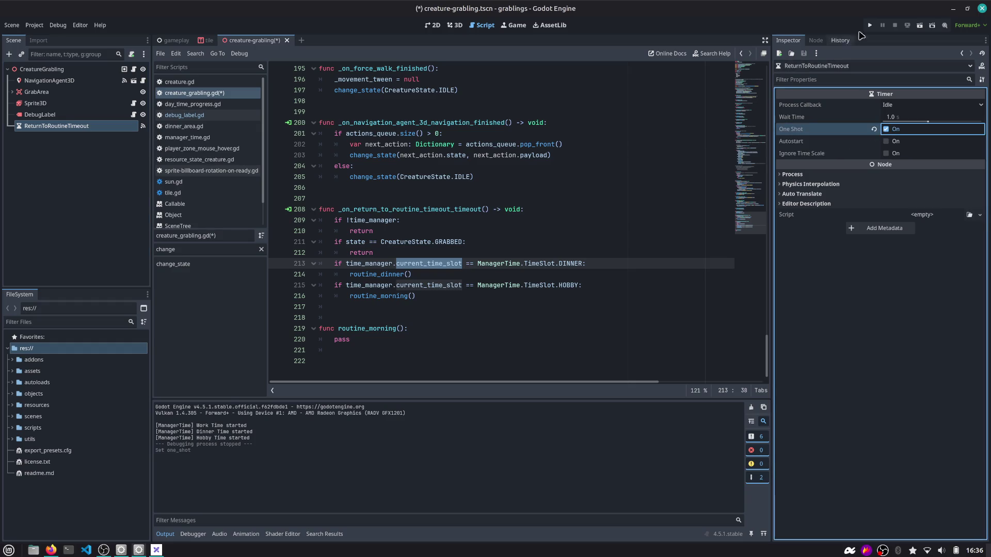
pyautogui.click(870, 25)
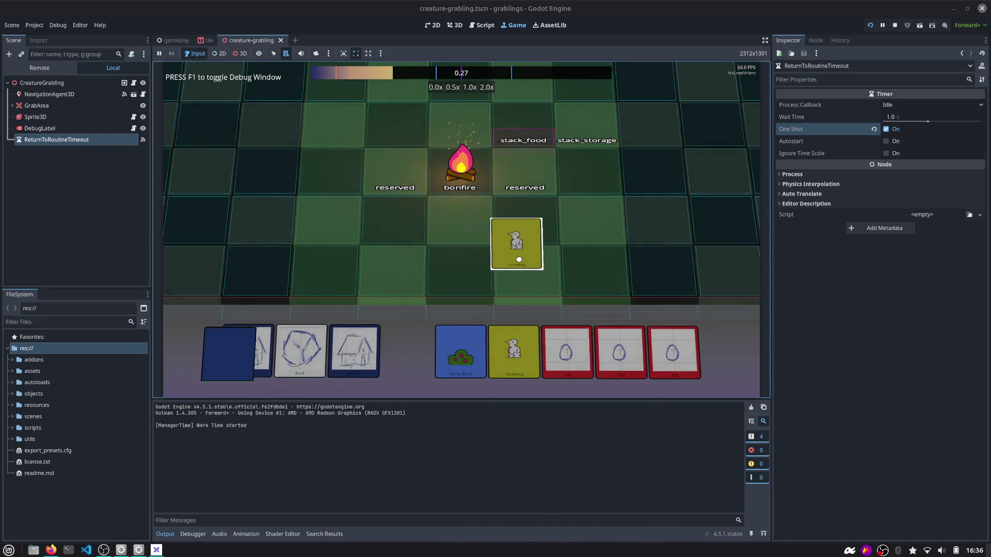
# Drop two Grablings onto the board, grab one heading for food, then stop the game.
pyautogui.moveTo(519, 260); pyautogui.dragTo(521, 263)
pyautogui.moveTo(514, 351)
pyautogui.mouseDown()
pyautogui.moveTo(530, 232)
pyautogui.moveTo(593, 218)
pyautogui.mouseUp()
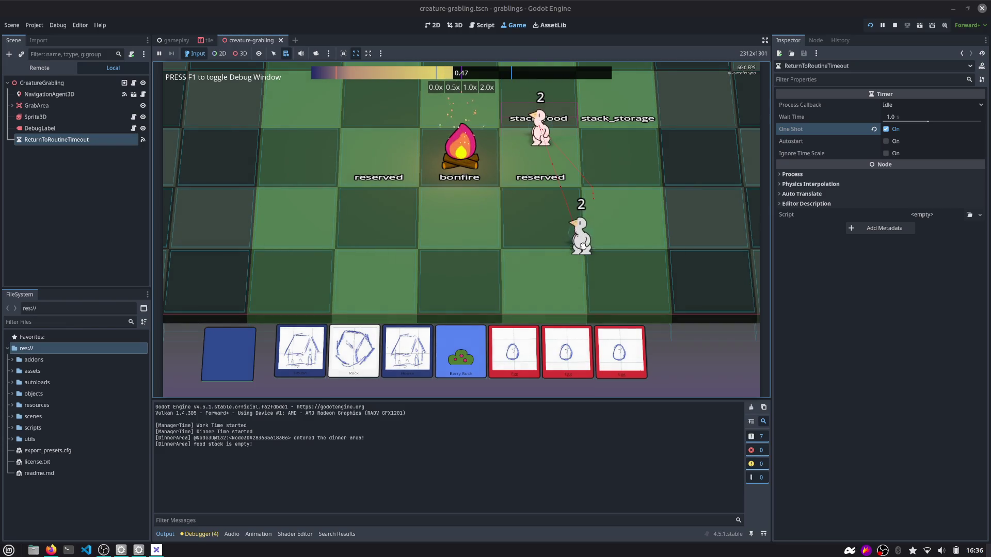
pyautogui.click(584, 246)
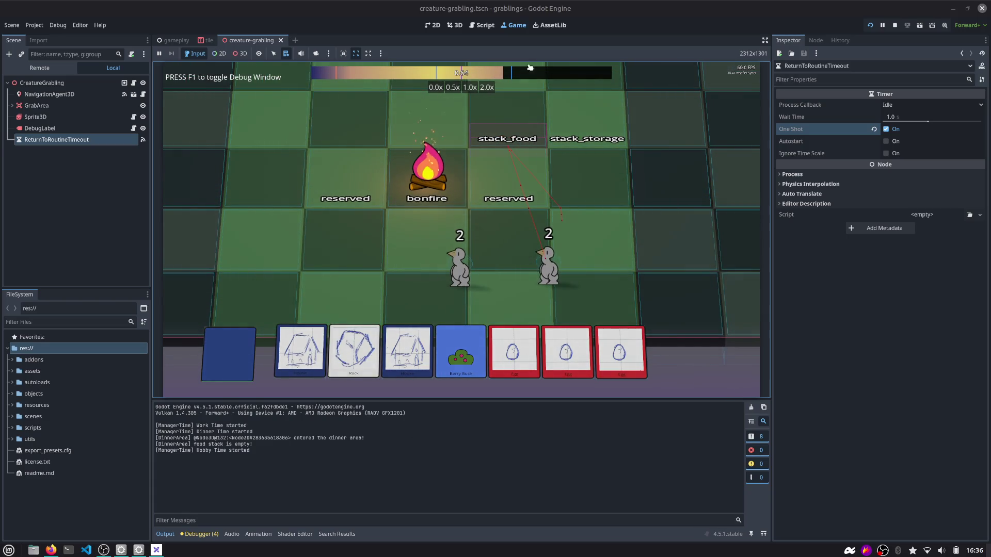
pyautogui.click(894, 25)
pyautogui.click(369, 274)
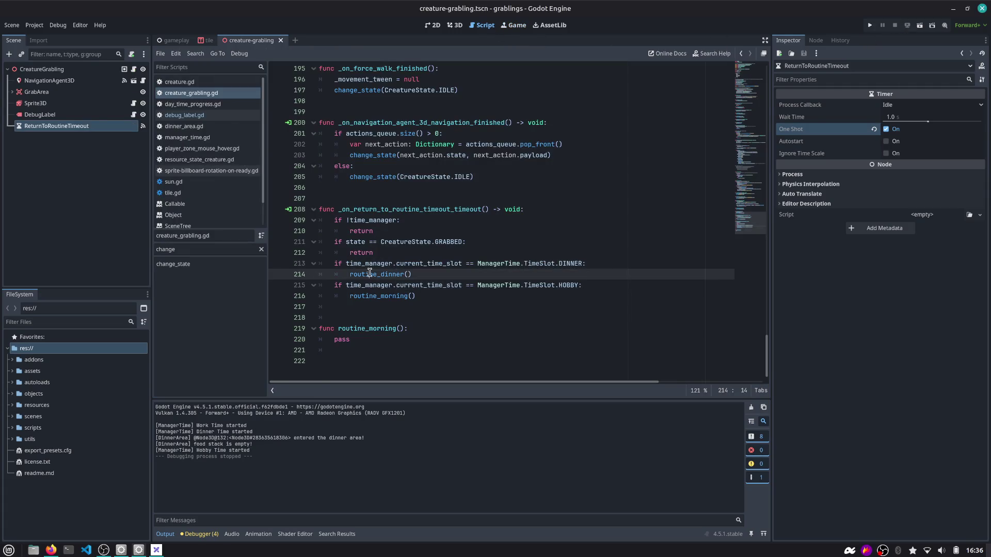
# Inspect the routine_dinner and routine_morning calls, then switch to the Game workspace.
pyautogui.doubleClick(369, 274)
pyautogui.moveTo(380, 274)
pyautogui.doubleClick(394, 295)
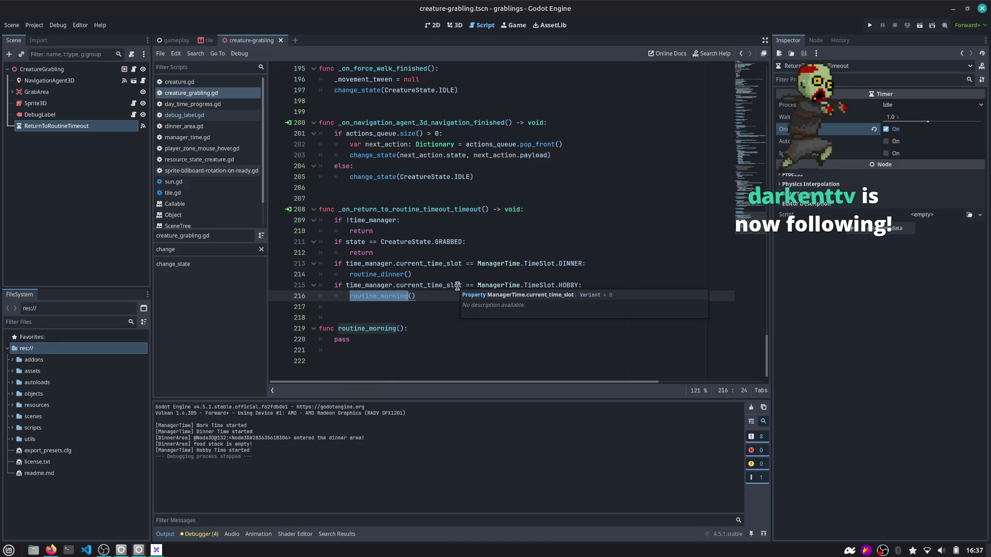
pyautogui.press('End')
pyautogui.hotkey('ctrl', 'F4')
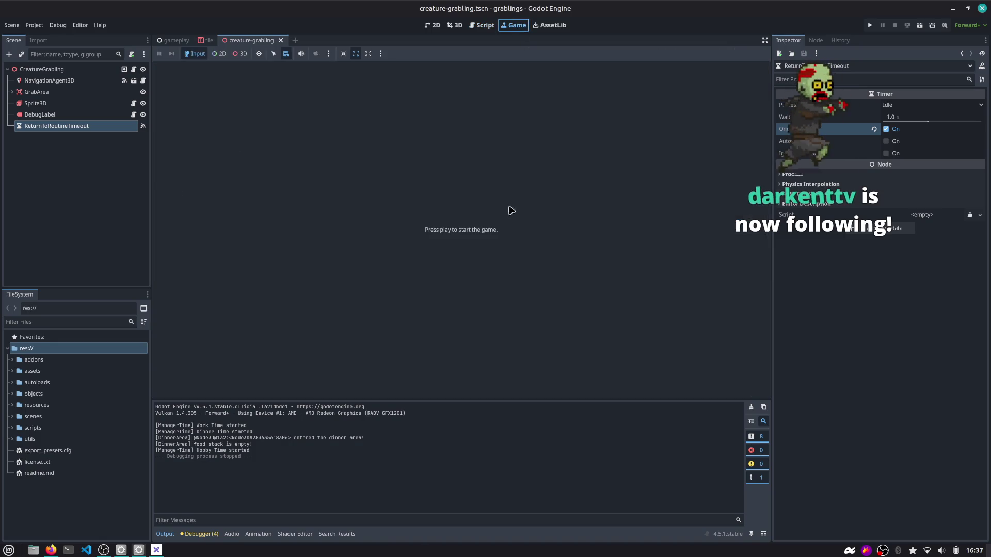
# Run the game, spawn a Grabling near stack_storage, drop an egg onto stack_food, then stop.
pyautogui.press('F5')
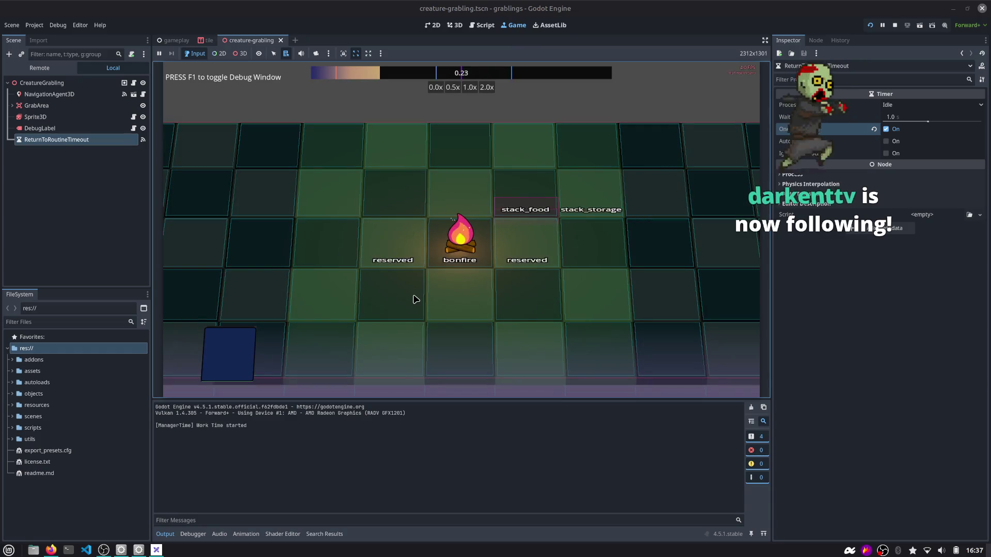
pyautogui.moveTo(421, 348)
pyautogui.mouseDown()
pyautogui.moveTo(597, 262)
pyautogui.moveTo(582, 249)
pyautogui.mouseUp()
pyautogui.scroll(2, 600, 257)
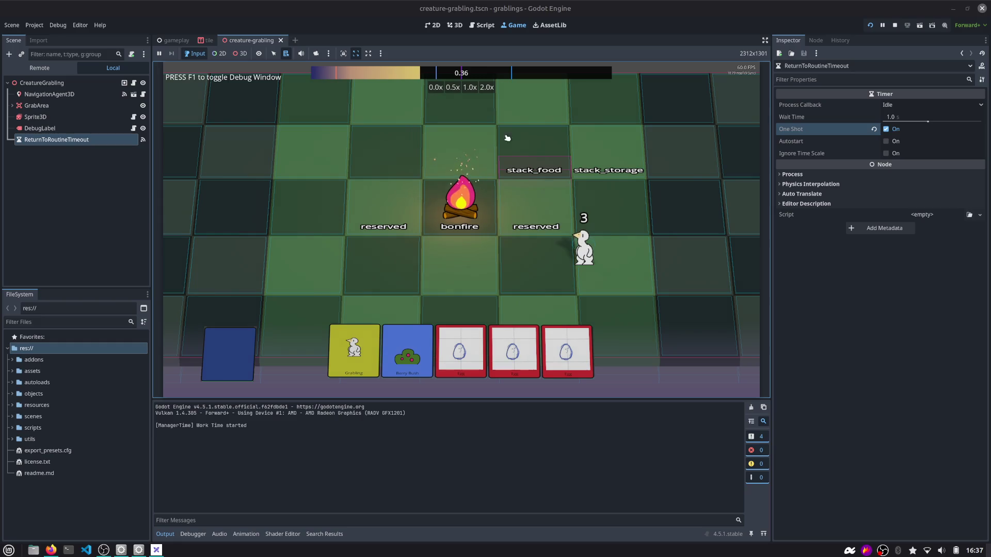
pyautogui.moveTo(582, 242)
pyautogui.mouseDown()
pyautogui.moveTo(568, 246)
pyautogui.moveTo(583, 237)
pyautogui.moveTo(597, 258)
pyautogui.mouseUp()
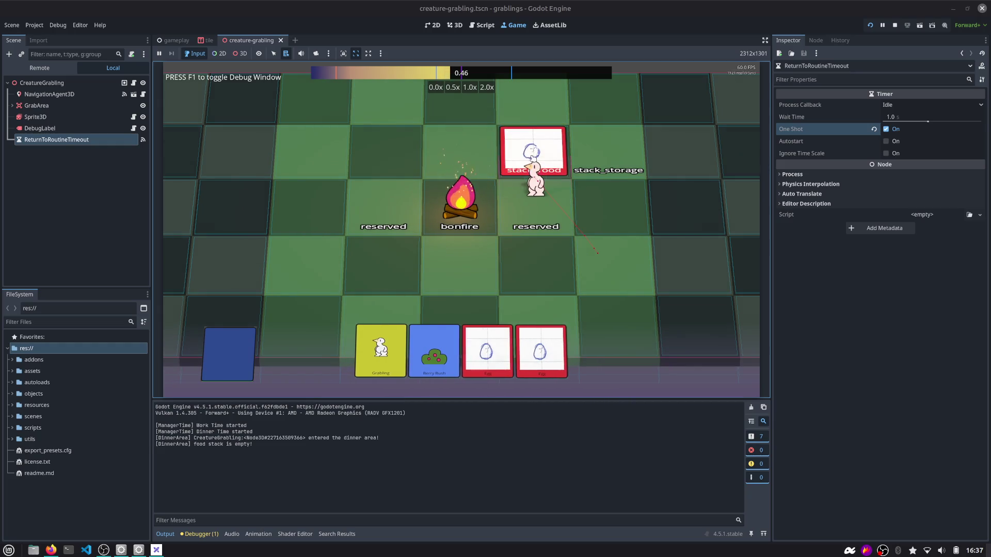
pyautogui.moveTo(543, 190); pyautogui.dragTo(566, 242)
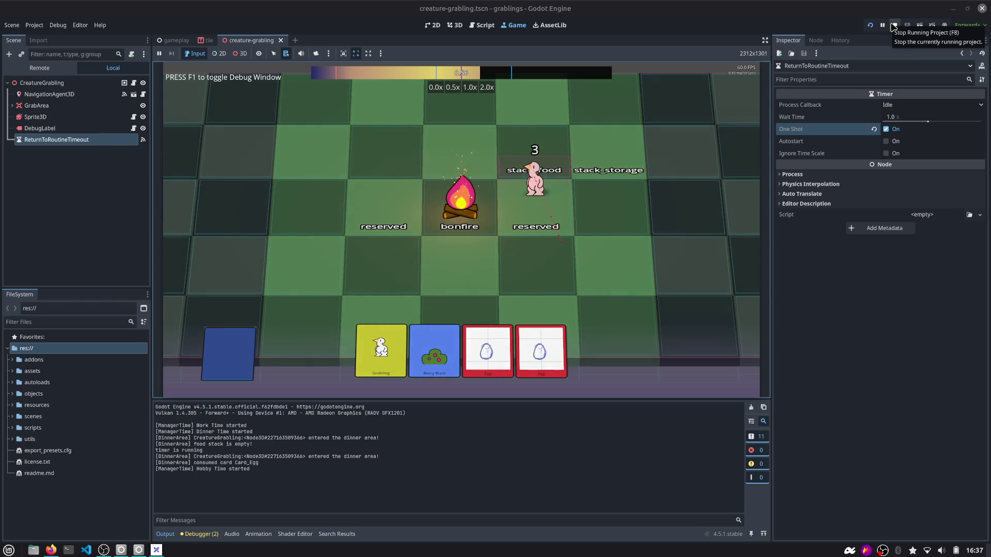
pyautogui.click(894, 26)
pyautogui.click(483, 24)
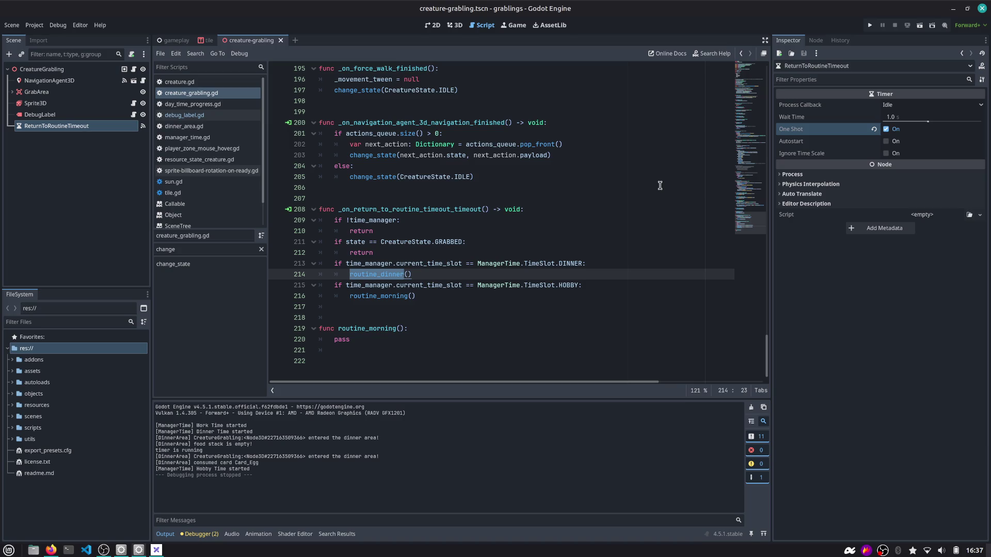
# Bring the Excalidraw whiteboard window to the front from the taskbar.
pyautogui.click(155, 550)
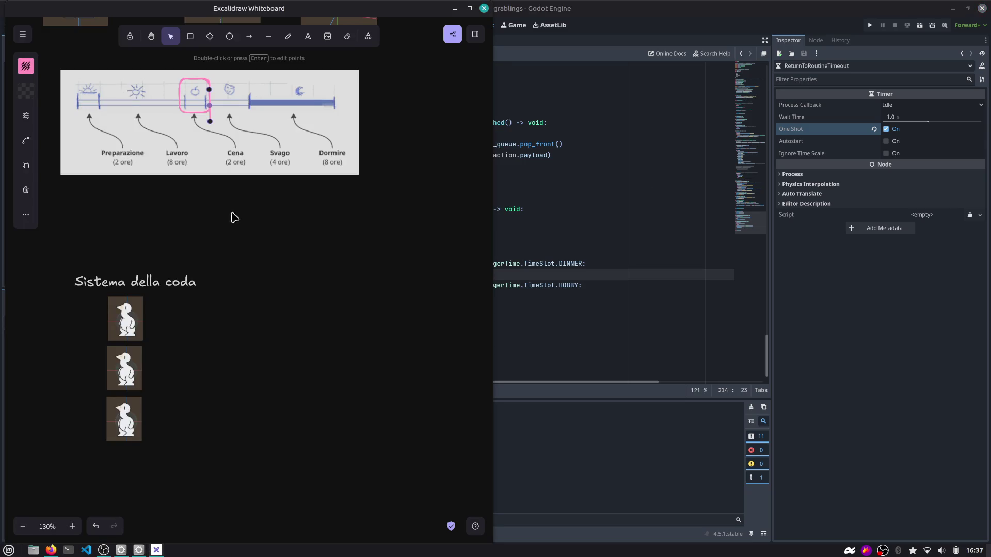
# Drag the pink vertical marker along the daily timeline until it rests inside the Cena box.
pyautogui.scroll(2, 232, 214)
pyautogui.scroll(5, 129, 134)
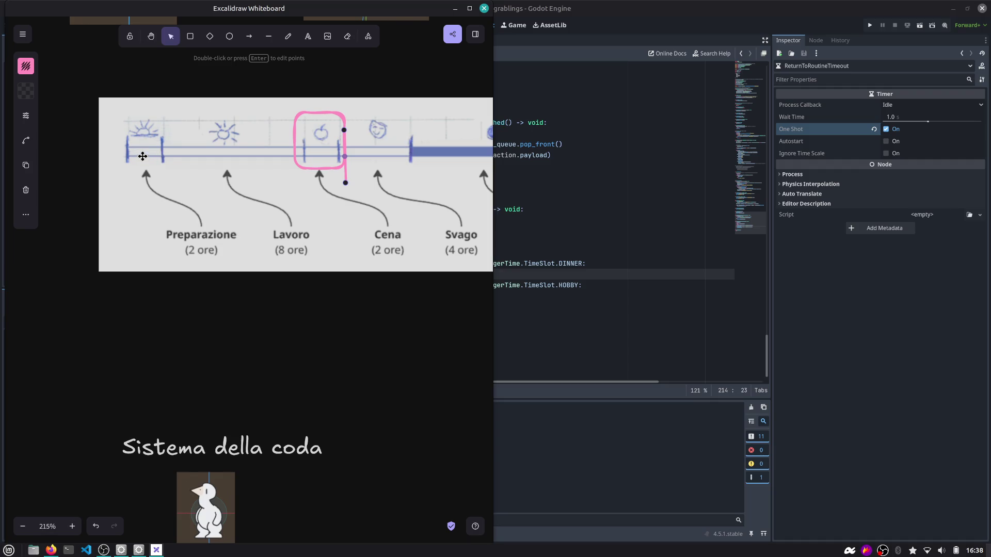
pyautogui.moveTo(310, 211); pyautogui.dragTo(206, 211)
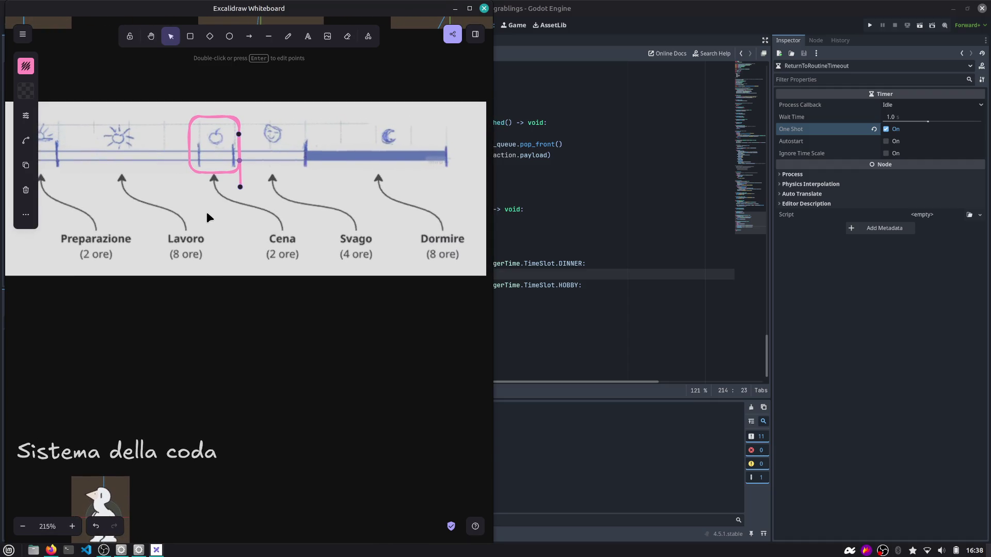
pyautogui.hscroll(-1, 90, 185)
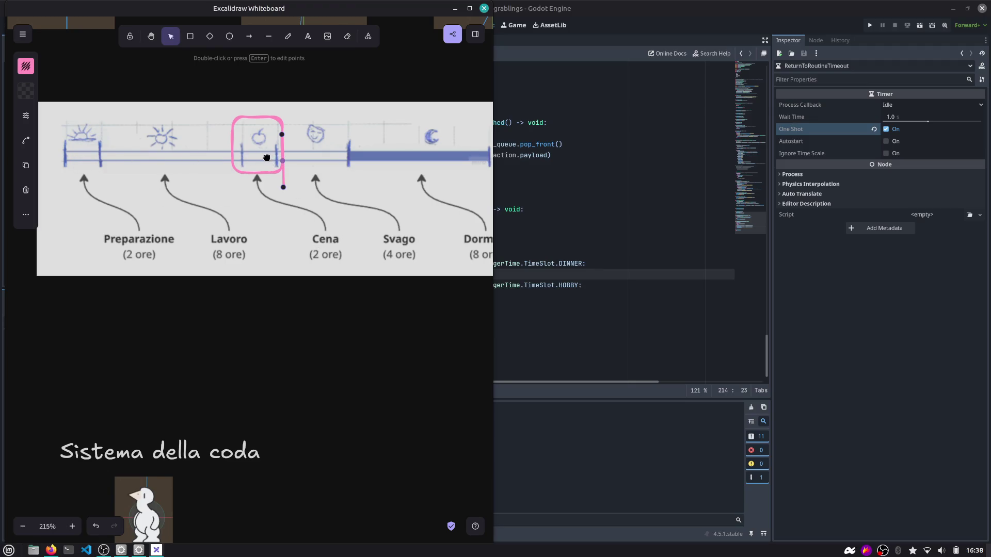
pyautogui.hscroll(1, 269, 159)
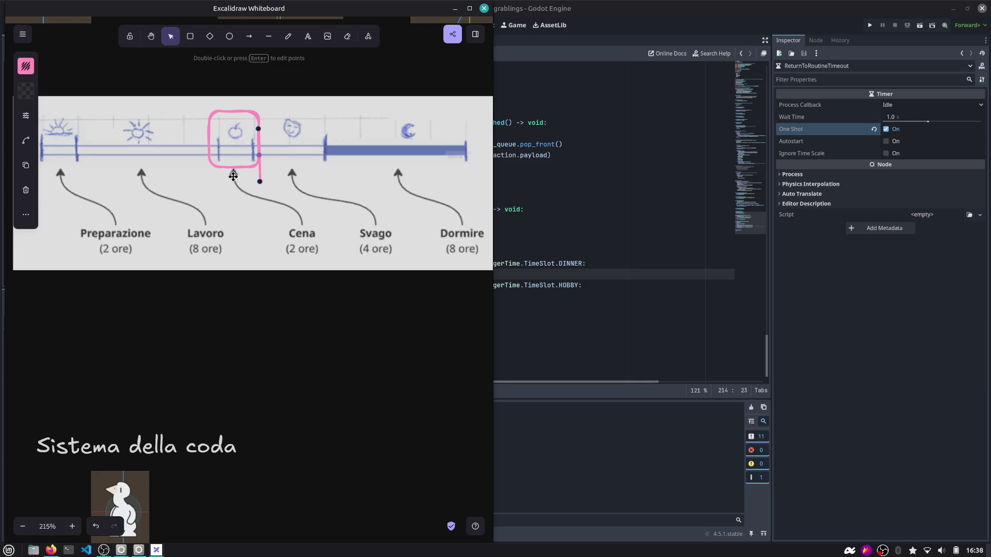
pyautogui.moveTo(263, 171)
pyautogui.mouseDown()
pyautogui.moveTo(223, 176)
pyautogui.moveTo(310, 165)
pyautogui.moveTo(251, 164)
pyautogui.moveTo(298, 165)
pyautogui.moveTo(291, 159)
pyautogui.mouseUp()
pyautogui.hscroll(2, 233, 171)
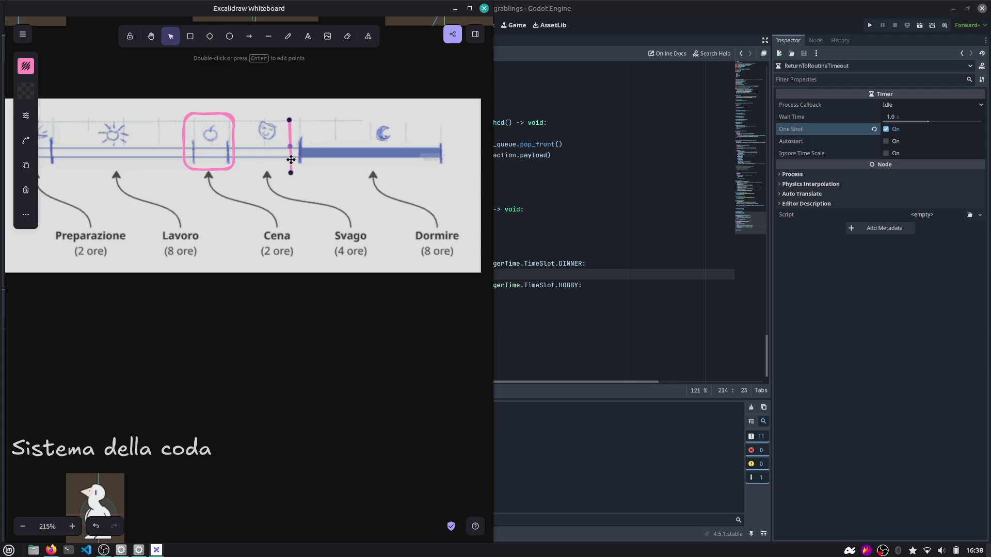
pyautogui.moveTo(291, 160); pyautogui.dragTo(200, 157)
pyautogui.hscroll(-3, 263, 163)
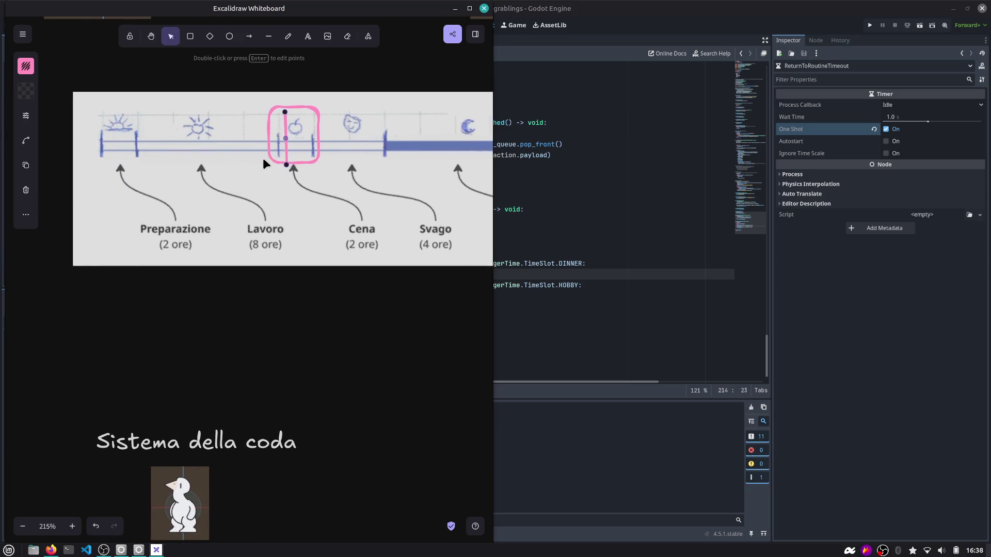
pyautogui.moveTo(286, 149)
pyautogui.mouseDown()
pyautogui.moveTo(312, 153)
pyautogui.moveTo(141, 162)
pyautogui.moveTo(226, 160)
pyautogui.mouseUp()
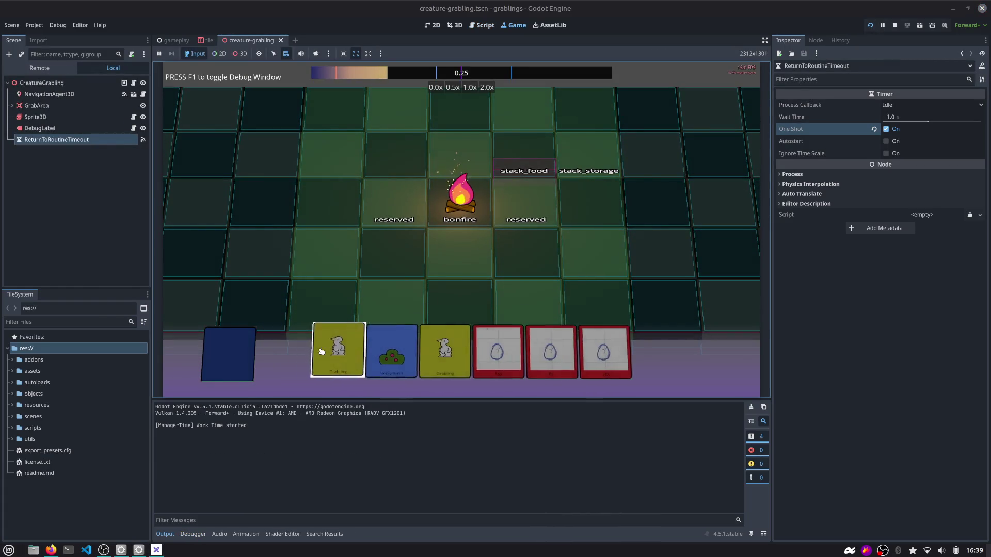
# Place the house, Grabling and Wood cards, carry the grabling onto the dinner tile, then stop the game.
pyautogui.moveTo(346, 348)
pyautogui.mouseDown()
pyautogui.moveTo(420, 287)
pyautogui.moveTo(393, 261)
pyautogui.moveTo(371, 263)
pyautogui.mouseUp()
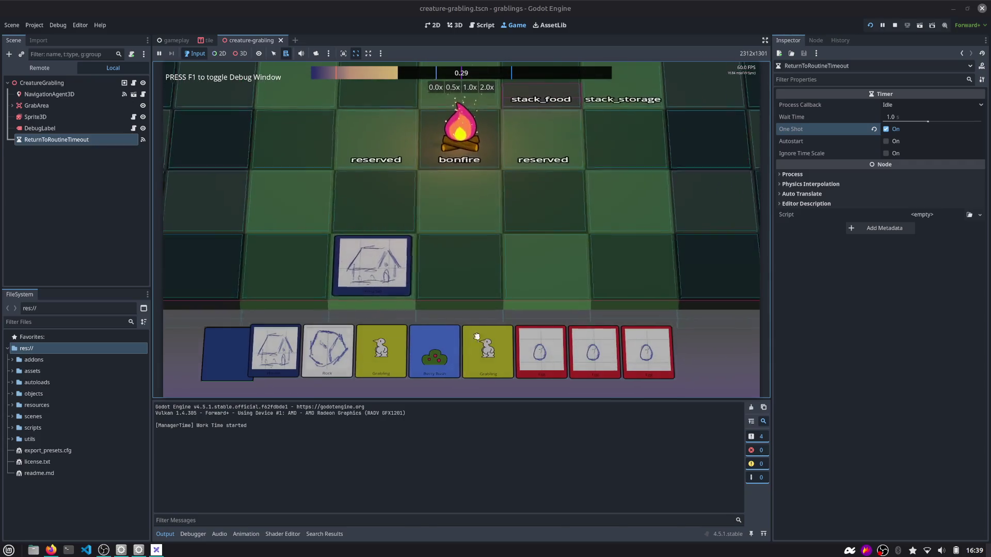
pyautogui.moveTo(416, 331); pyautogui.dragTo(497, 250)
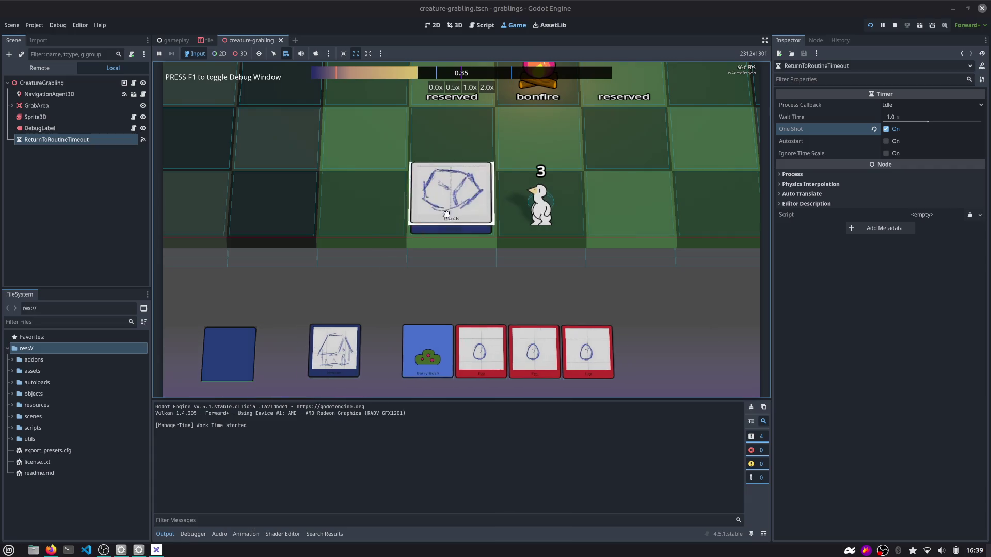
pyautogui.moveTo(279, 351)
pyautogui.mouseDown()
pyautogui.moveTo(454, 206)
pyautogui.moveTo(463, 211)
pyautogui.mouseUp()
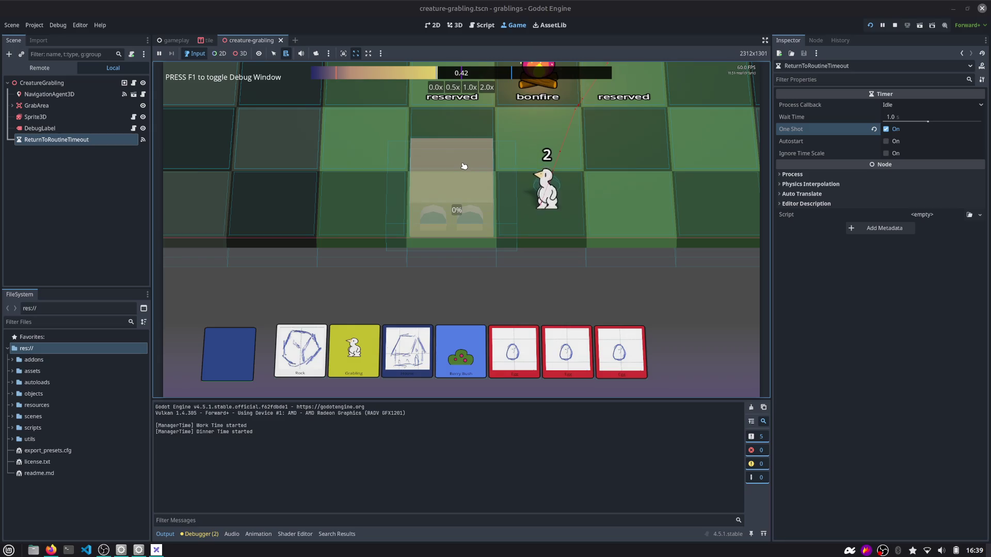
pyautogui.moveTo(551, 158)
pyautogui.mouseDown()
pyautogui.moveTo(563, 165)
pyautogui.moveTo(545, 199)
pyautogui.moveTo(464, 199)
pyautogui.mouseUp()
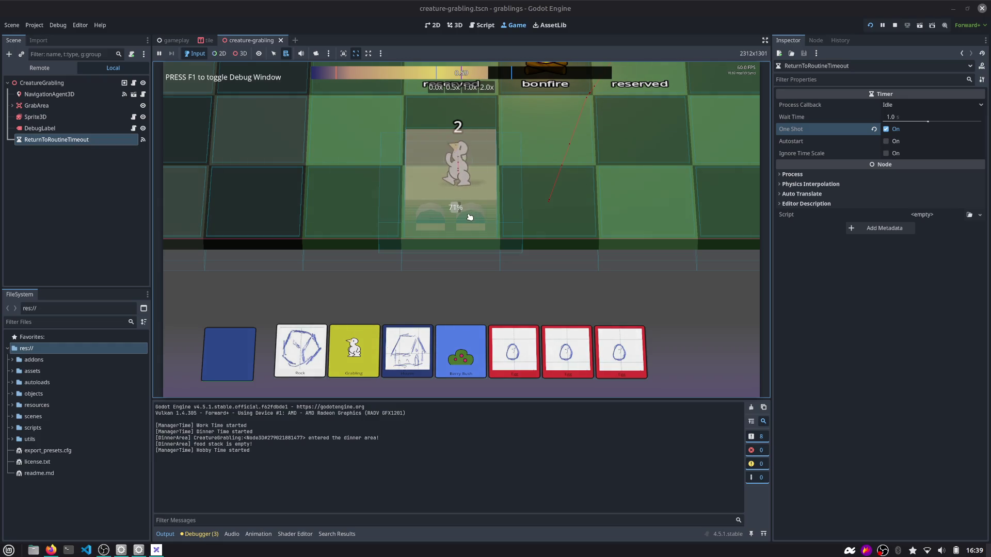
pyautogui.moveTo(467, 165)
pyautogui.mouseDown()
pyautogui.moveTo(603, 169)
pyautogui.moveTo(459, 204)
pyautogui.mouseUp()
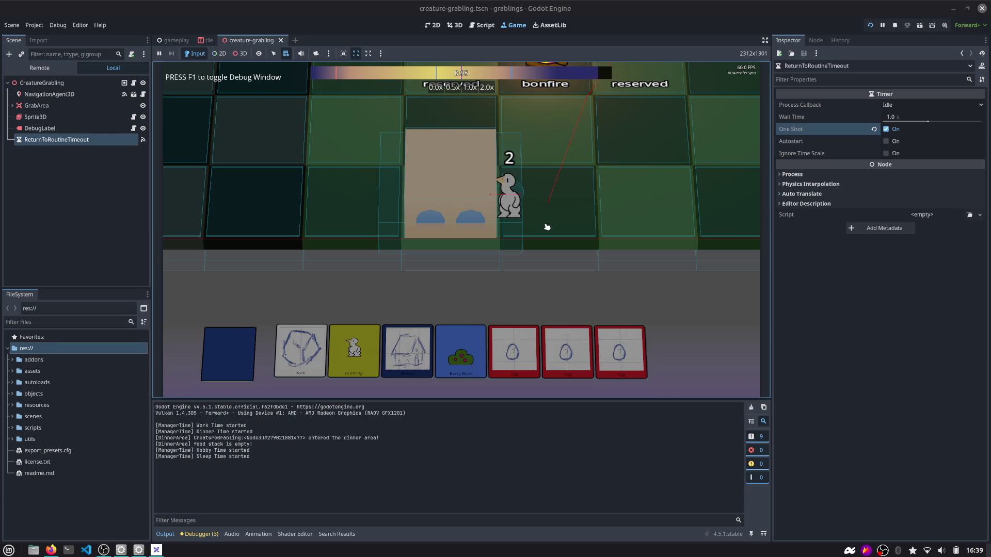
pyautogui.click(895, 25)
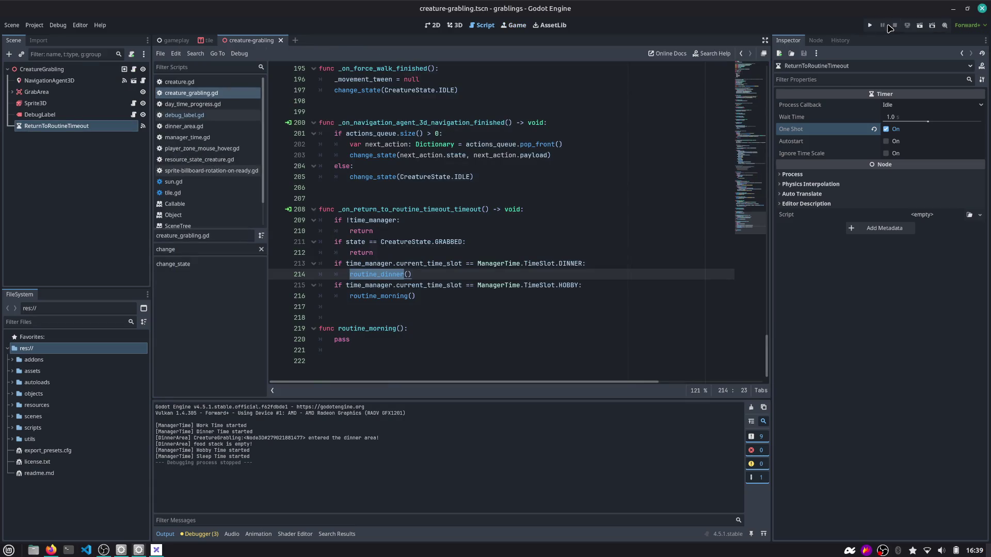
pyautogui.scroll(1, 751, 216)
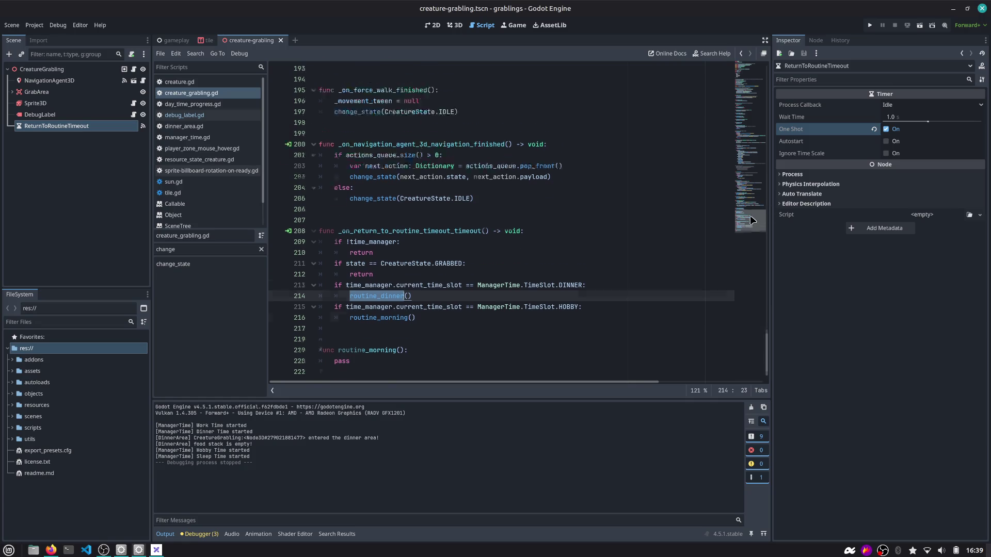
pyautogui.scroll(-1, 752, 219)
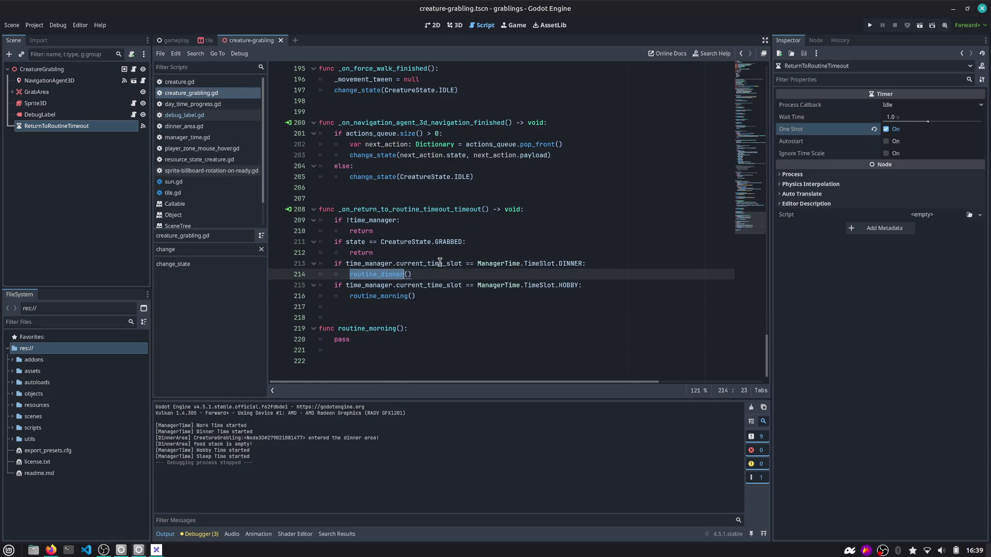
pyautogui.doubleClick(395, 296)
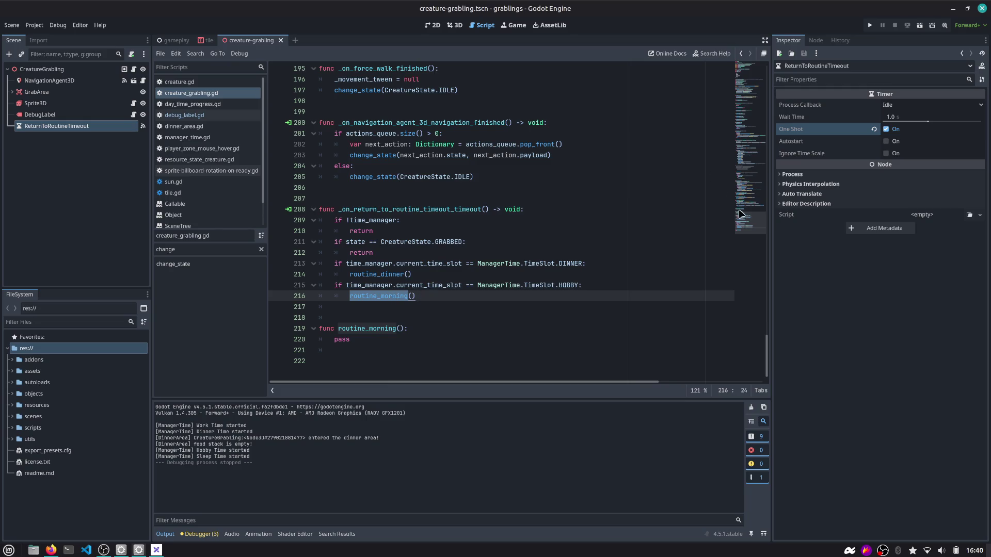
pyautogui.scroll(1, 751, 229)
pyautogui.scroll(-1, 751, 228)
pyautogui.moveTo(715, 7)
pyautogui.mouseDown()
pyautogui.moveTo(516, 124)
pyautogui.moveTo(531, 23)
pyautogui.moveTo(560, 23)
pyautogui.moveTo(555, 16)
pyautogui.mouseUp()
pyautogui.click(434, 306)
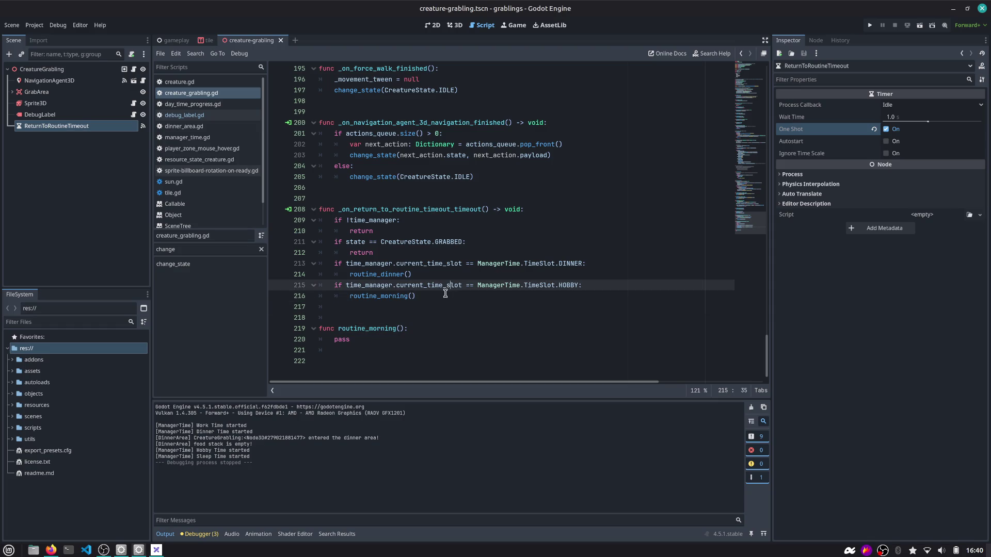
pyautogui.click(445, 294)
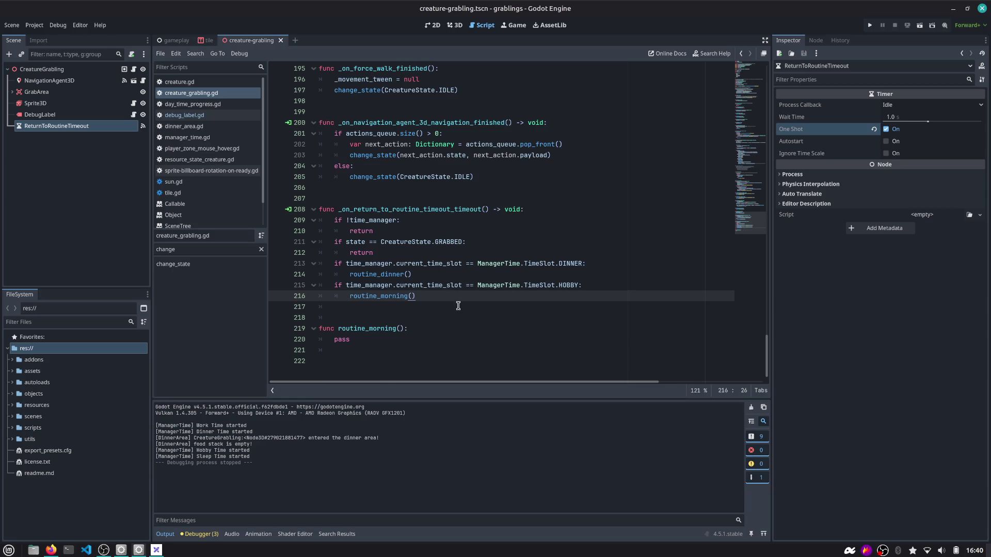
pyautogui.moveTo(446, 288)
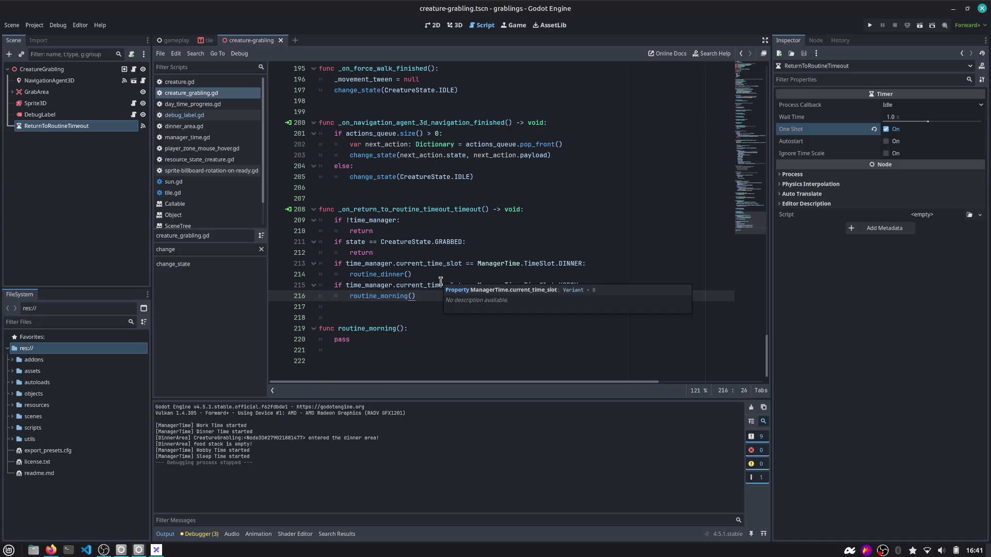
pyautogui.hotkey('alt', 'Tab')
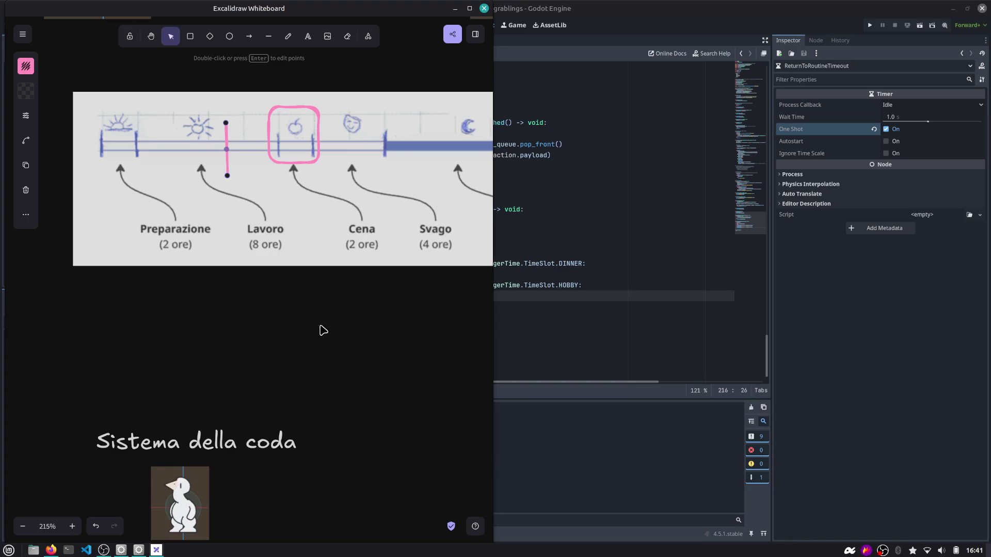
# Add a '1/3' text label above the third penguin and nudge the penguin under it.
pyautogui.scroll(-5, 277, 262)
pyautogui.moveTo(162, 336)
pyautogui.mouseDown()
pyautogui.moveTo(239, 348)
pyautogui.moveTo(304, 314)
pyautogui.mouseUp()
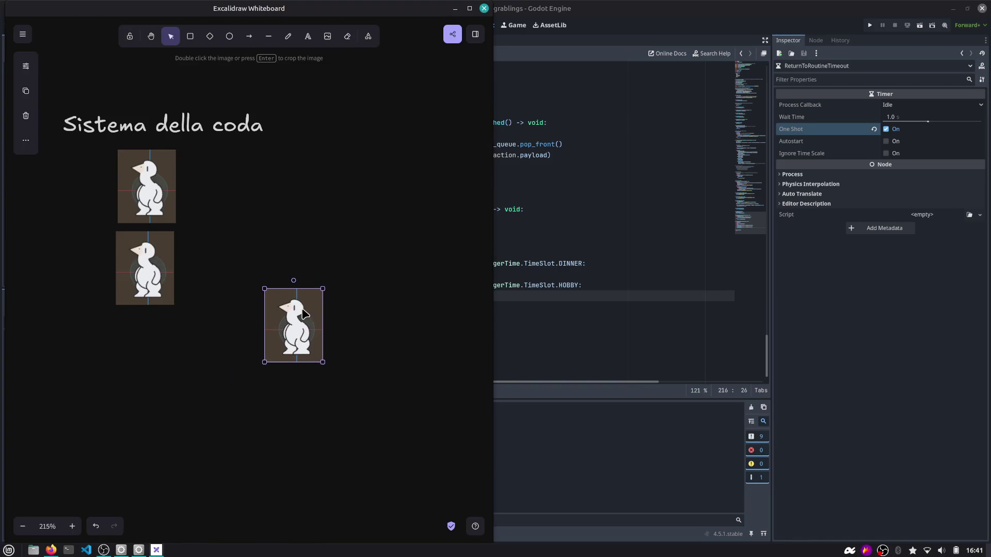
pyautogui.press('t')
pyautogui.click(284, 272)
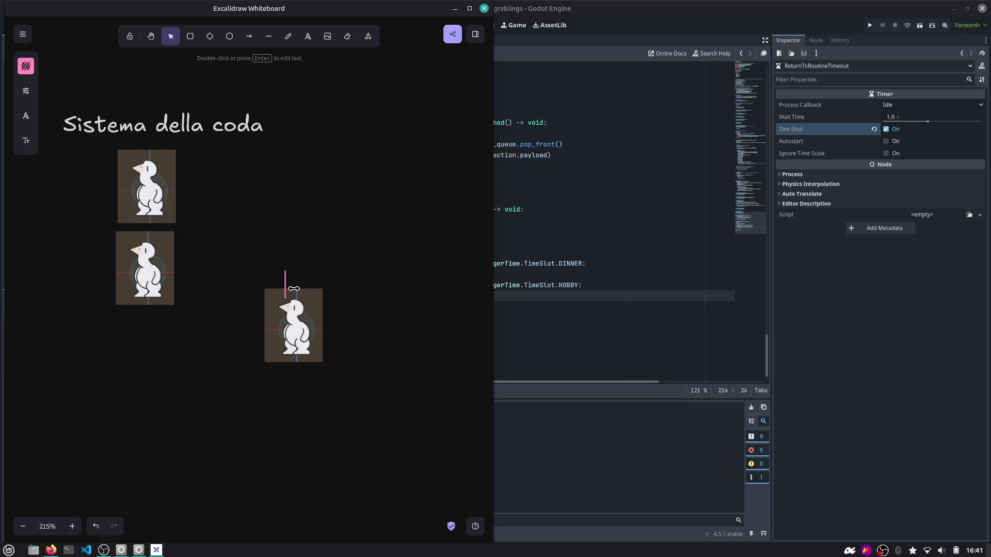
pyautogui.write('1/2')
pyautogui.press('BackSpace')
pyautogui.write('3')
pyautogui.click(410, 228)
pyautogui.moveTo(410, 229); pyautogui.dragTo(250, 371)
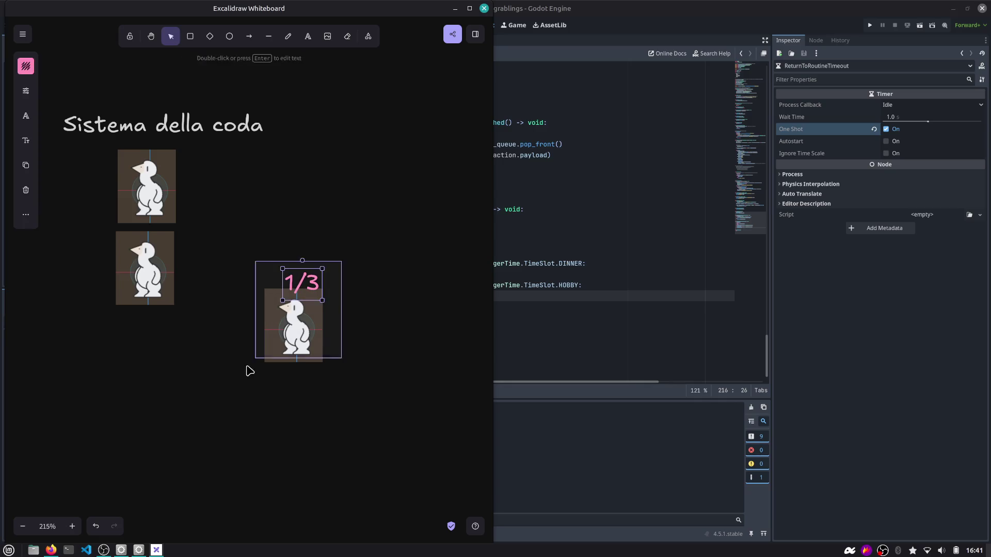
pyautogui.click(345, 311)
pyautogui.moveTo(316, 313); pyautogui.dragTo(325, 323)
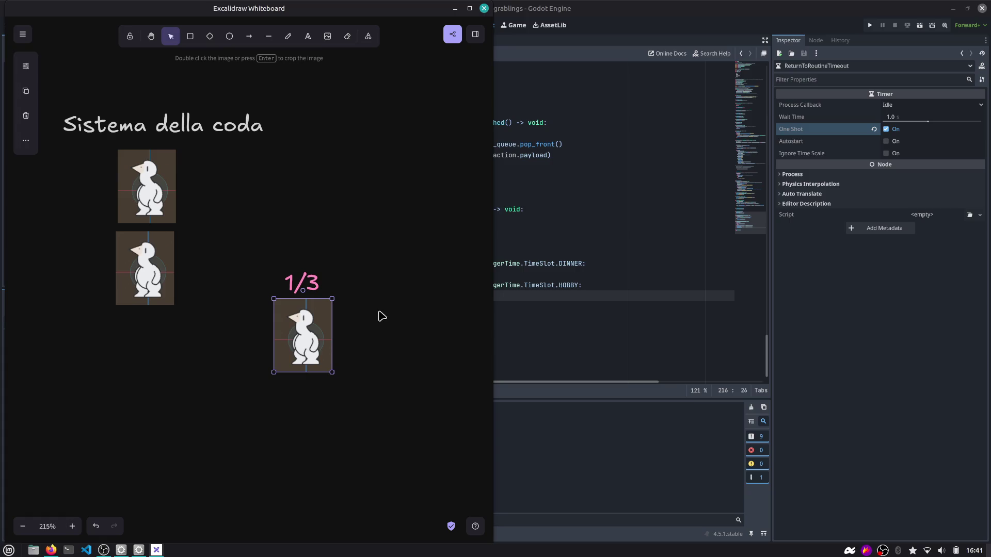
# Draw a pink freehand card outline at the top right with a 5 inside.
pyautogui.hscroll(2, 338, 243)
pyautogui.scroll(-1, 338, 243)
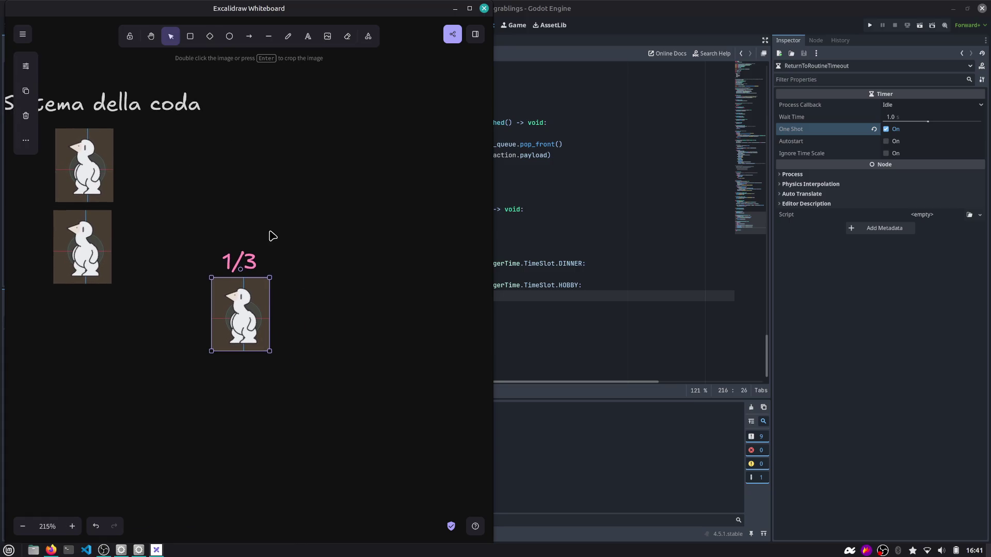
pyautogui.click(319, 226)
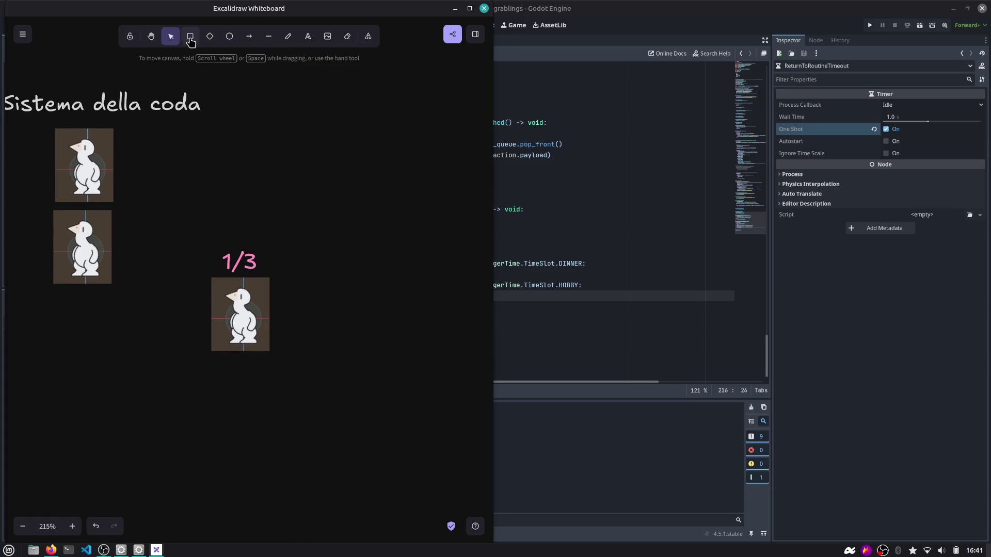
pyautogui.click(288, 36)
pyautogui.moveTo(389, 174)
pyautogui.mouseDown()
pyautogui.moveTo(376, 187)
pyautogui.moveTo(391, 171)
pyautogui.mouseUp()
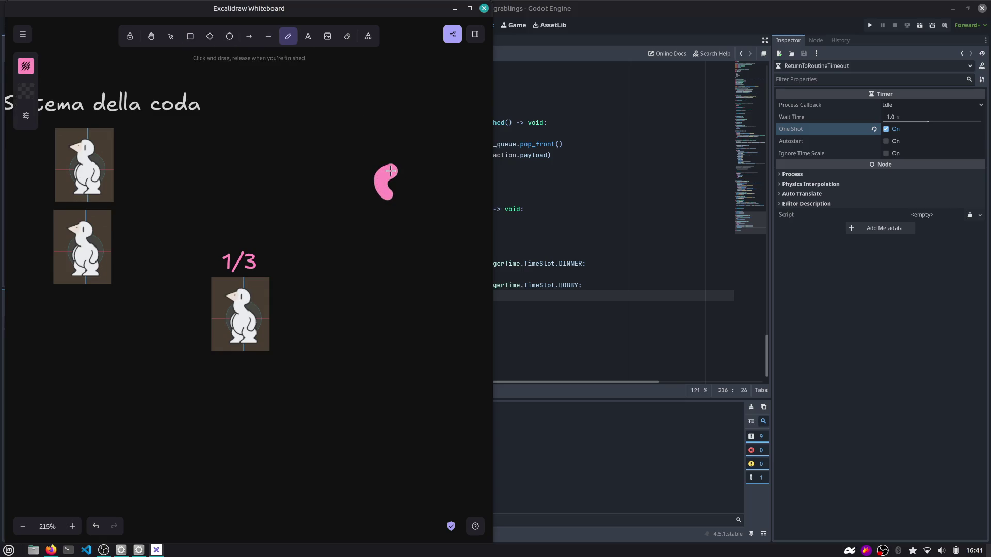
pyautogui.hotkey('ctrl', 'z')
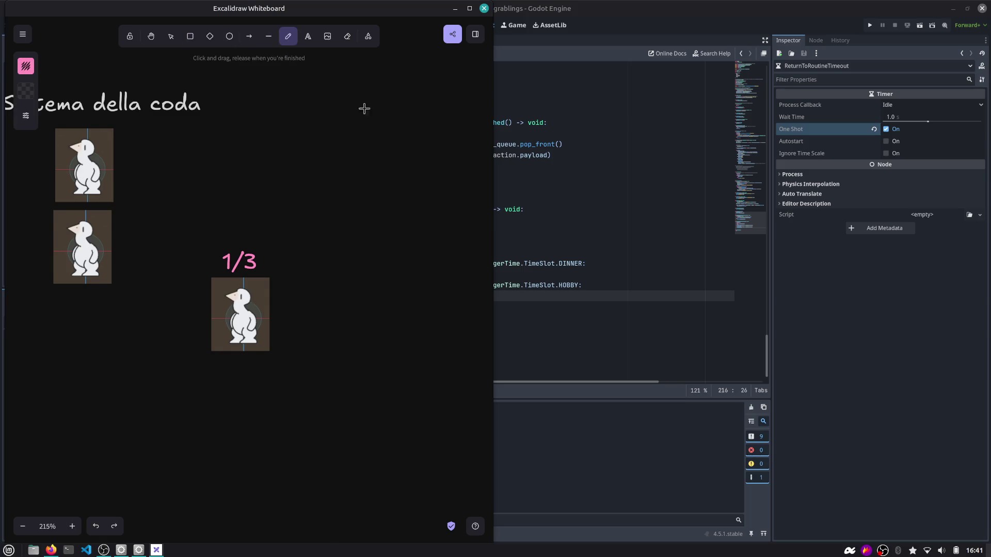
pyautogui.moveTo(360, 78)
pyautogui.mouseDown()
pyautogui.moveTo(414, 151)
pyautogui.moveTo(362, 158)
pyautogui.mouseUp()
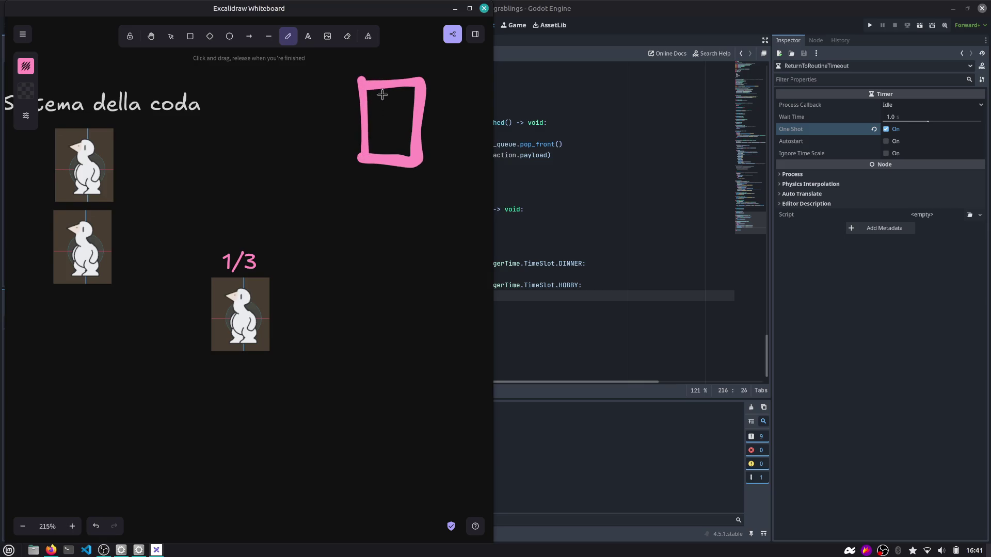
pyautogui.moveTo(380, 104); pyautogui.dragTo(383, 136)
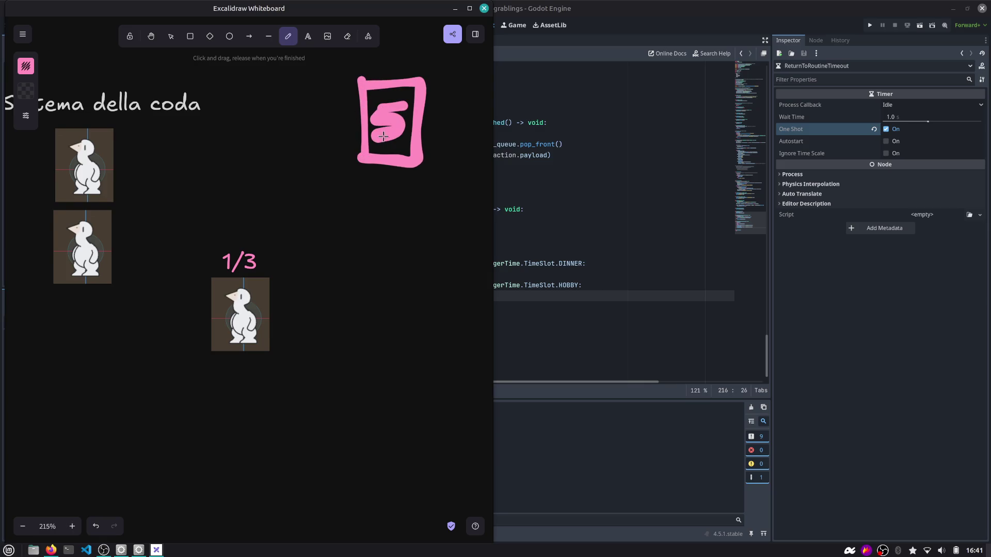
# Move the 1/3 label and penguin under the pink card and delete the pink 5.
pyautogui.click(170, 37)
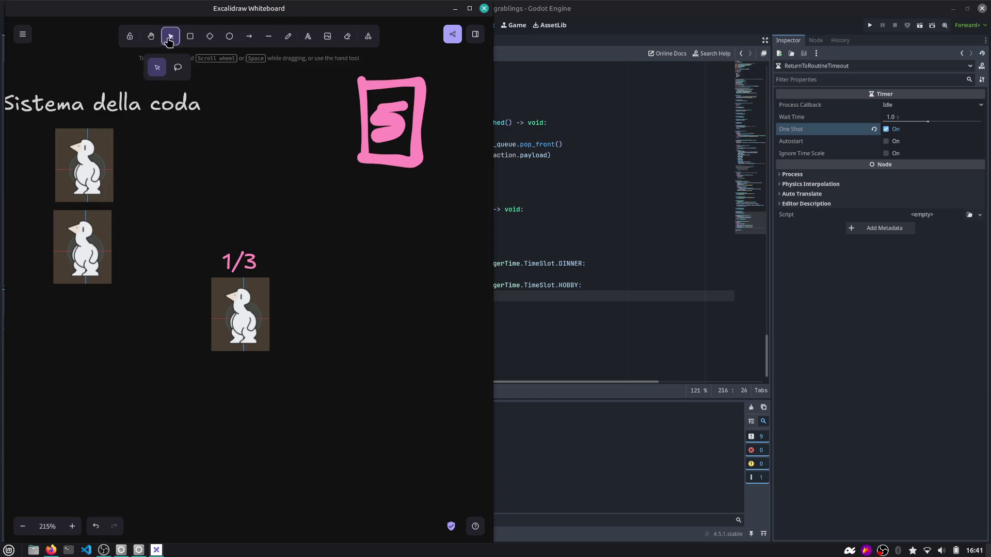
pyautogui.moveTo(192, 172)
pyautogui.mouseDown()
pyautogui.moveTo(287, 341)
pyautogui.moveTo(275, 358)
pyautogui.mouseUp()
pyautogui.moveTo(238, 324)
pyautogui.mouseDown()
pyautogui.moveTo(368, 317)
pyautogui.moveTo(381, 227)
pyautogui.moveTo(382, 397)
pyautogui.moveTo(367, 191)
pyautogui.moveTo(335, 164)
pyautogui.moveTo(323, 206)
pyautogui.mouseUp()
pyautogui.click(427, 127)
pyautogui.click(388, 123)
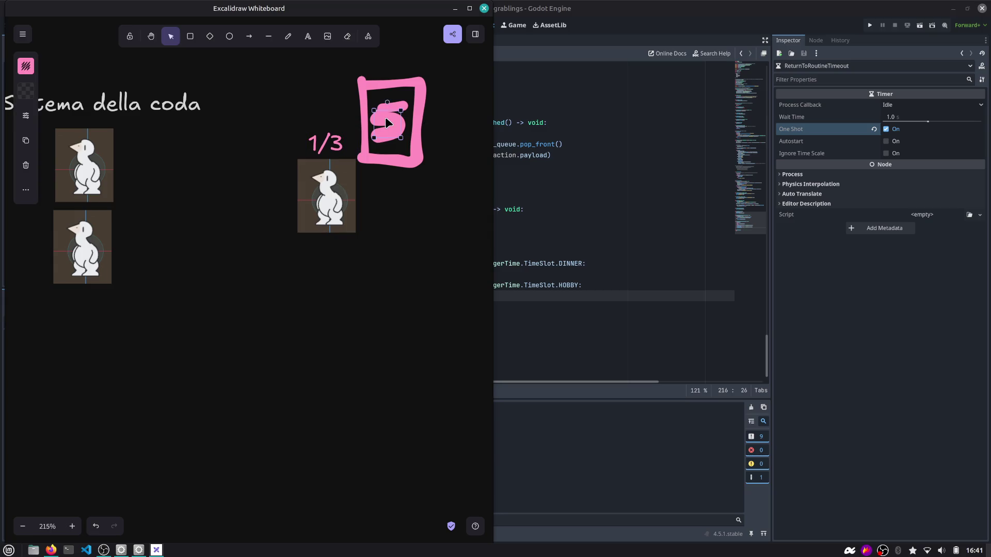
pyautogui.press('Delete')
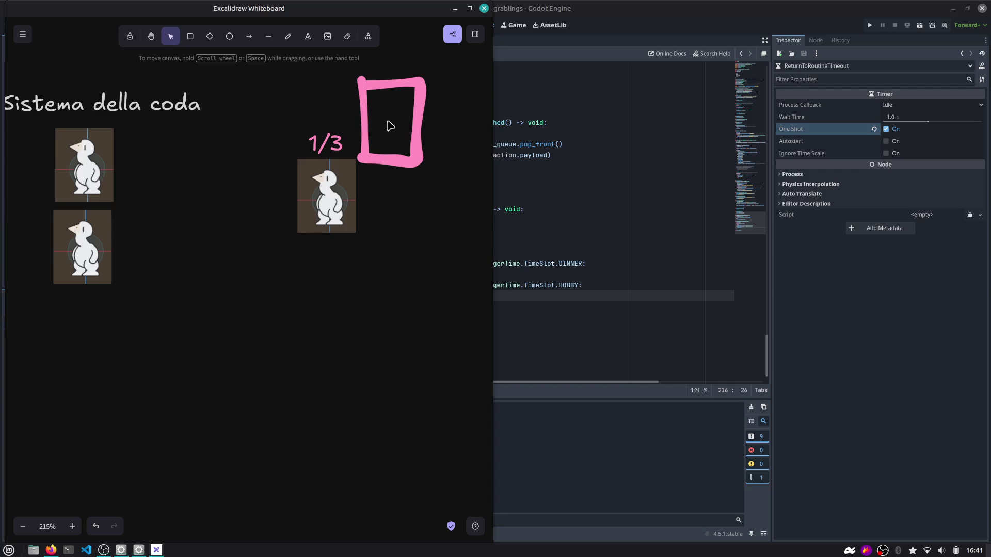
# Put a '3' text label inside the pink box.
pyautogui.doubleClick(387, 126)
pyautogui.write('3')
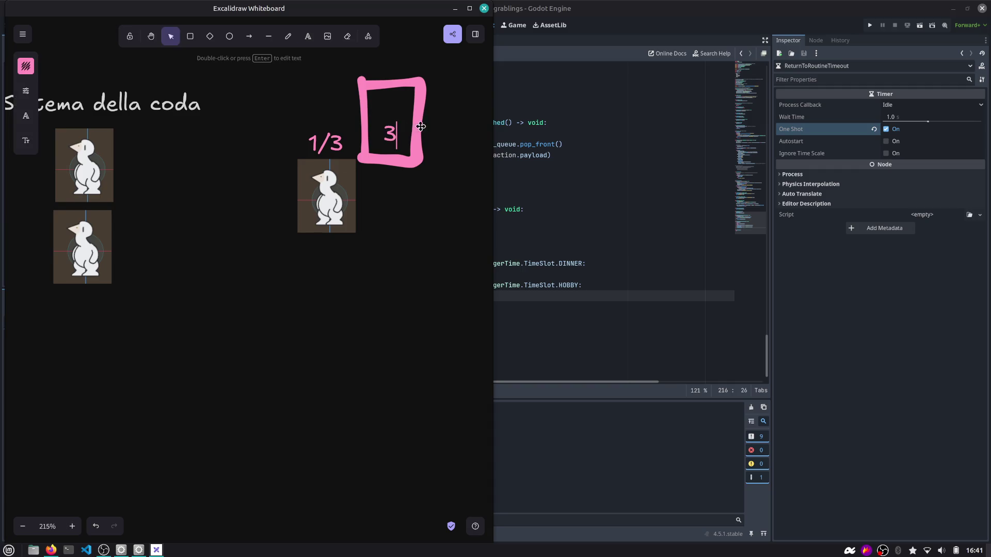
pyautogui.click(395, 139)
pyautogui.moveTo(395, 140); pyautogui.dragTo(397, 125)
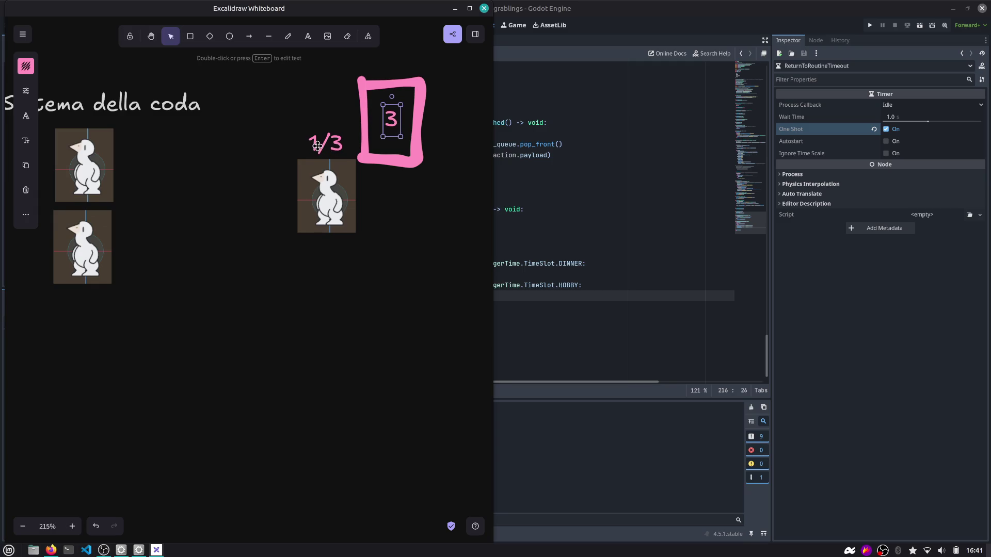
# Change the penguin's label from 1/3 to 3/3 and nudge the label and penguin into place.
pyautogui.click(316, 146)
pyautogui.doubleClick(316, 146)
pyautogui.click(320, 146)
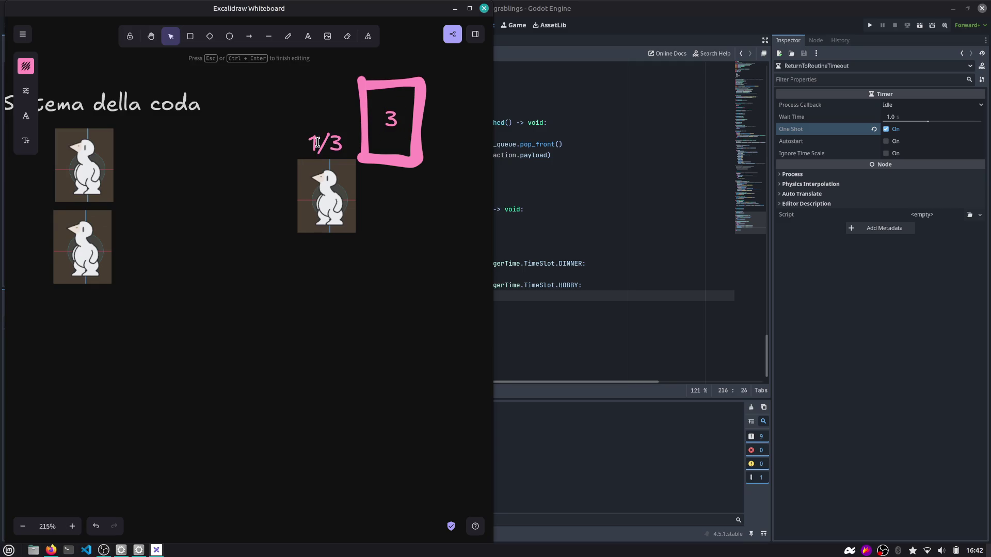
pyautogui.press('BackSpace')
pyautogui.write('3')
pyautogui.click(377, 202)
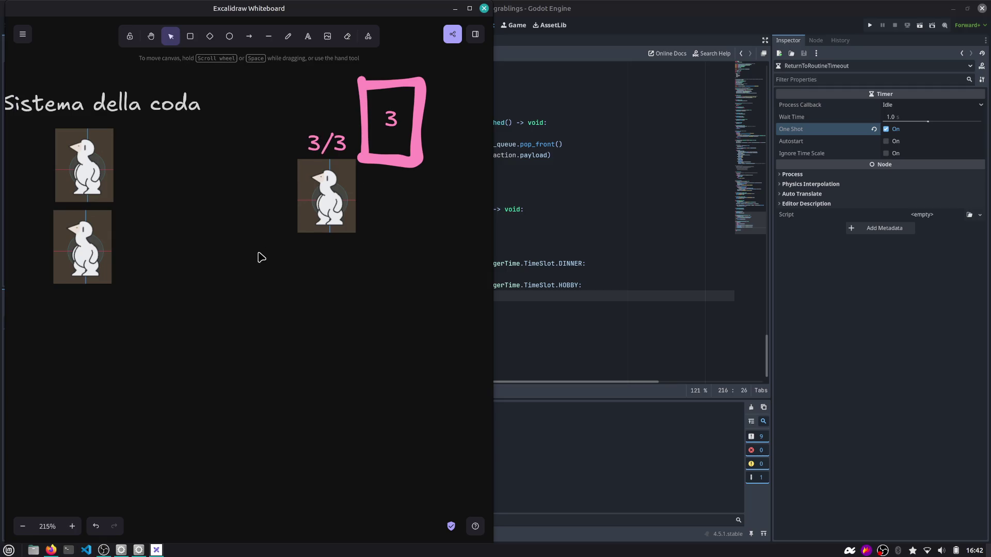
pyautogui.moveTo(303, 184); pyautogui.dragTo(294, 194)
pyautogui.click(310, 163)
pyautogui.moveTo(343, 147); pyautogui.dragTo(333, 153)
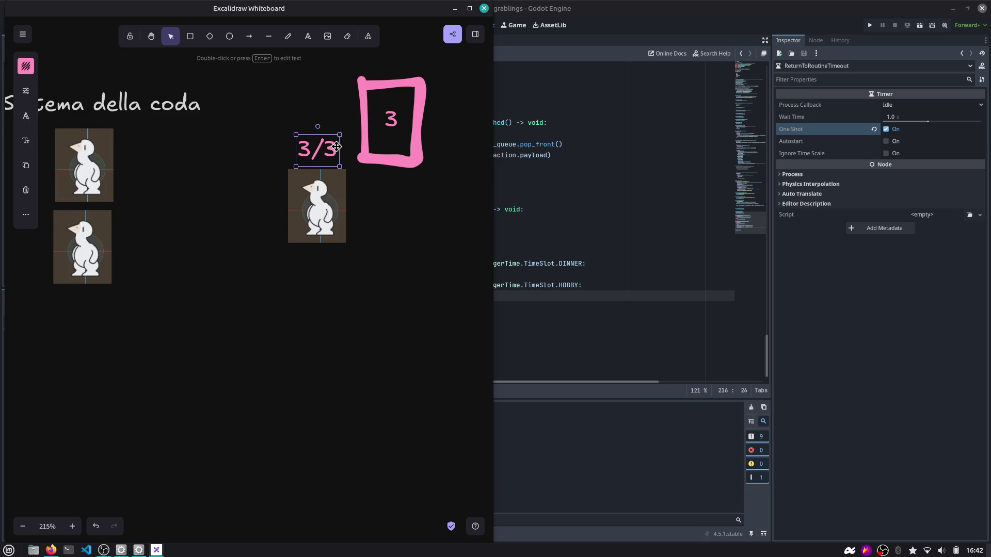
# Marquee-select the 3/3 label with its penguin and drag the pair well below the pink box.
pyautogui.moveTo(266, 106); pyautogui.dragTo(359, 281)
pyautogui.moveTo(327, 212); pyautogui.dragTo(339, 203)
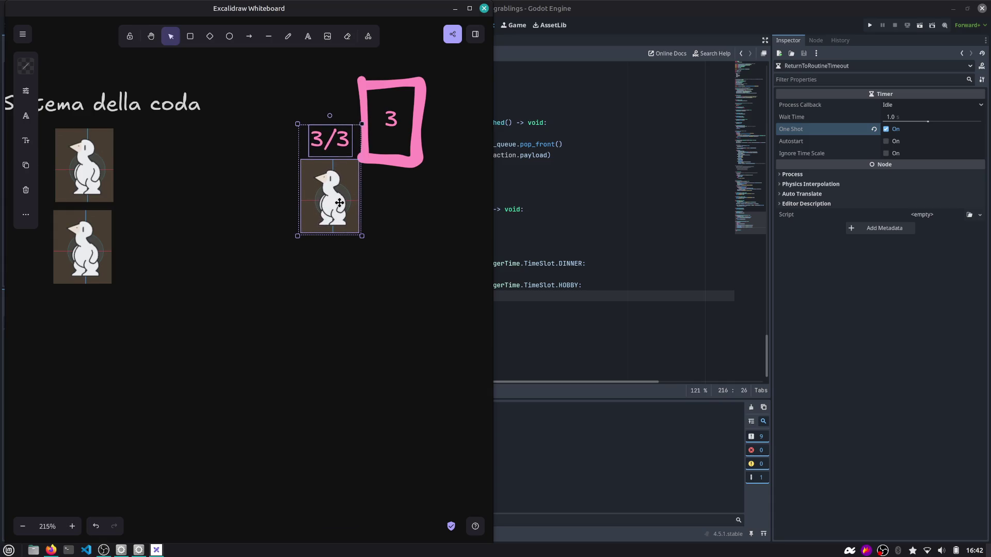
pyautogui.moveTo(339, 191); pyautogui.dragTo(370, 405)
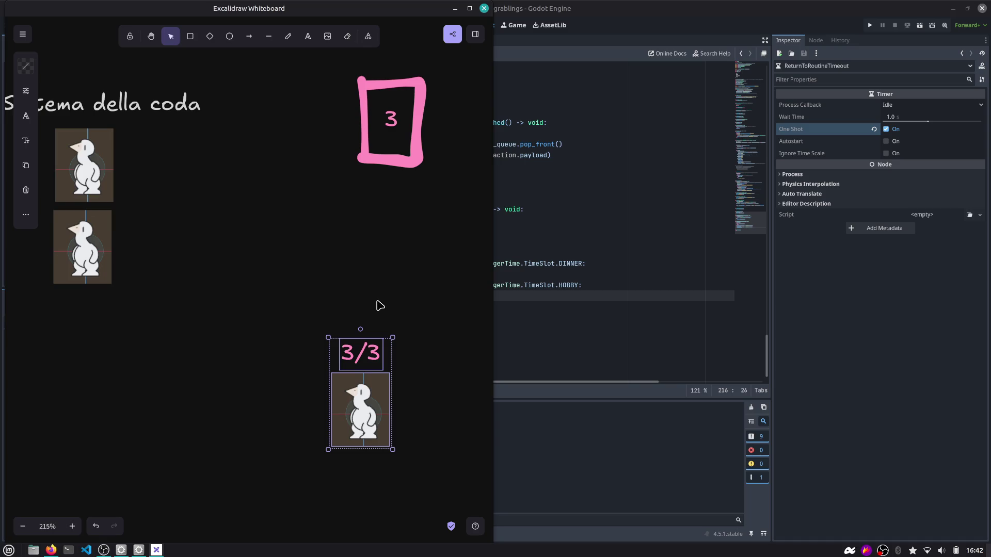
pyautogui.moveTo(360, 392); pyautogui.dragTo(360, 379)
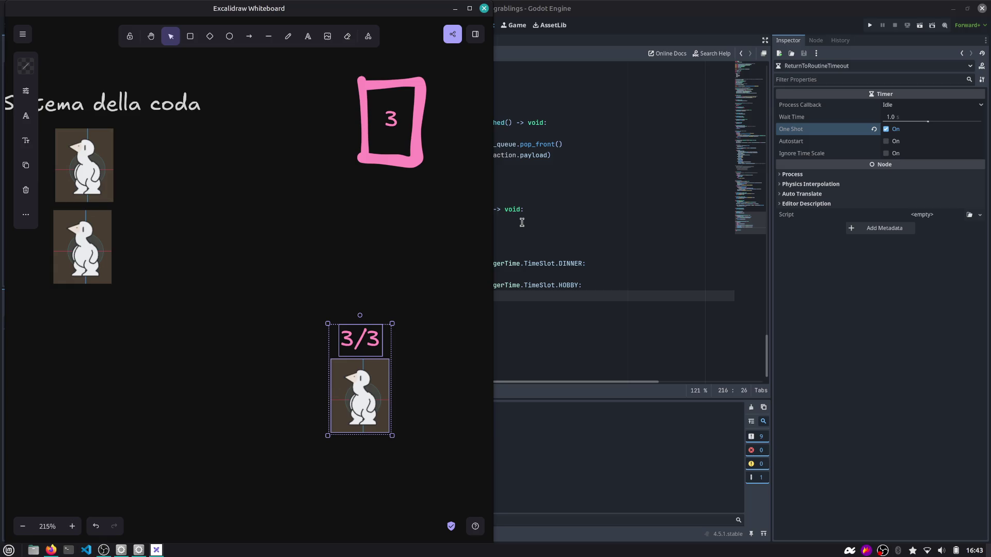
# Back in Godot, clear line 217's indentation and select the timeout handler lines 208–216.
pyautogui.click(522, 222)
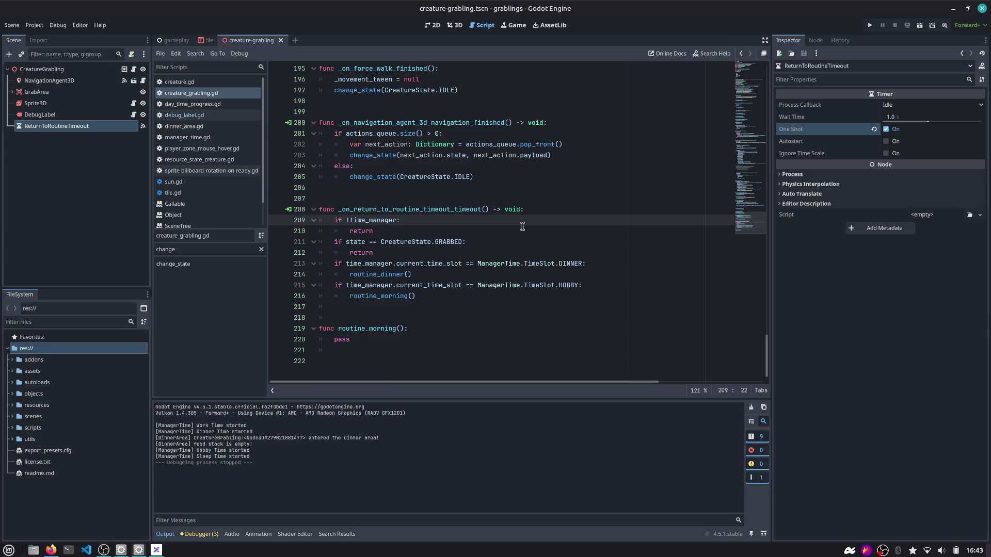
pyautogui.click(436, 296)
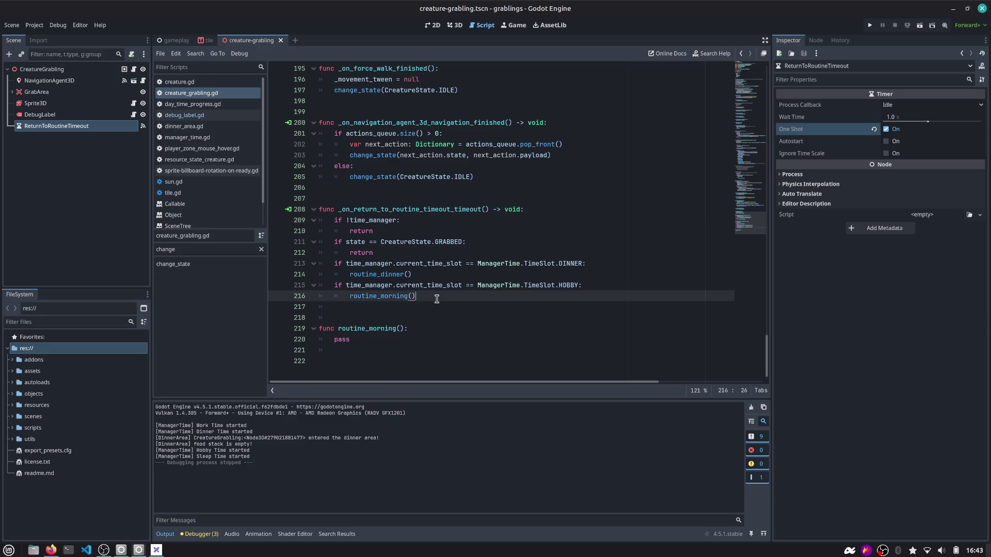
pyautogui.click(407, 308)
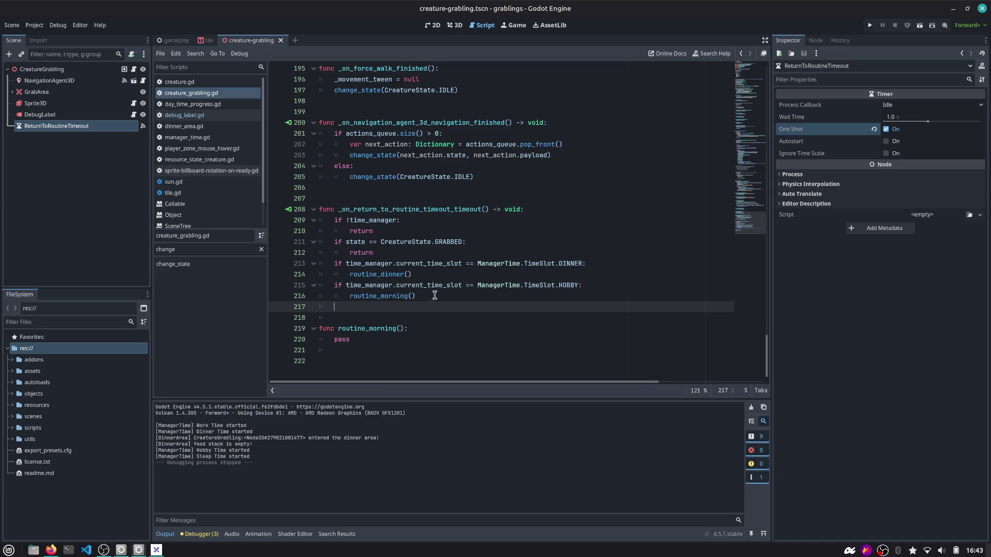
pyautogui.press('BackSpace')
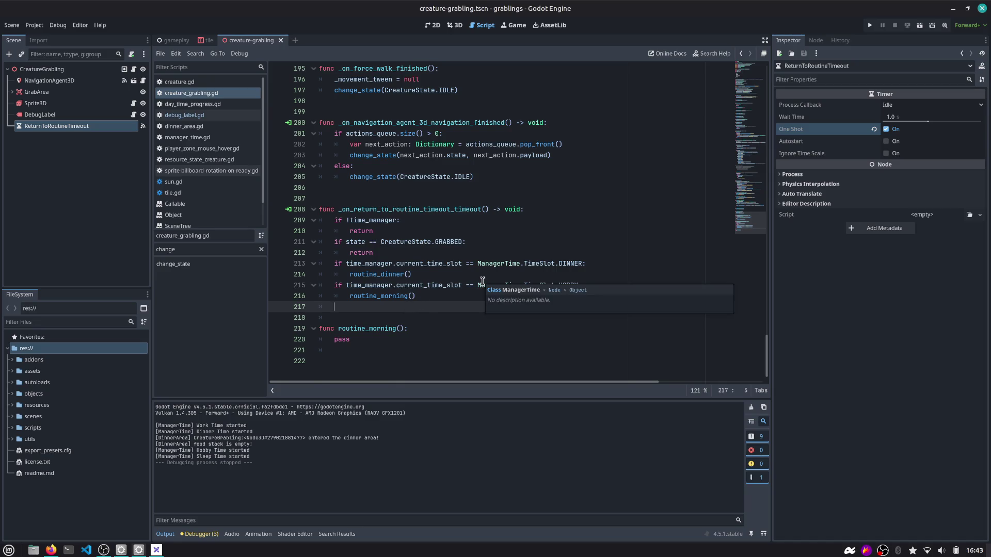
pyautogui.press('Left')
pyautogui.press('Right')
pyautogui.press('Left')
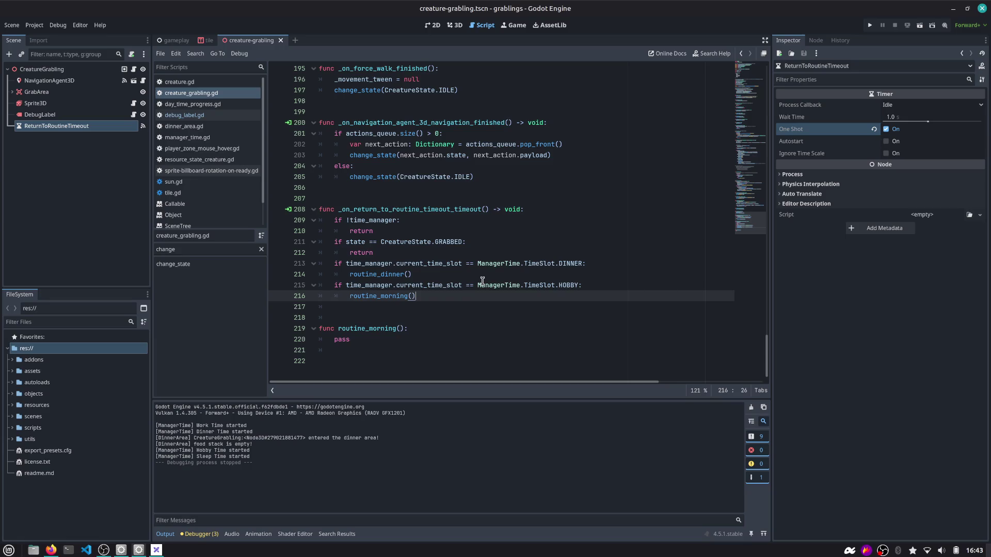
pyautogui.hotkey('shift', 'Up')
pyautogui.hotkey('shift', 'Up')
pyautogui.hotkey('shift', 'Up')
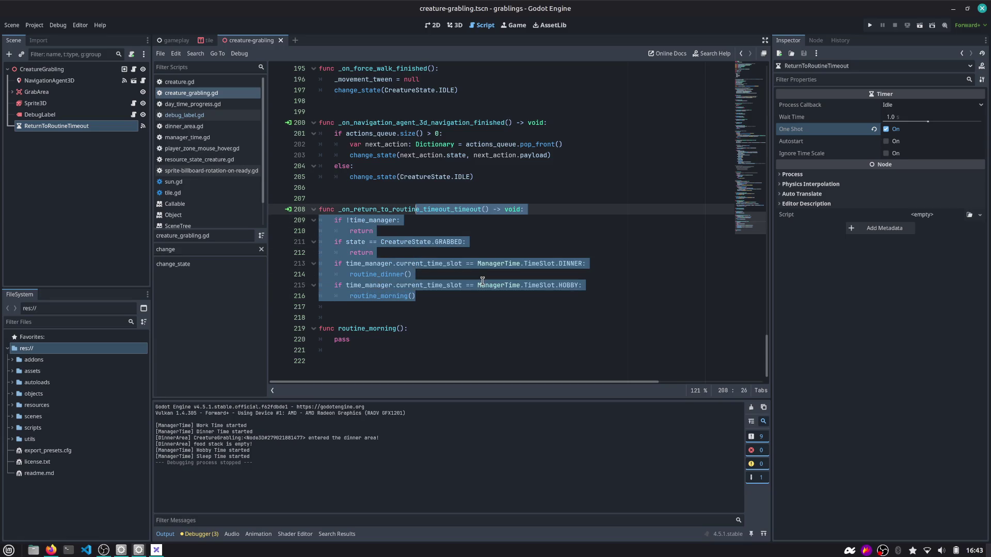
pyautogui.hotkey('shift', 'Home')
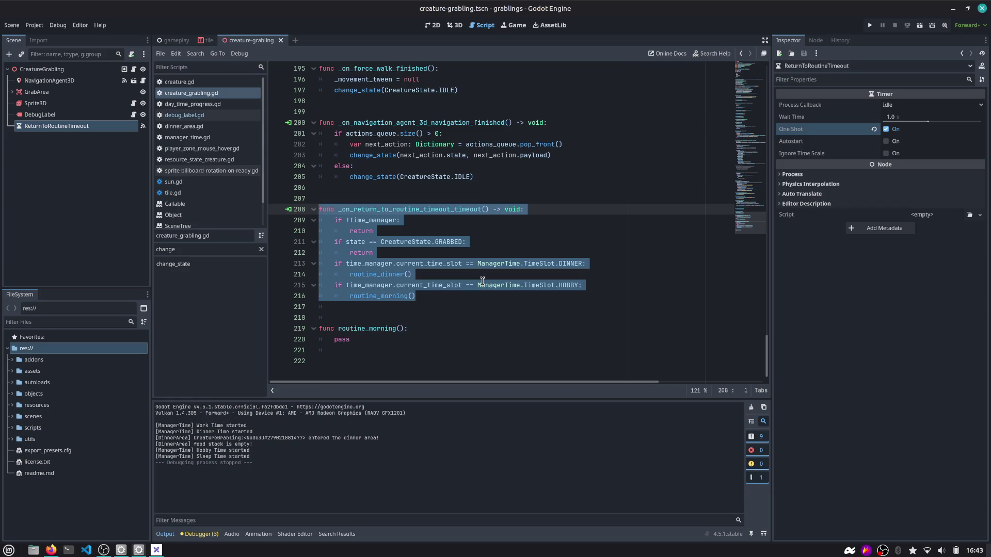
pyautogui.click(501, 310)
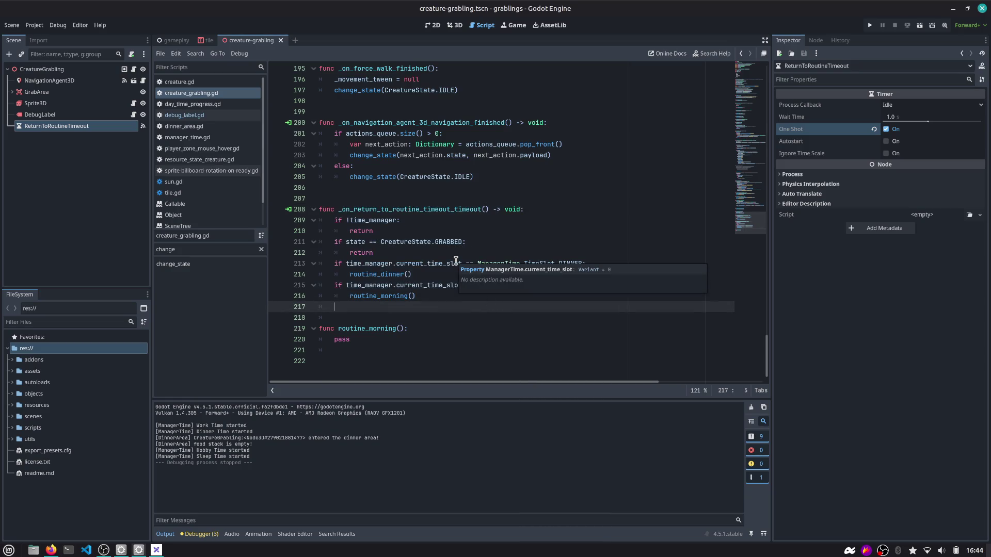
# Check the _on_return_to_routine_timeout_timeout name and routine_morning call, then scroll to the script's top.
pyautogui.press('Down')
pyautogui.press('Up')
pyautogui.press('Down')
pyautogui.press('Up')
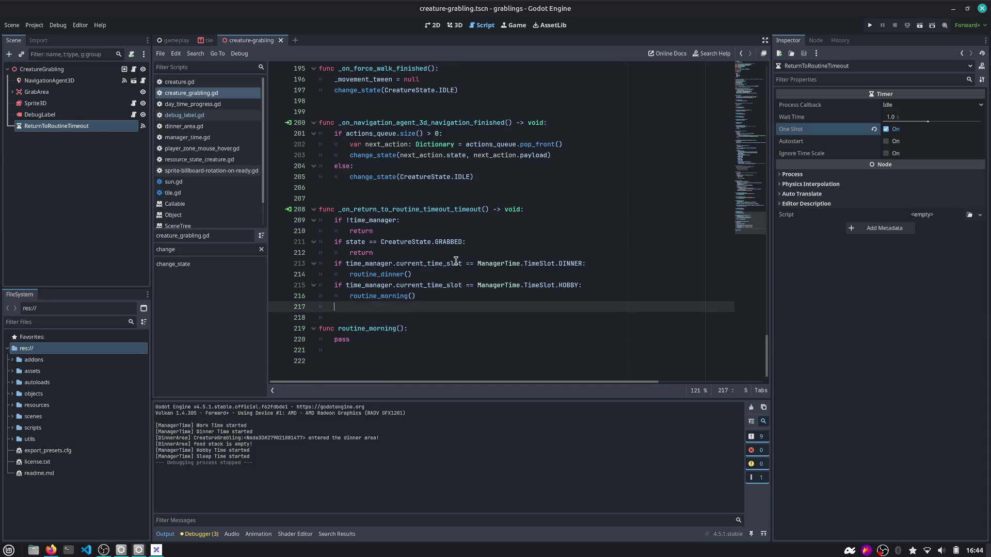
pyautogui.hotkey('shift', 'Home')
pyautogui.doubleClick(423, 211)
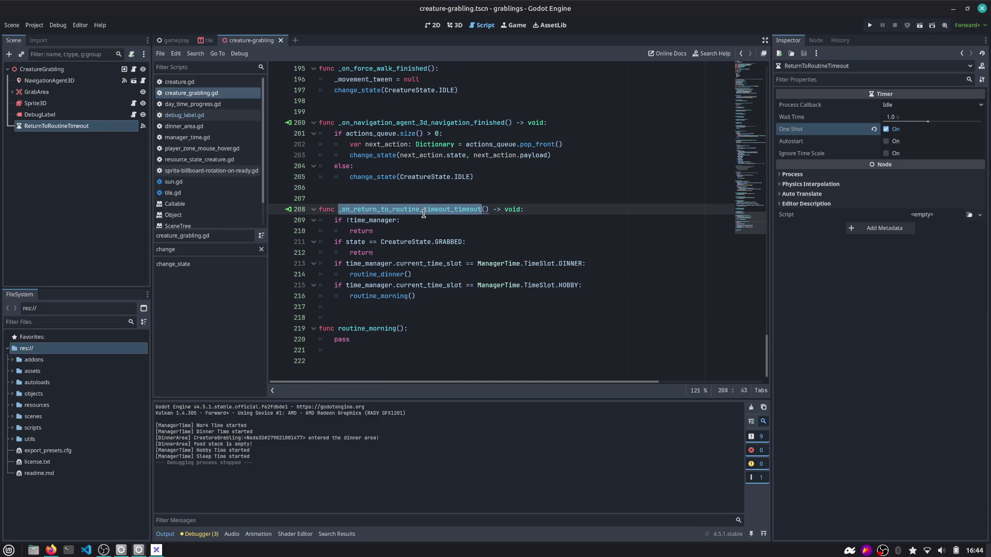
pyautogui.doubleClick(397, 296)
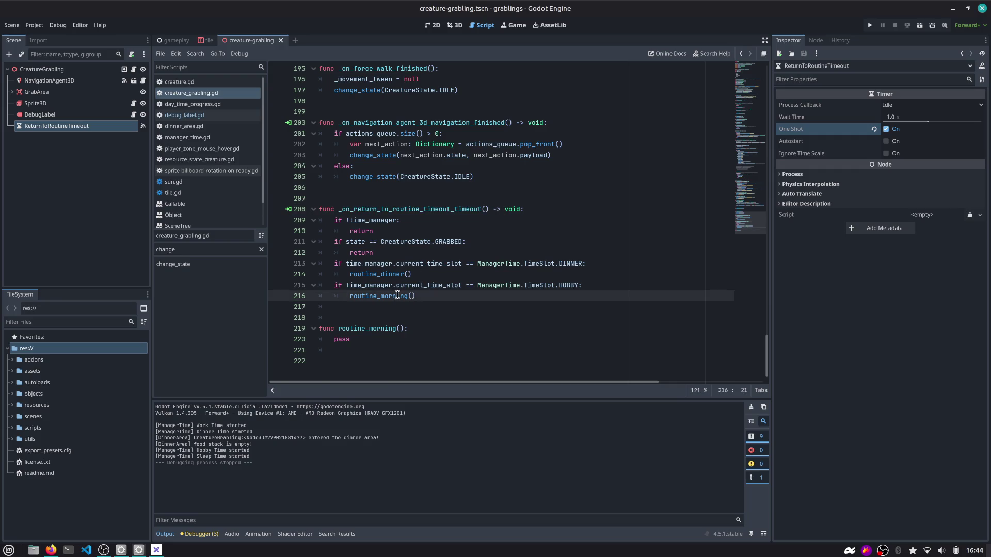
pyautogui.scroll(20, 398, 296)
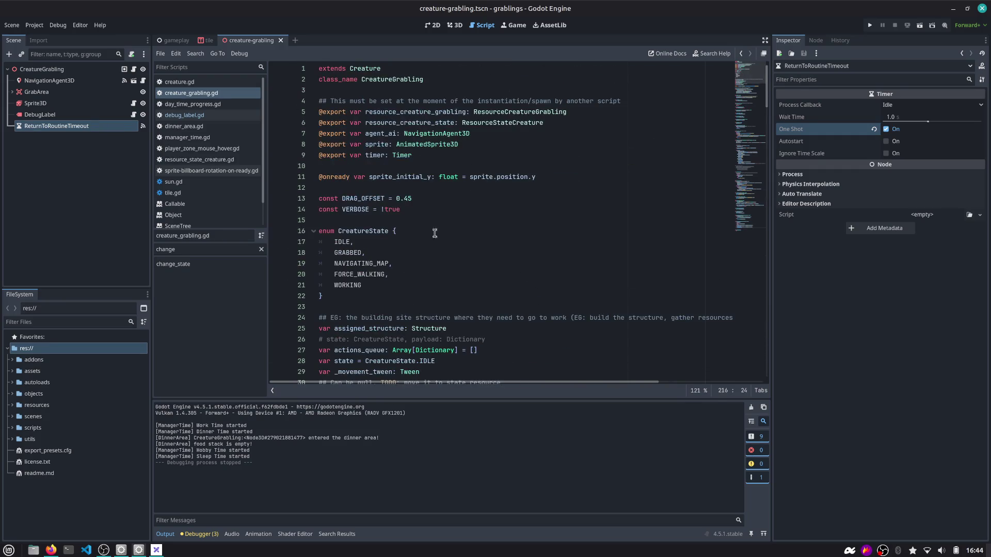
# Add 'var consumed_dinner_today = false' on a new line right after sleeping_structure.
pyautogui.scroll(-3, 409, 242)
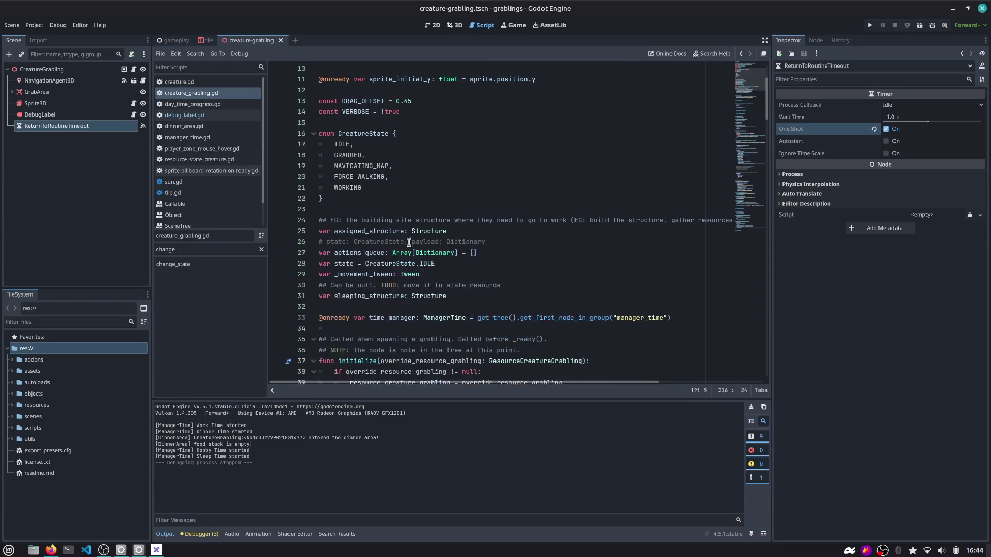
pyautogui.click(469, 294)
pyautogui.press('Return')
pyautogui.write('var ')
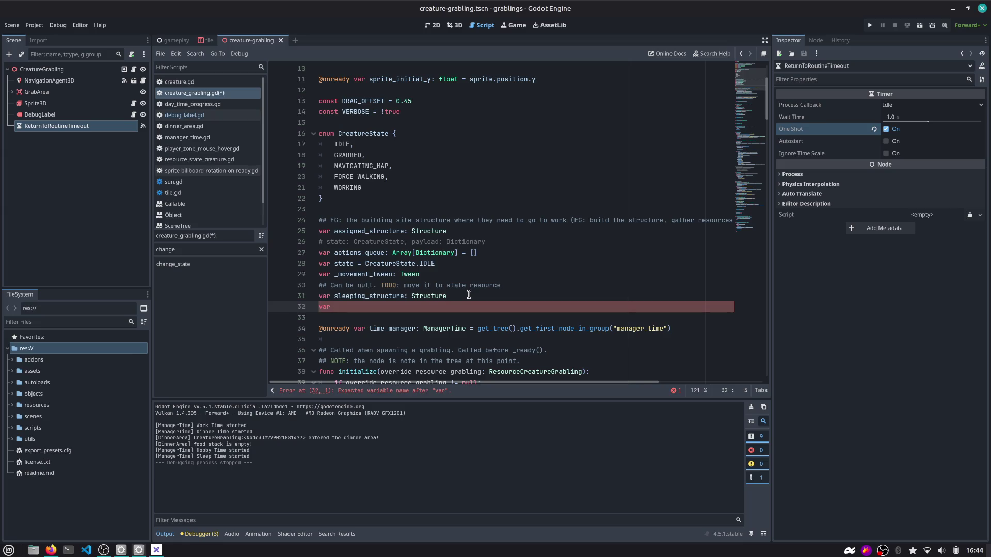
pyautogui.write('cons')
pyautogui.write('umed_dinner_toa')
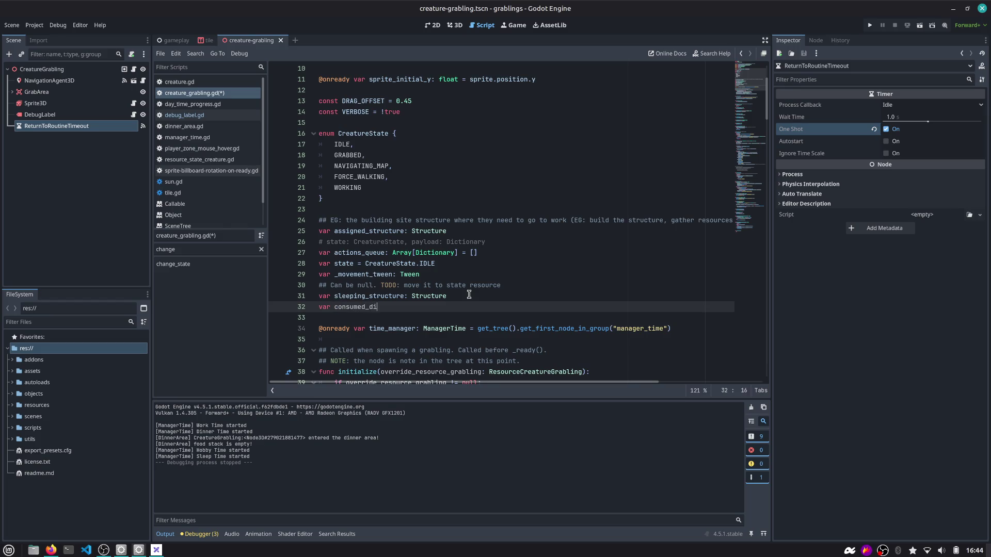
pyautogui.press('BackSpace')
pyautogui.write('day = fa')
pyautogui.write('lse')
pyautogui.hotkey('ctrl', 'shift', 'Left')
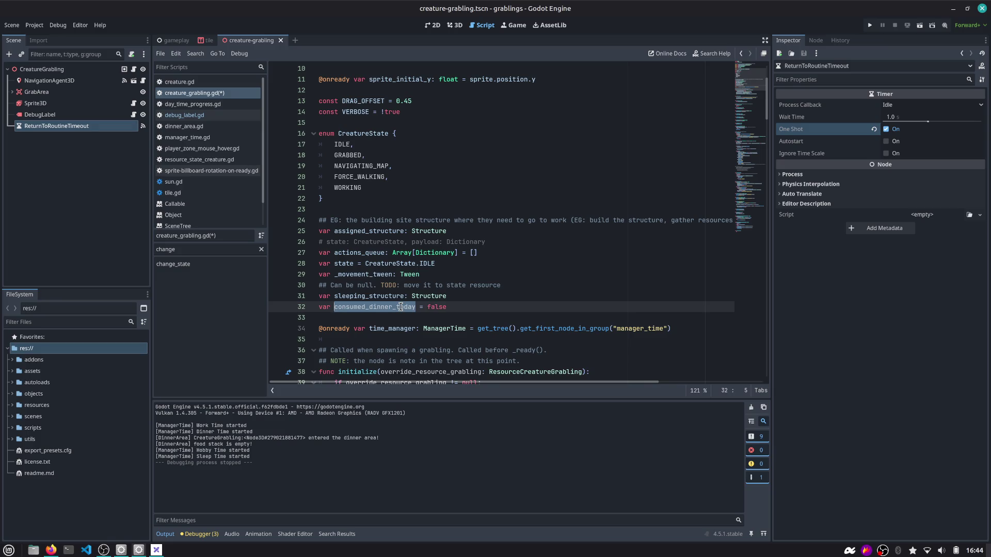
pyautogui.hotkey('alt', 'Tab')
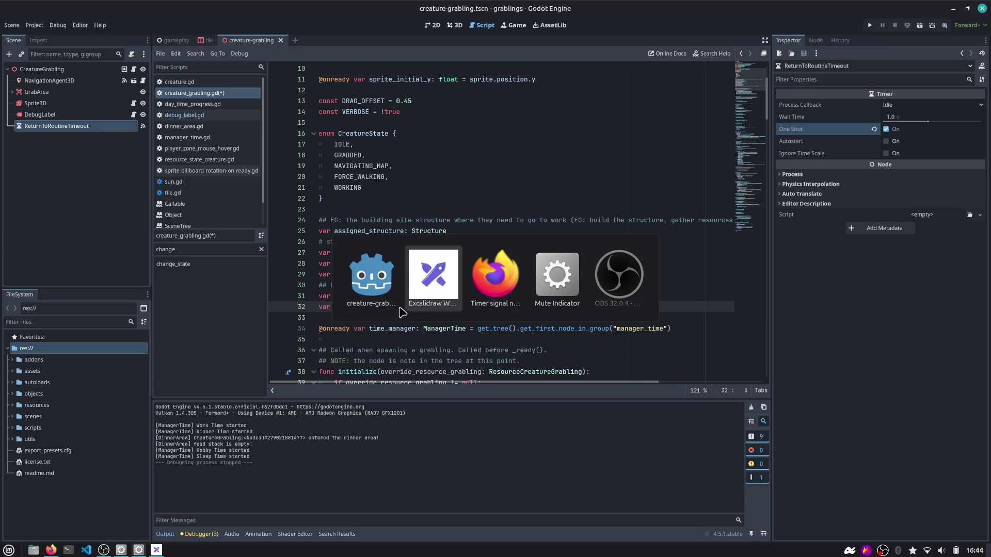
# Change the number inside the pink box from 3 to 1.
pyautogui.scroll(-3, 408, 305)
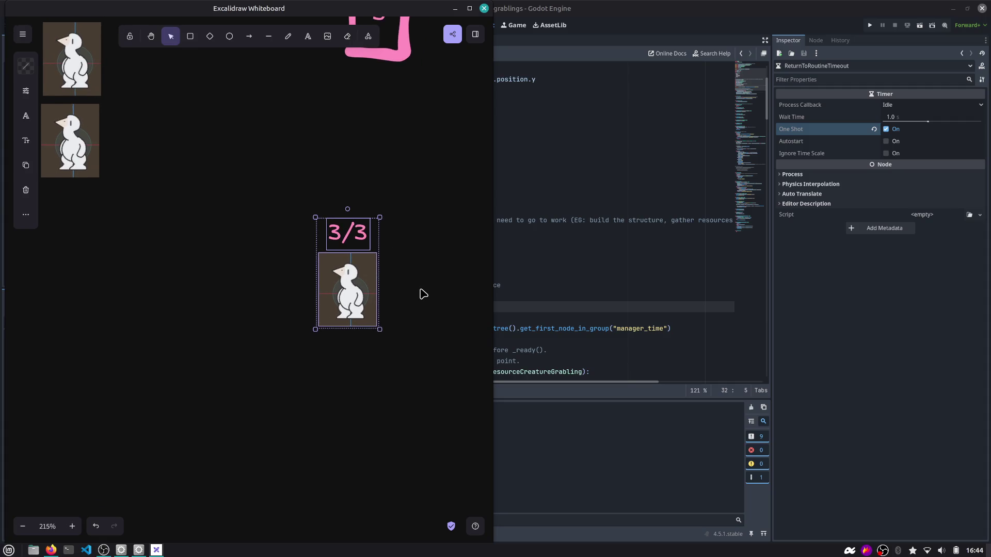
pyautogui.click(421, 293)
pyautogui.scroll(-2, 393, 278)
pyautogui.hscroll(3, 393, 279)
pyautogui.click(305, 234)
pyautogui.click(265, 199)
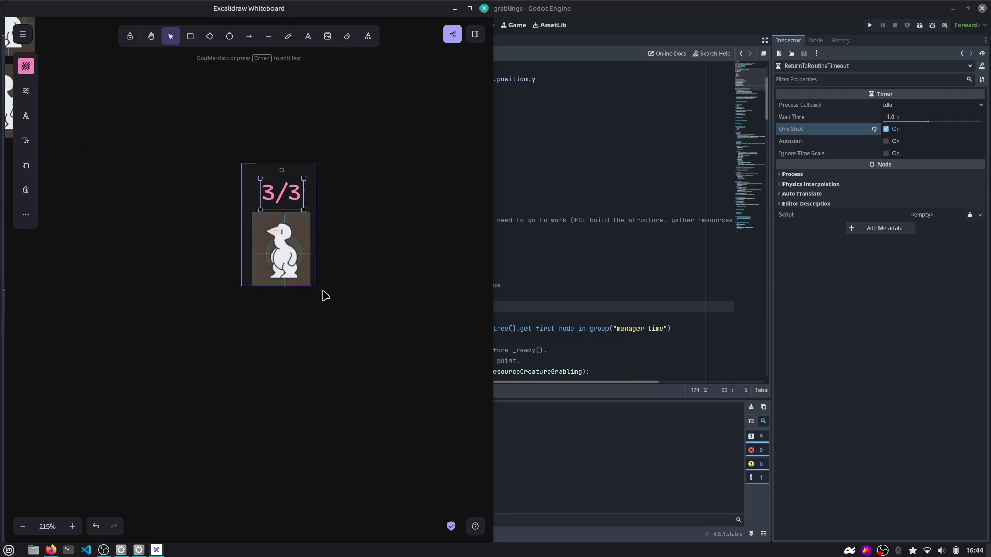
pyautogui.keyDown('ctrl'); pyautogui.scroll(-5, 310, 281); pyautogui.keyUp('ctrl')
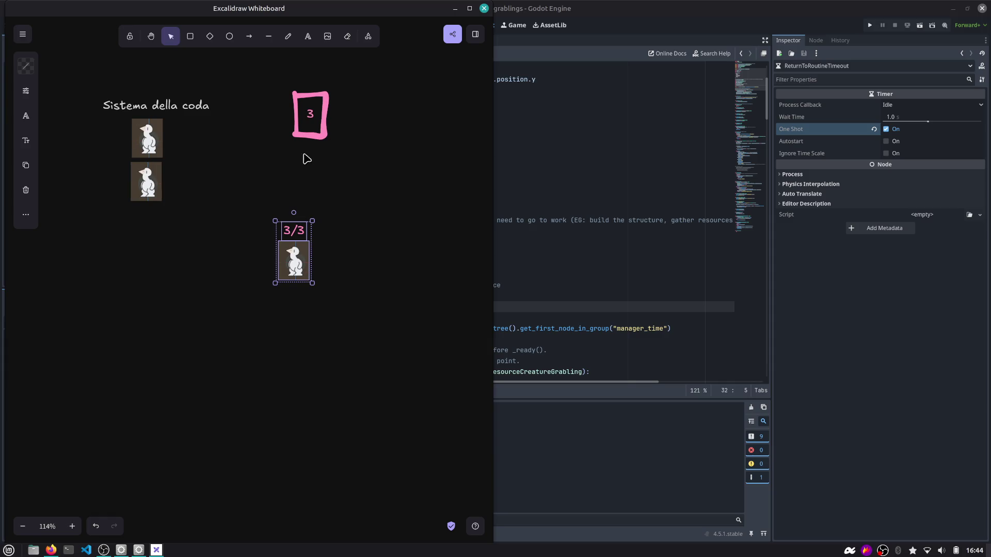
pyautogui.doubleClick(310, 111)
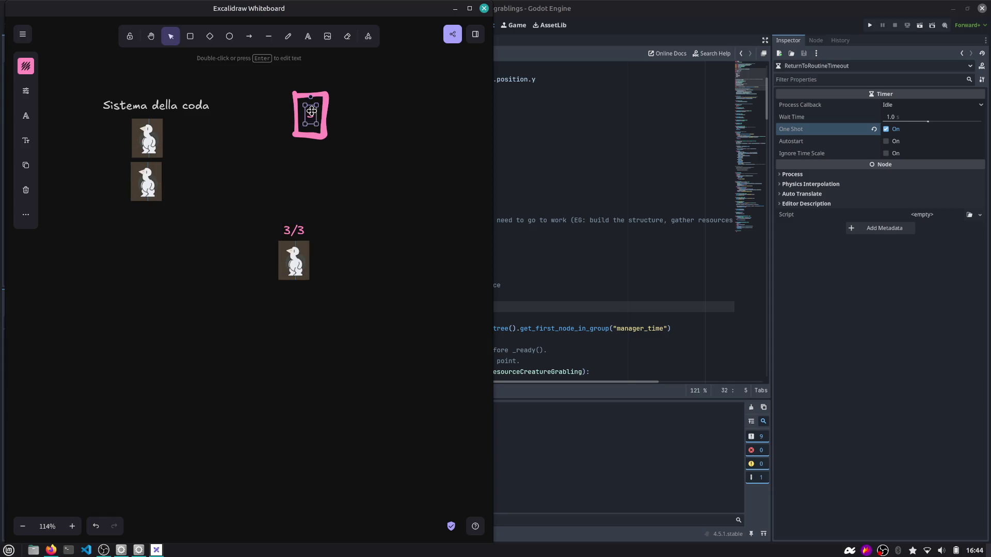
pyautogui.write('1')
pyautogui.click(352, 152)
# Edit the 3/3 label above the penguin so it reads 1/5.
pyautogui.click(303, 226)
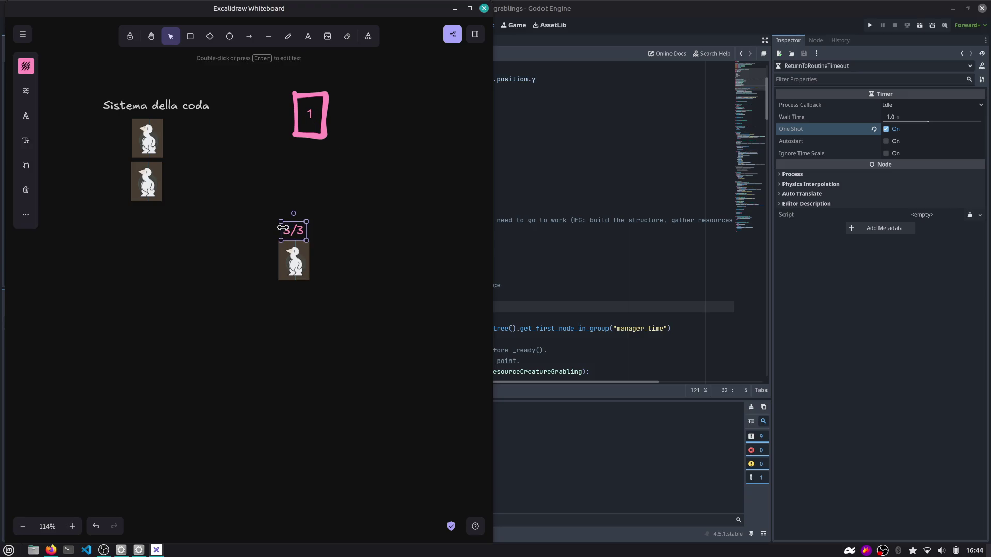
pyautogui.doubleClick(283, 227)
pyautogui.press('Right')
pyautogui.press('BackSpace')
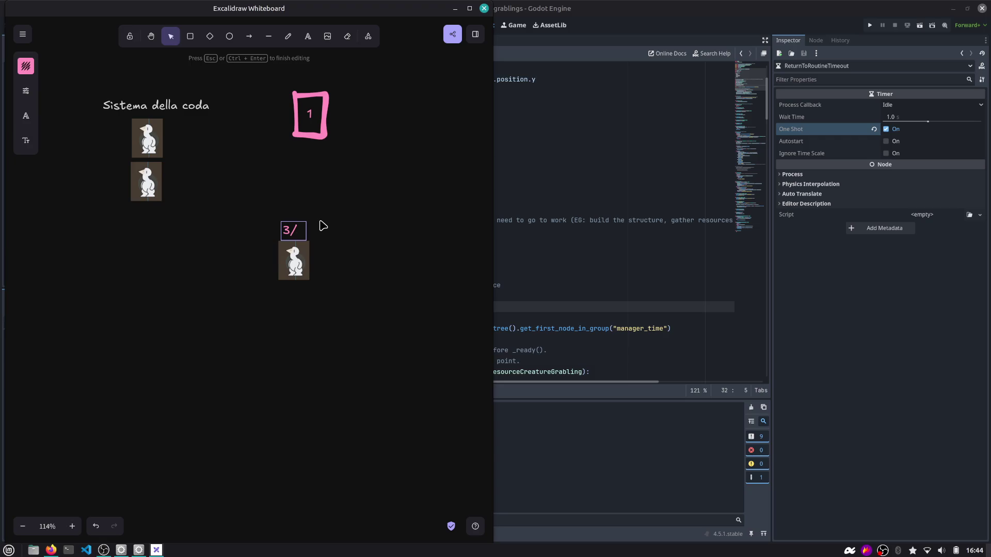
pyautogui.write('5')
pyautogui.press('Home')
pyautogui.press('Up')
pyautogui.press('Delete')
pyautogui.write('1')
pyautogui.click(323, 220)
# Move the 1/5 label and creature image right beside the pink 1 box.
pyautogui.moveTo(230, 186); pyautogui.dragTo(316, 283)
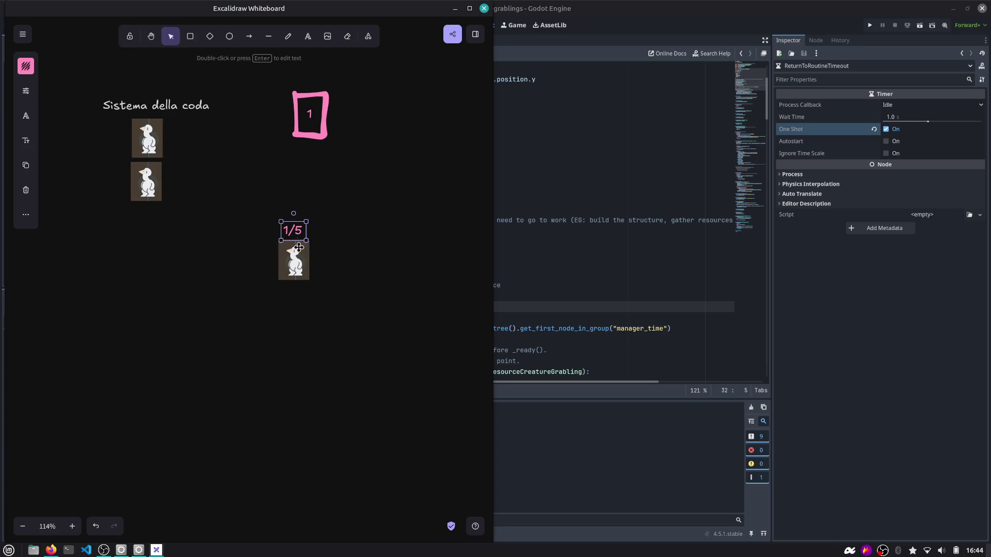
pyautogui.moveTo(298, 244)
pyautogui.mouseDown()
pyautogui.moveTo(292, 151)
pyautogui.moveTo(278, 144)
pyautogui.mouseUp()
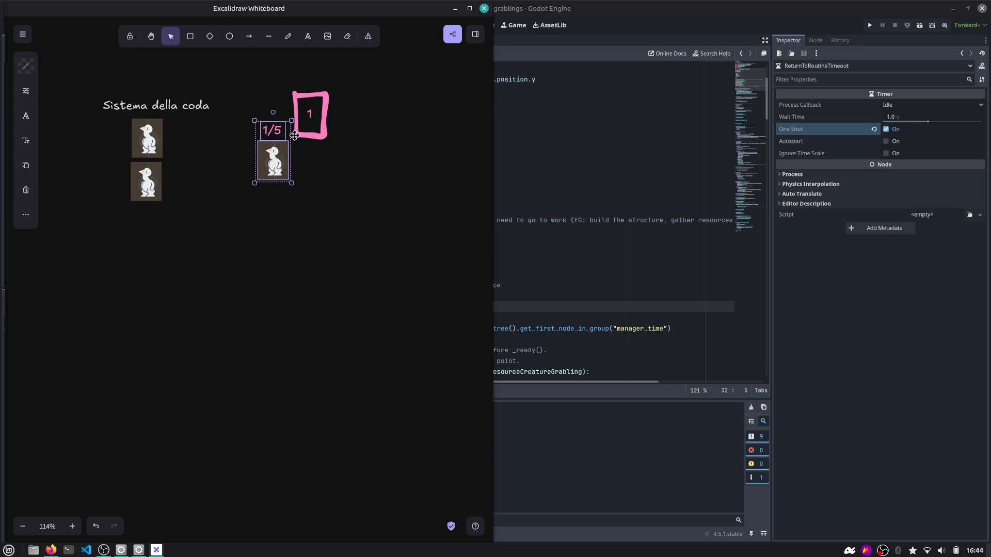
pyautogui.moveTo(233, 202); pyautogui.dragTo(243, 224)
pyautogui.moveTo(283, 148); pyautogui.dragTo(350, 81)
pyautogui.hotkey('alt', 'Tab')
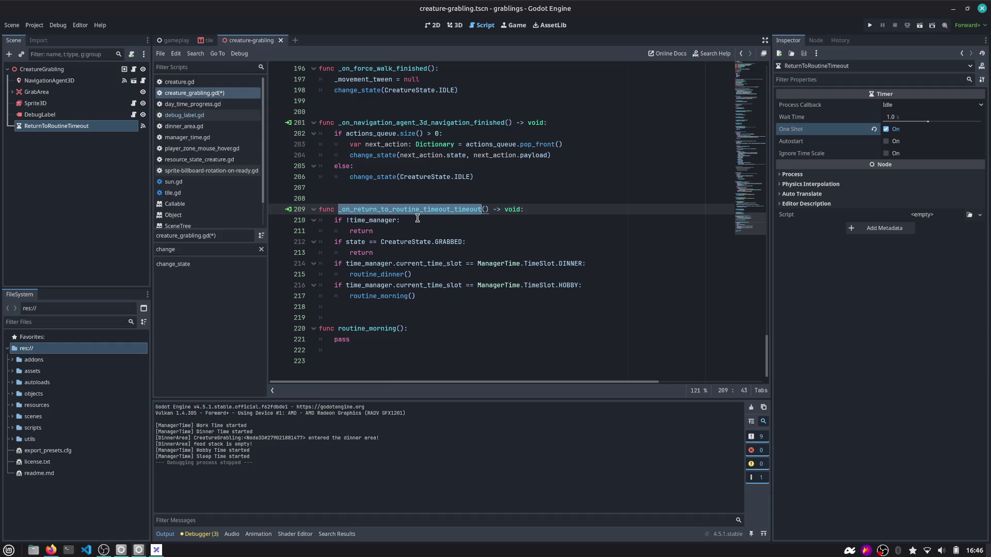
pyautogui.click(413, 264)
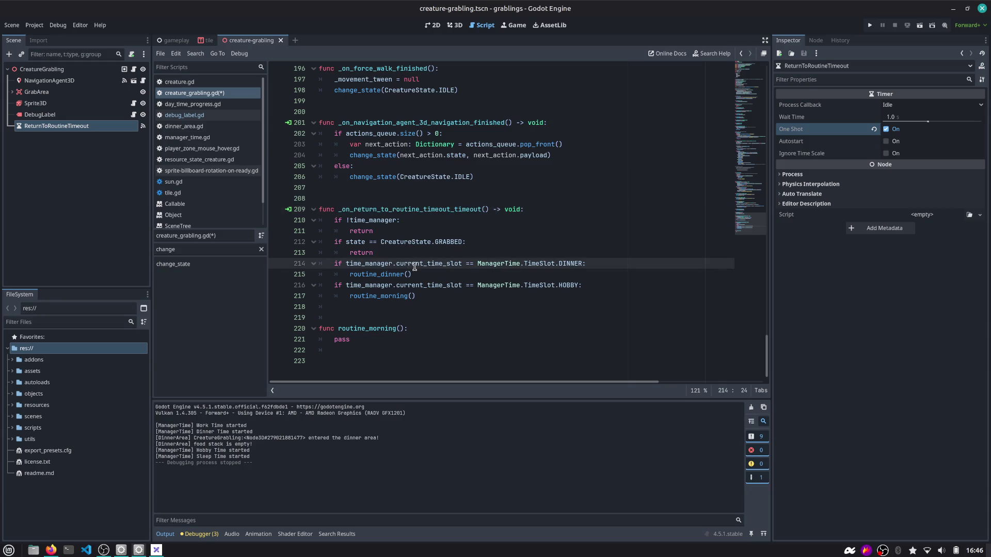
pyautogui.press('Up')
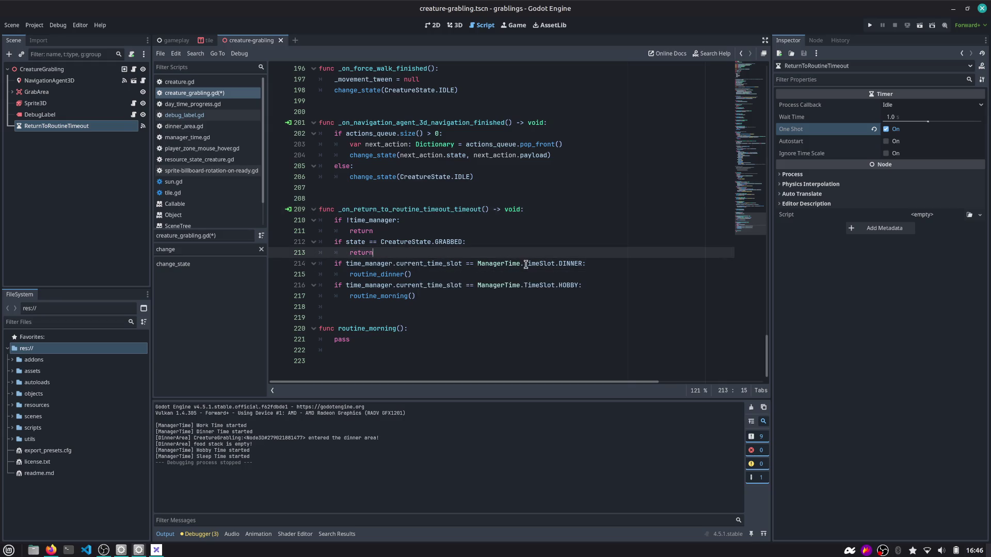
pyautogui.click(423, 265)
pyautogui.hotkey('ctrl', 'Left')
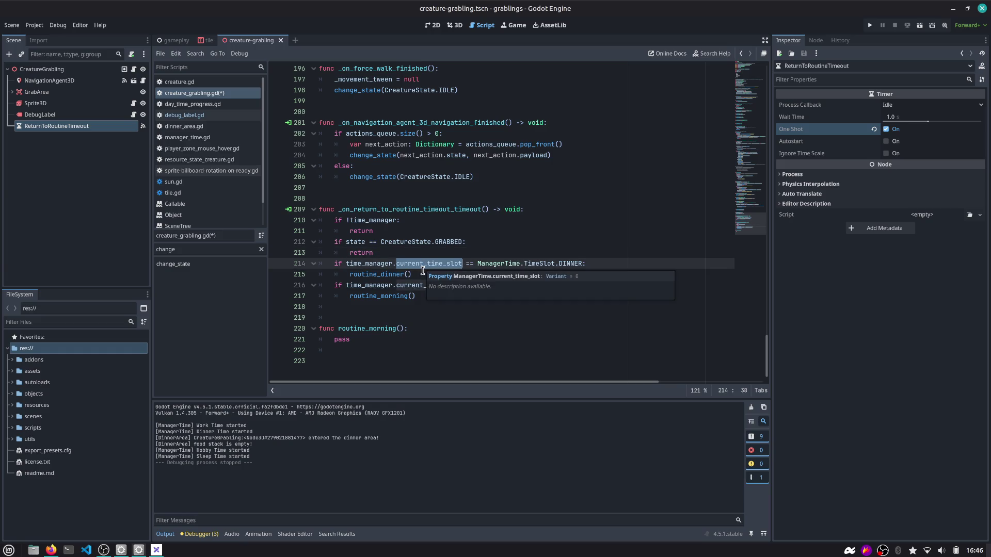
pyautogui.hotkey('ctrl', 'Left')
pyautogui.hotkey('ctrl', 'shift', 'Right')
pyautogui.hotkey('ctrl', 'shift', 'Right')
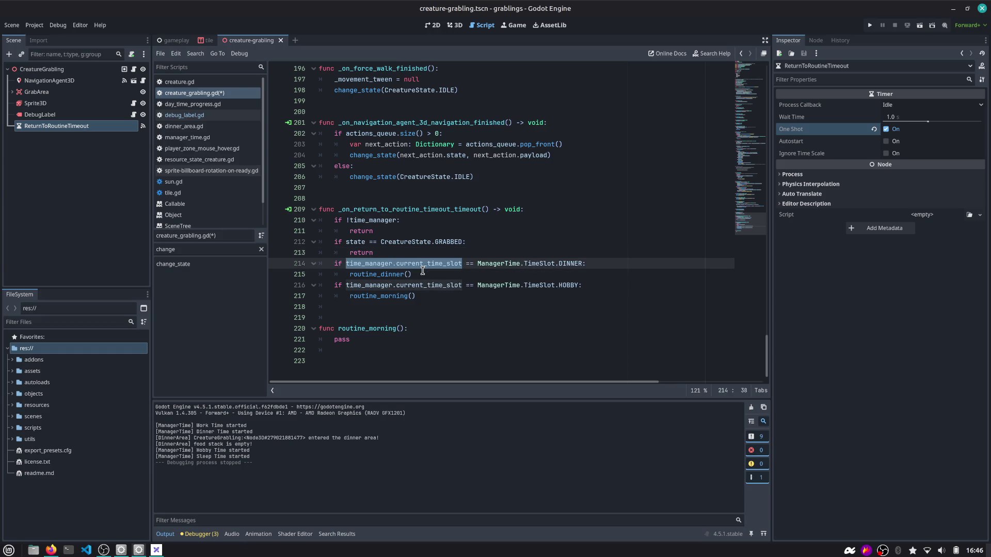
pyautogui.press('Up')
pyautogui.press('Up')
pyautogui.press('Down')
pyautogui.press('Down')
pyautogui.press('Down')
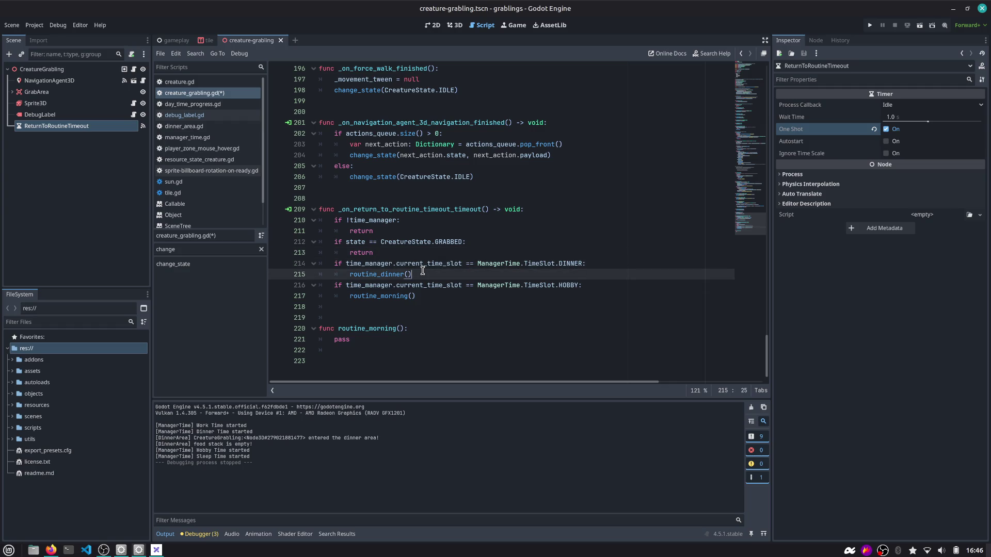
pyautogui.press('Up')
pyautogui.press('Up')
pyautogui.press('Up')
pyautogui.press('Down')
pyautogui.press('Down')
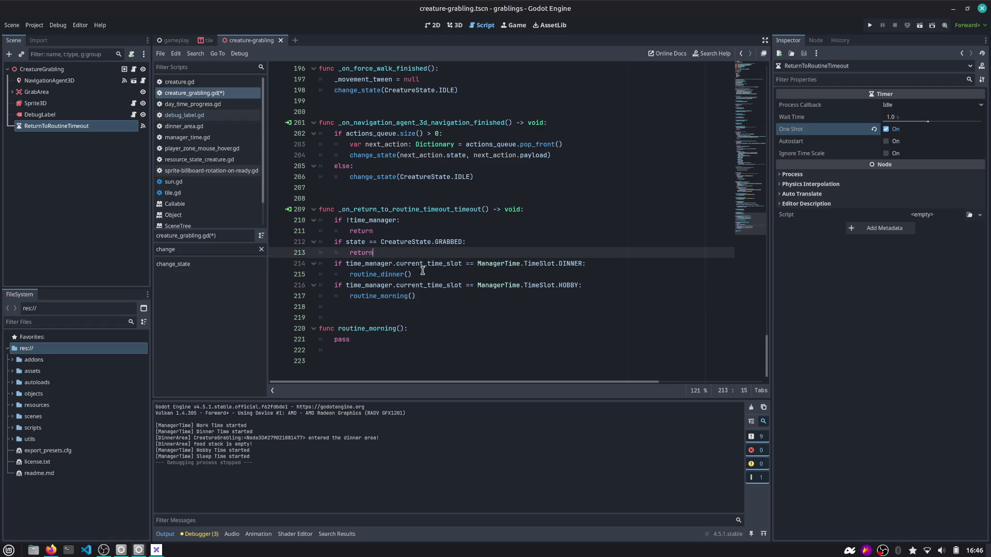
# Begin 'if resource_creature_state.health_points' on a new line after the GRABBED return and view its definition.
pyautogui.press('Return')
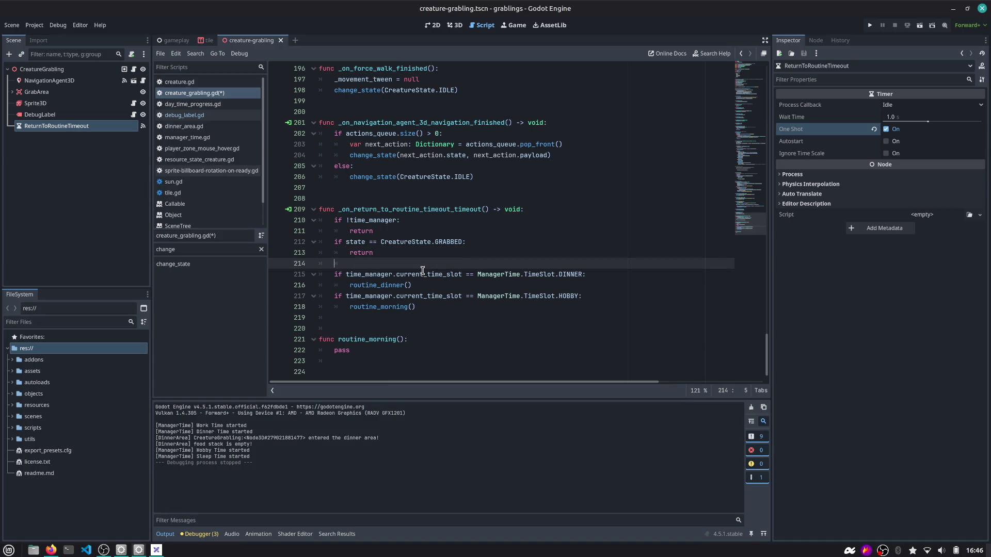
pyautogui.write('if ')
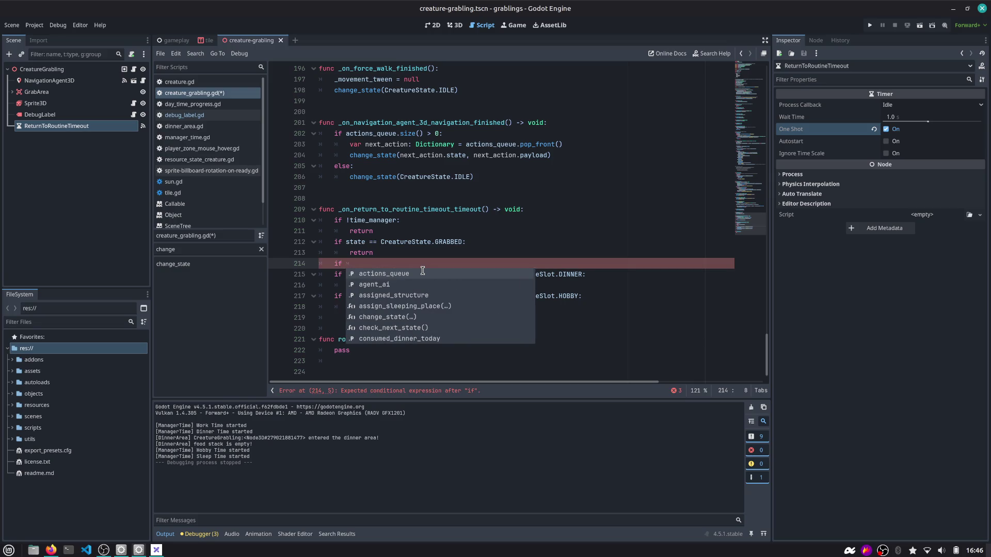
pyautogui.write('cr')
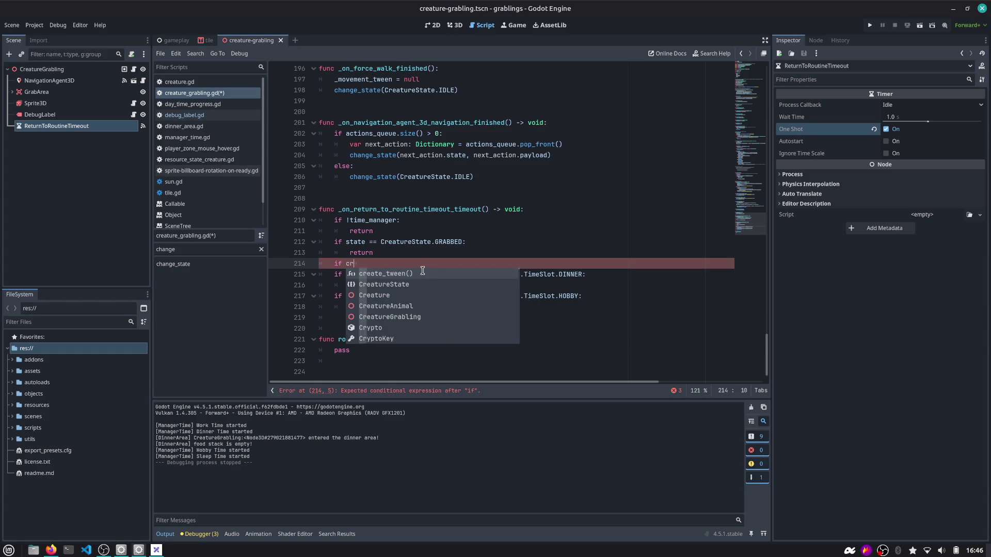
pyautogui.write('eastate')
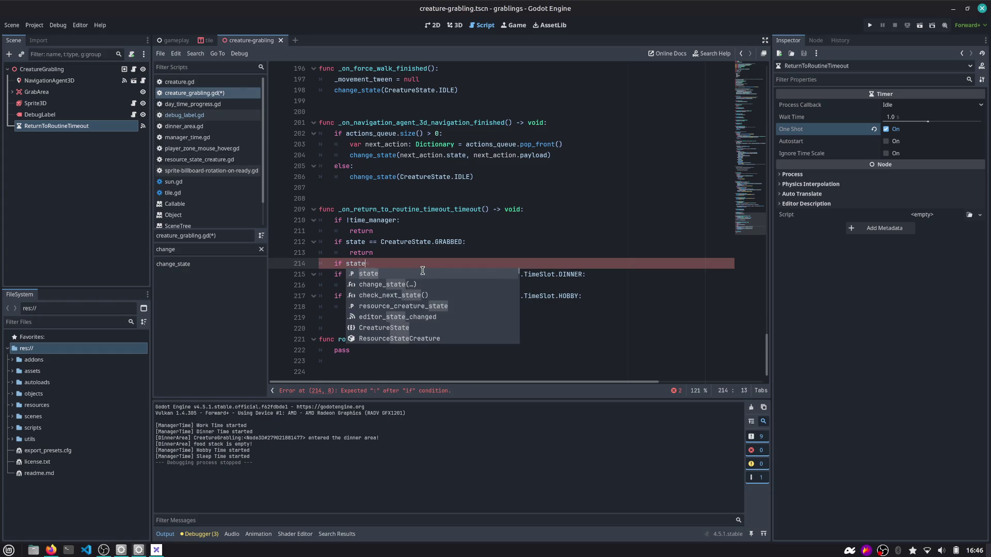
pyautogui.press('Down')
pyautogui.press('Down')
pyautogui.press('Down')
pyautogui.press('Return')
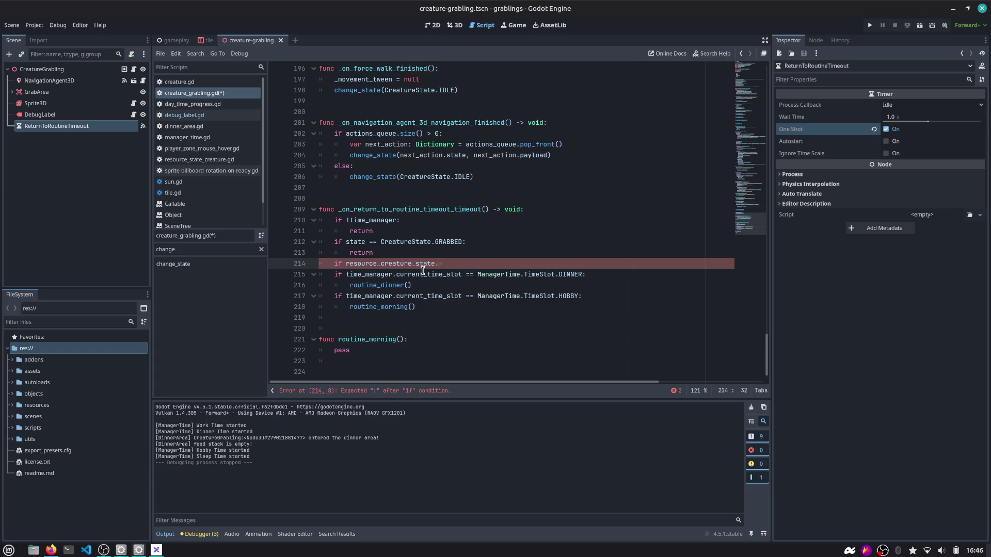
pyautogui.write('.')
pyautogui.press('Return')
pyautogui.keyDown('ctrl'); pyautogui.click(472, 267); pyautogui.keyUp('ctrl')
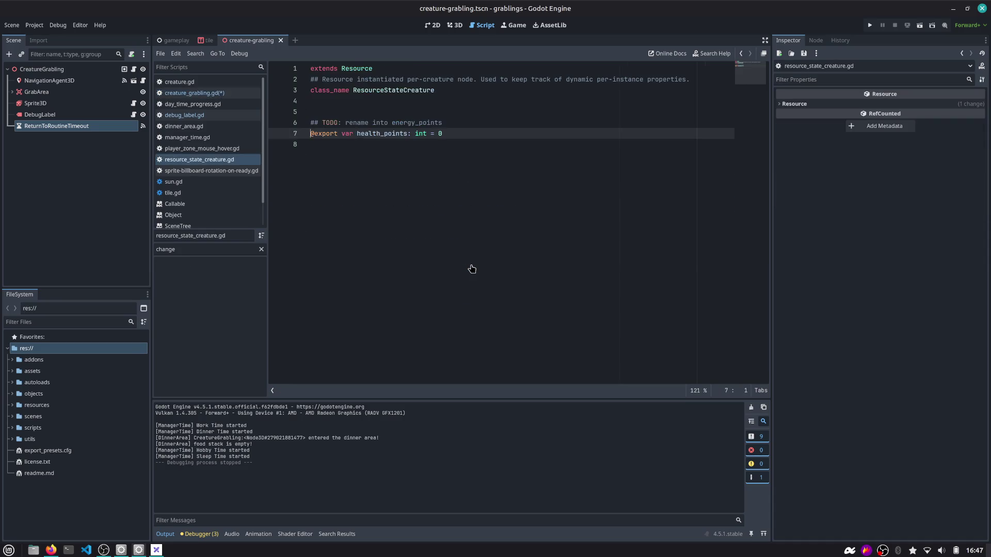
# Complete the health condition with '< resource_creature_grabling.health_points:' back in the grabling script.
pyautogui.click(741, 55)
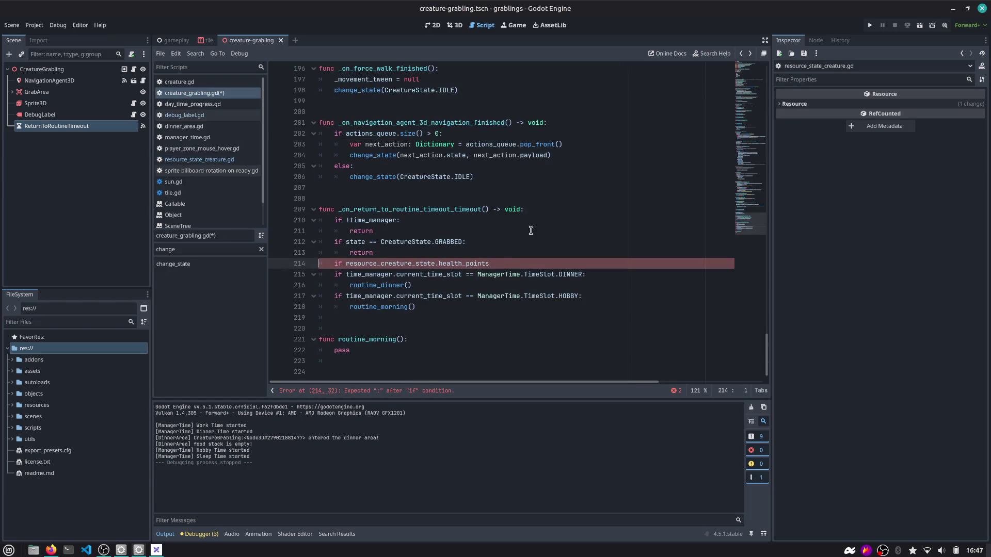
pyautogui.click(507, 264)
pyautogui.write('<')
pyautogui.write(' r')
pyautogui.write('esour')
pyautogui.press('Return')
pyautogui.write('h')
pyautogui.press('Return')
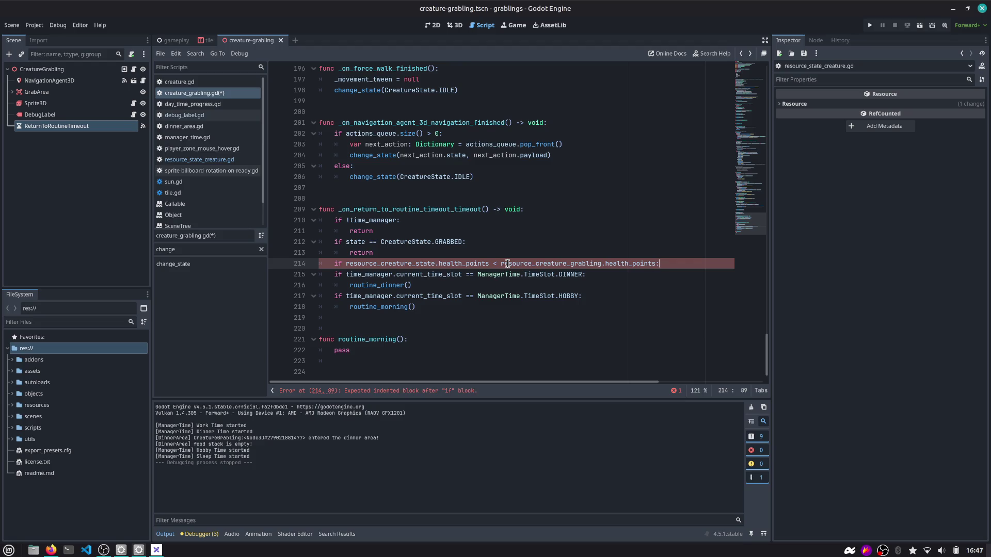
# Indent the time-slot checks under the health check and move the DINNER check above it.
pyautogui.press('Return')
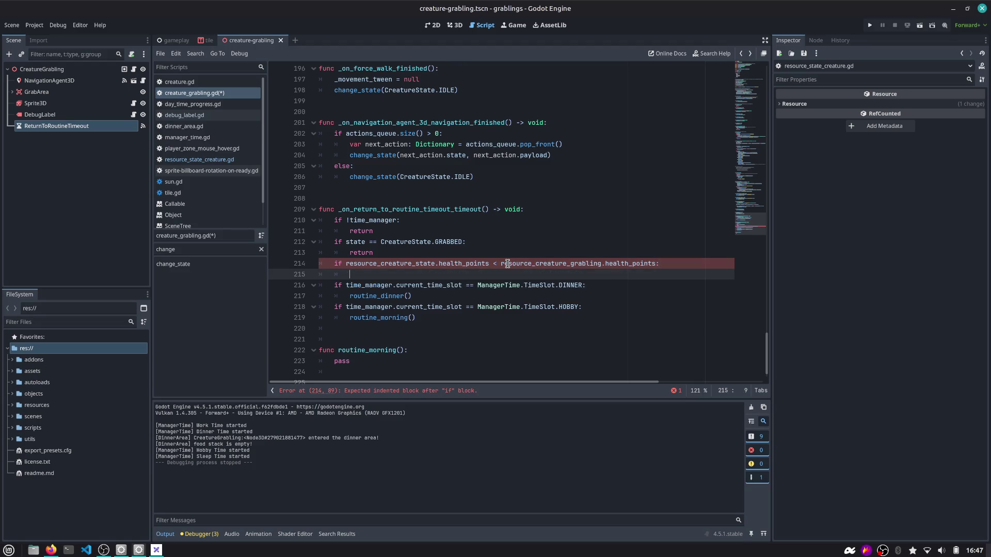
pyautogui.press('Down')
pyautogui.hotkey('shift', 'Down')
pyautogui.hotkey('shift', 'Down')
pyautogui.hotkey('shift', 'Down')
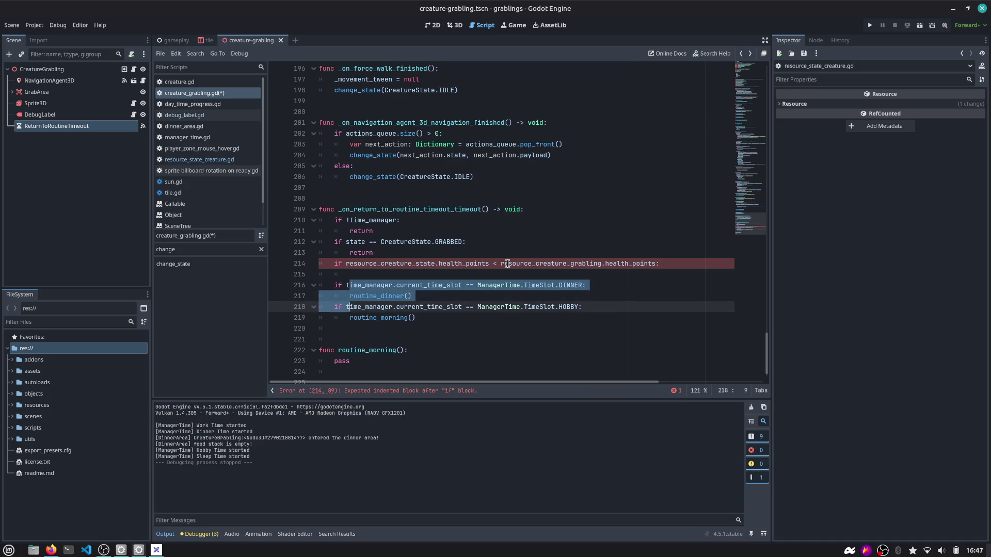
pyautogui.press('Tab')
pyautogui.press('Left')
pyautogui.hotkey('alt', 'Up')
pyautogui.hotkey('alt', 'Up')
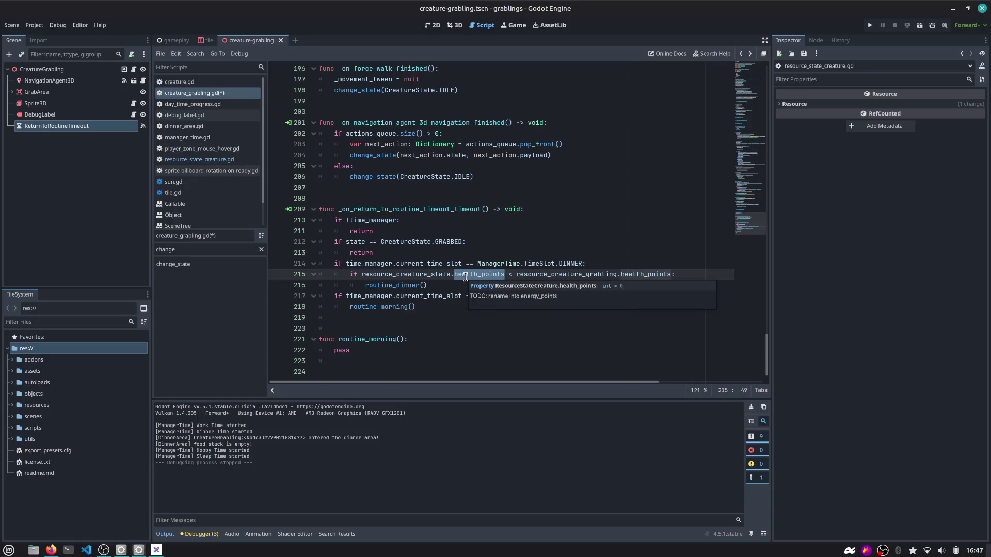
# Add the comment '# if not full of energy' under the DINNER check and review the health condition.
pyautogui.click(645, 264)
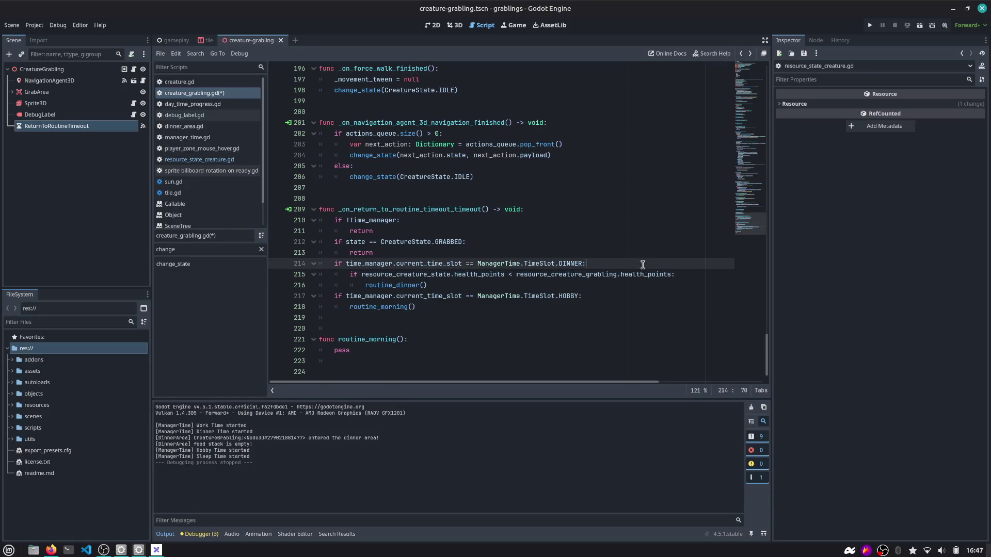
pyautogui.press('Return')
pyautogui.write('# if n')
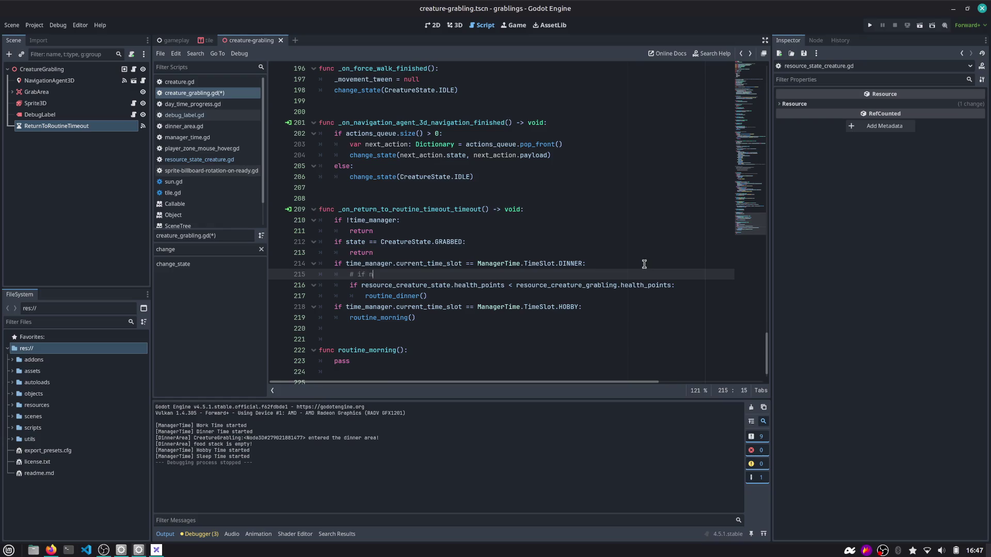
pyautogui.write('ot full of energy')
pyautogui.press('Down')
pyautogui.hotkey('ctrl', 'Left')
pyautogui.hotkey('ctrl', 'Left')
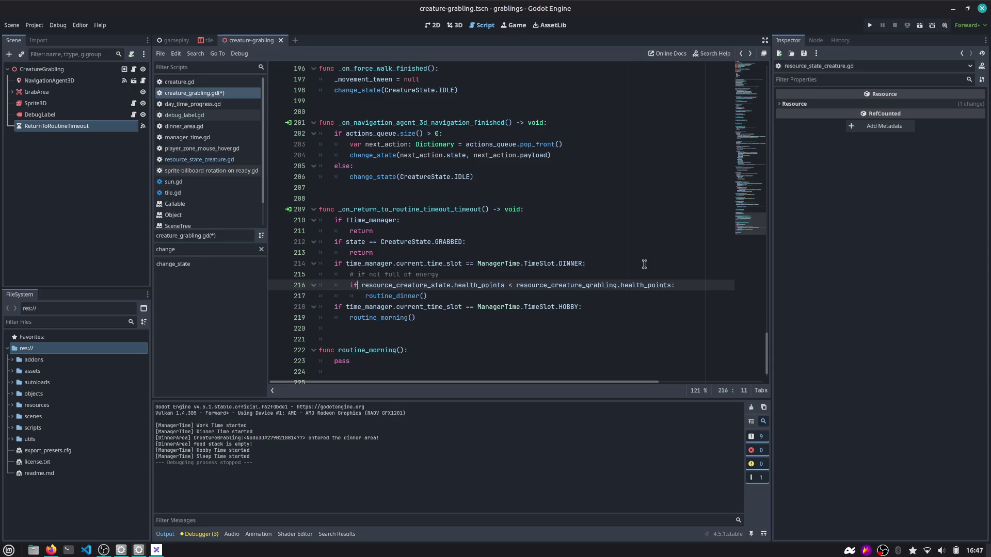
pyautogui.hotkey('ctrl', 'shift', 'Left')
pyautogui.press('Right')
pyautogui.hotkey('ctrl', 'shift', 'Left')
pyautogui.hotkey('ctrl', 'shift', 'Left')
pyautogui.hotkey('ctrl', 'shift', 'Left')
pyautogui.press('Down')
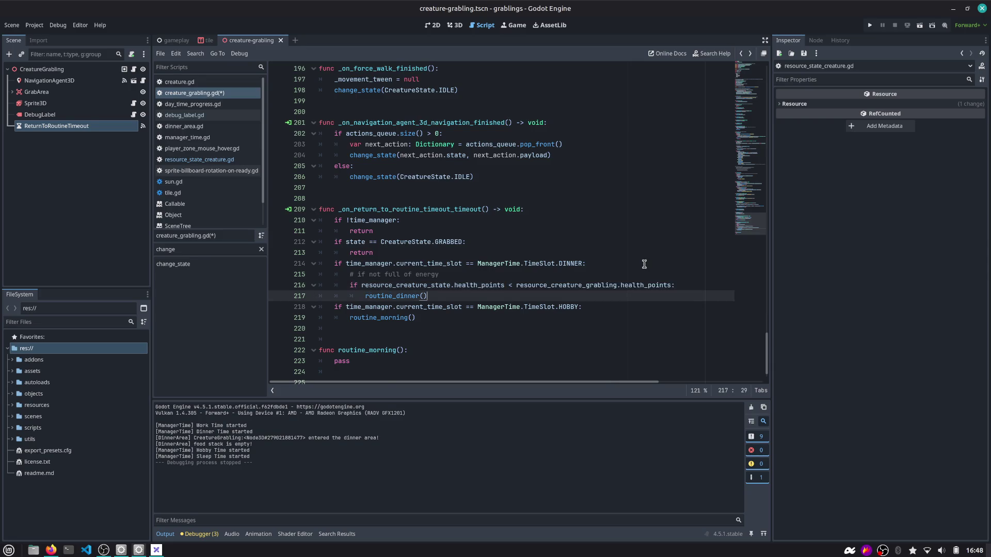
pyautogui.hotkey('shift', 'Home')
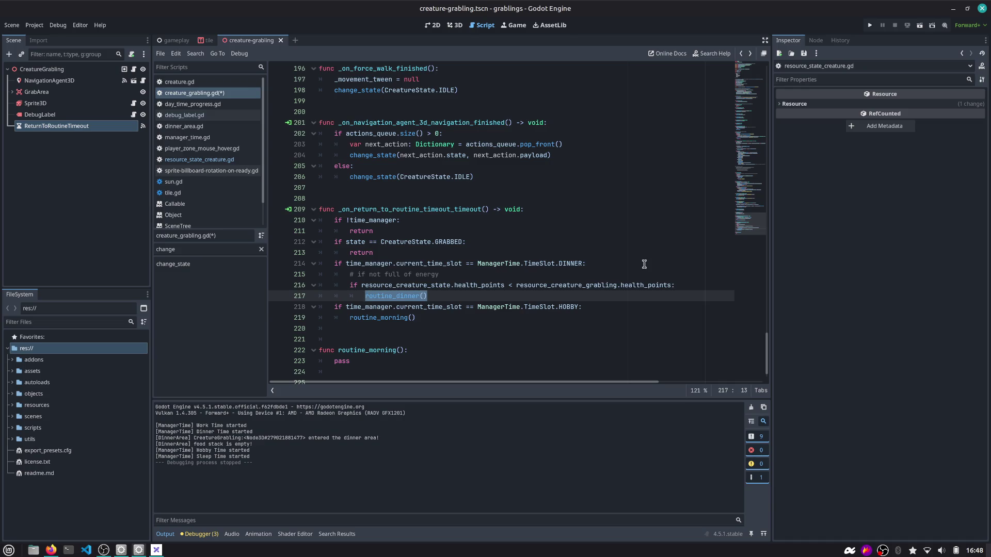
# Change the HOBBY check's 'if' to 'elif', review the routine calls, and run the game.
pyautogui.doubleClick(383, 310)
pyautogui.click(440, 317)
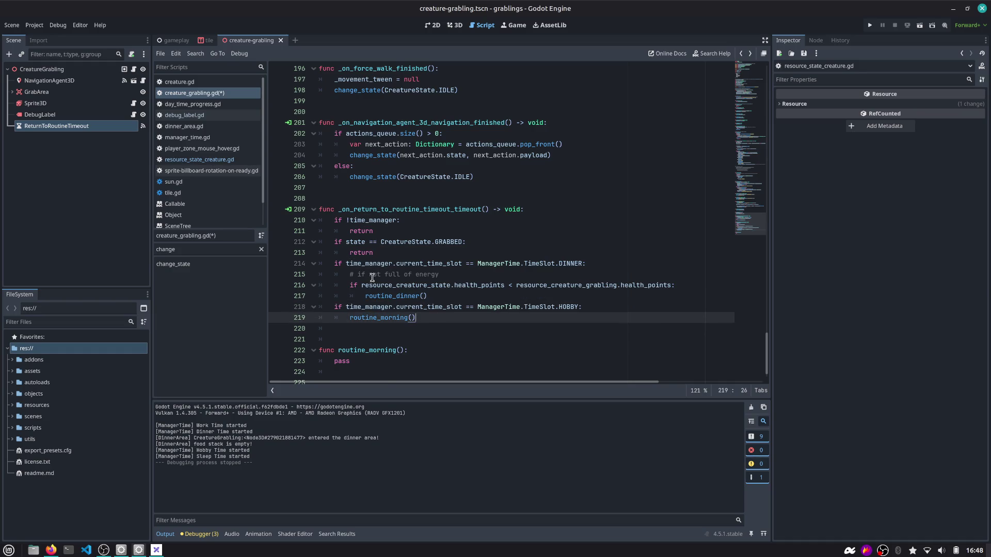
pyautogui.click(345, 307)
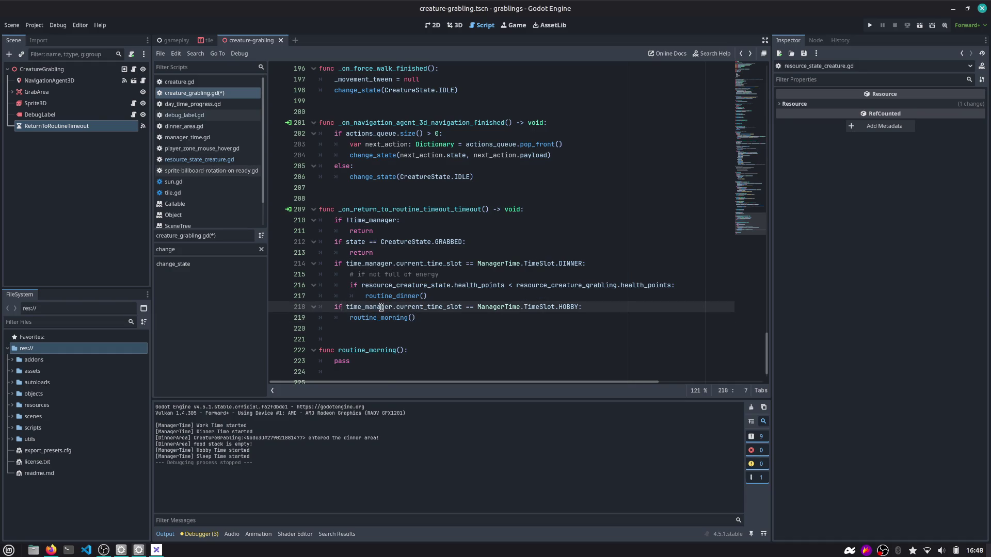
pyautogui.write('el')
pyautogui.click(571, 263)
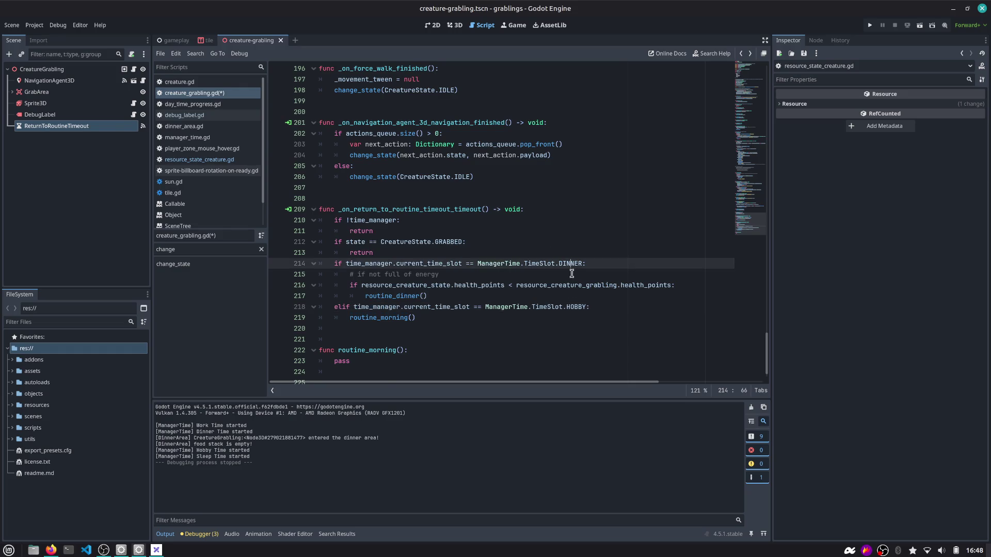
pyautogui.doubleClick(578, 307)
pyautogui.scroll(-1, 578, 307)
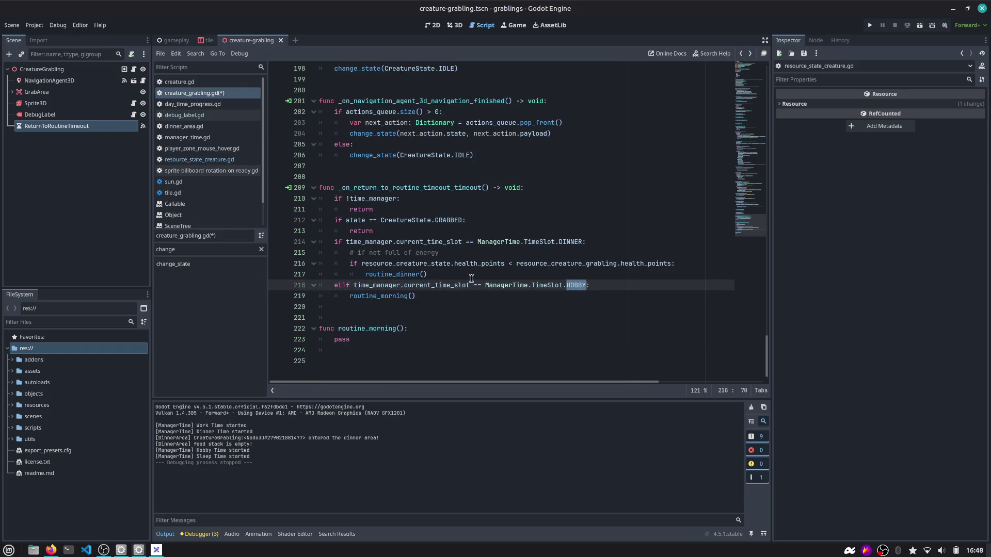
pyautogui.doubleClick(392, 296)
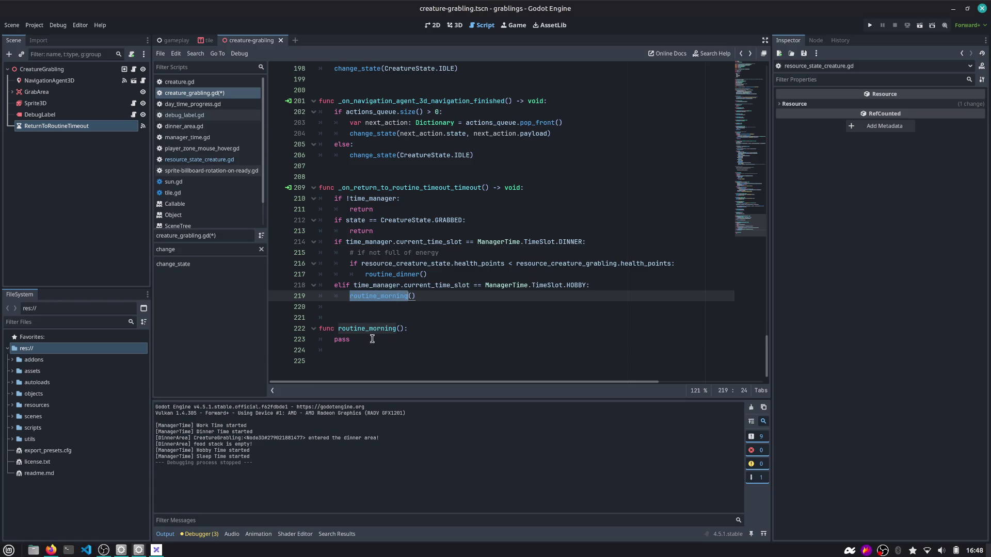
pyautogui.doubleClick(401, 274)
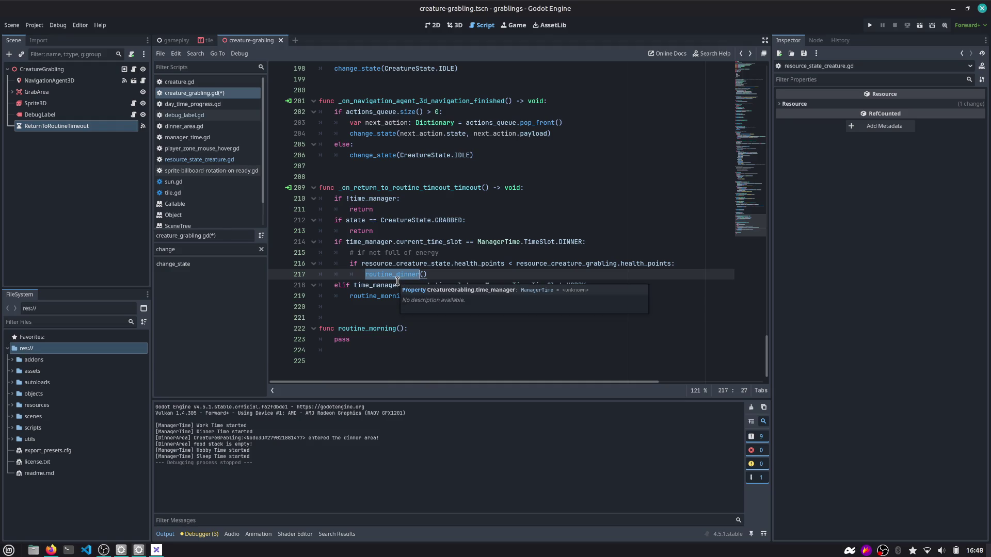
pyautogui.press('F5')
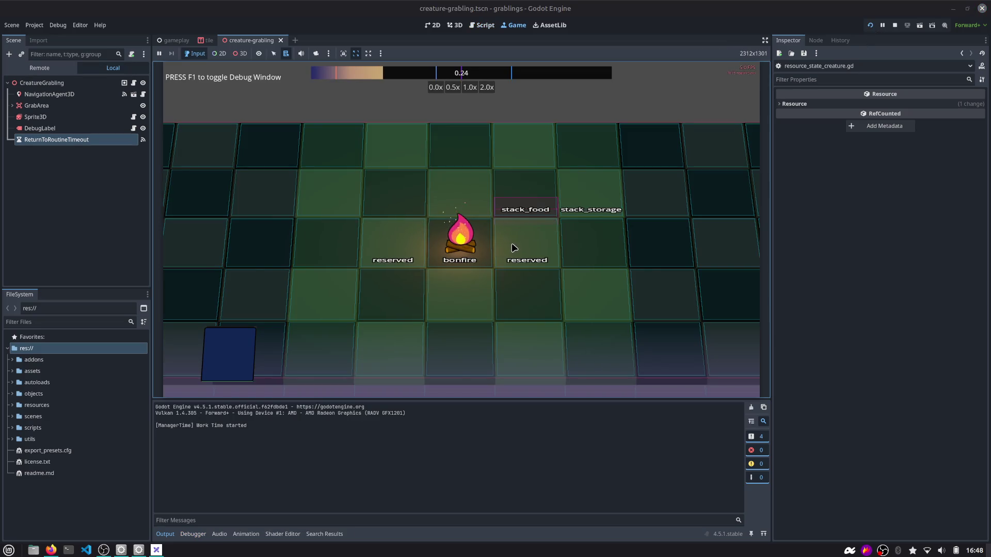
# Playtest by placing Grabling cards and feeding egg cards onto stack_food, then return to the script.
pyautogui.moveTo(434, 350); pyautogui.dragTo(549, 244)
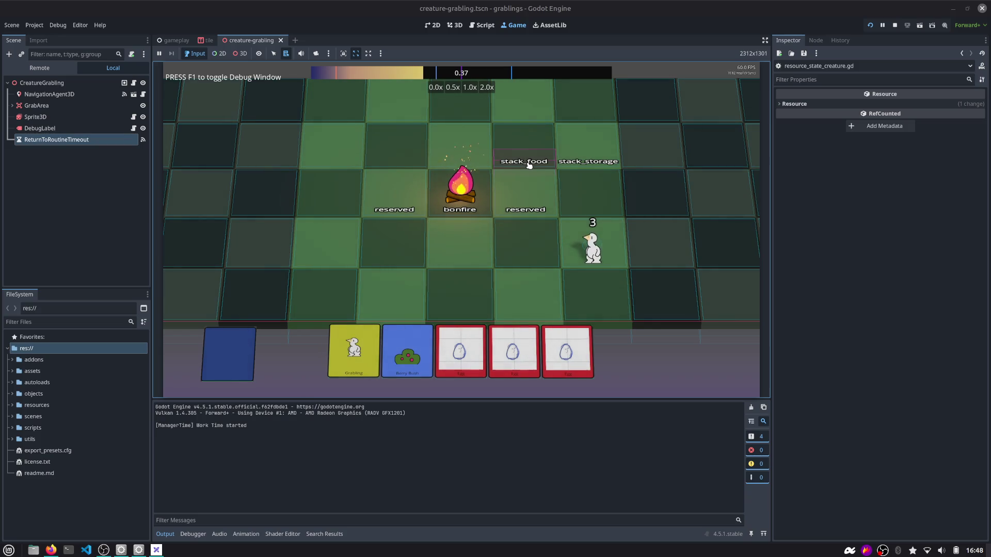
pyautogui.moveTo(354, 351); pyautogui.dragTo(449, 284)
pyautogui.moveTo(511, 239); pyautogui.dragTo(522, 150)
pyautogui.moveTo(447, 351)
pyautogui.mouseDown()
pyautogui.moveTo(513, 247)
pyautogui.moveTo(521, 150)
pyautogui.mouseUp()
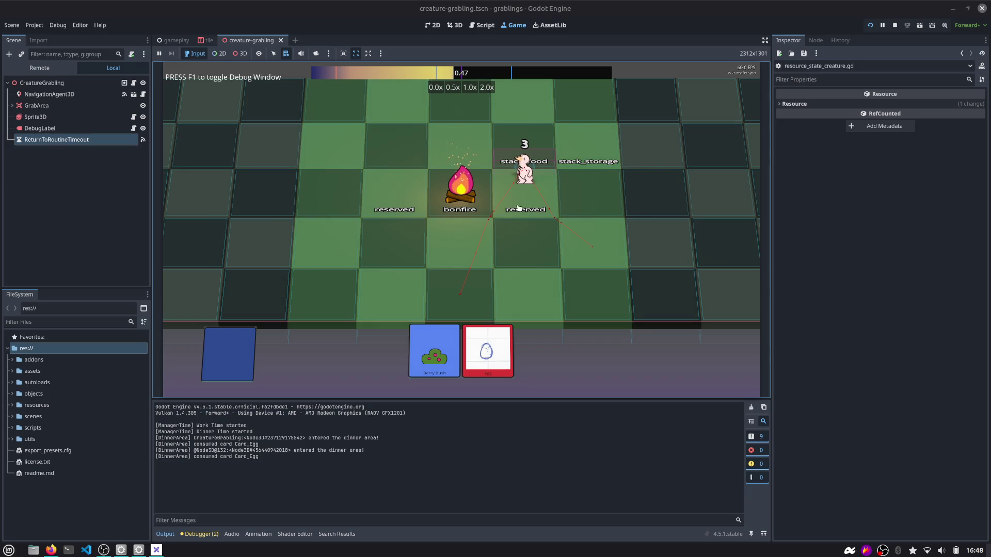
pyautogui.moveTo(488, 351); pyautogui.dragTo(522, 147)
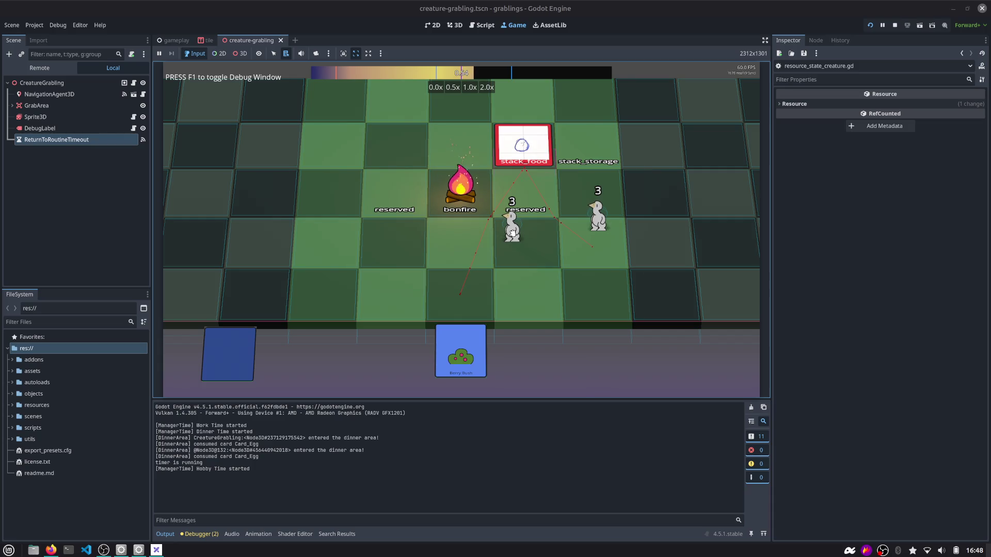
pyautogui.moveTo(516, 231); pyautogui.dragTo(517, 257)
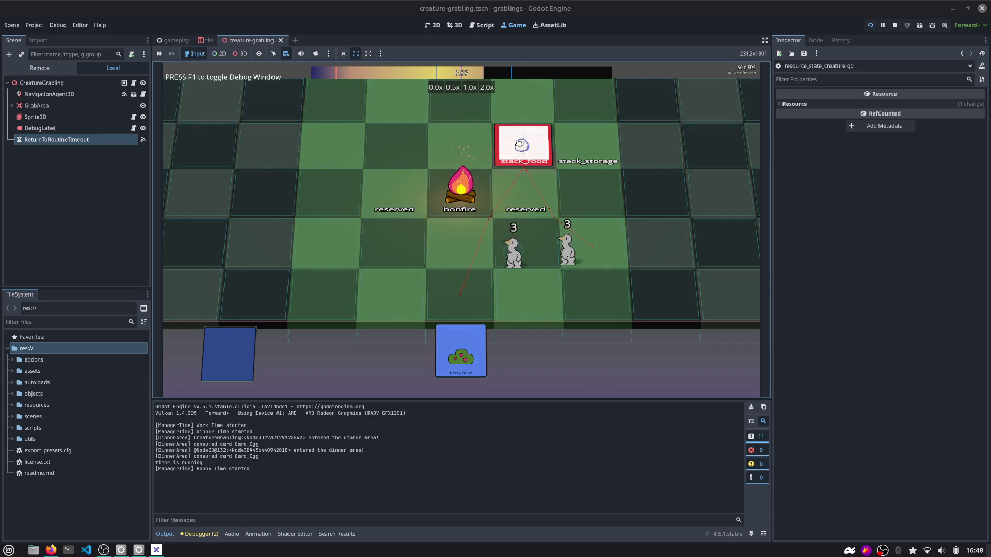
pyautogui.click(484, 26)
pyautogui.scroll(-1, 398, 309)
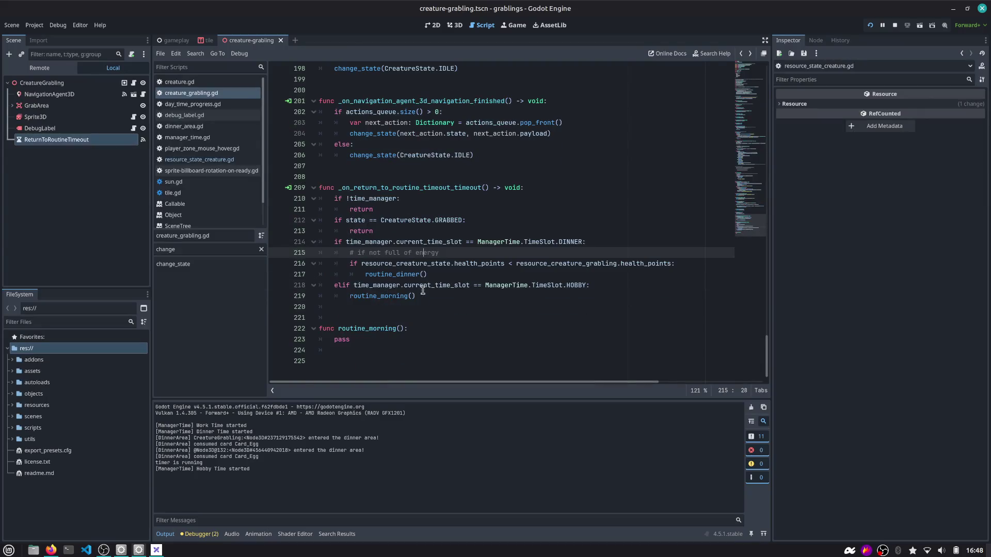
pyautogui.click(407, 328)
pyautogui.press('Down')
pyautogui.hotkey('shift', 'Home')
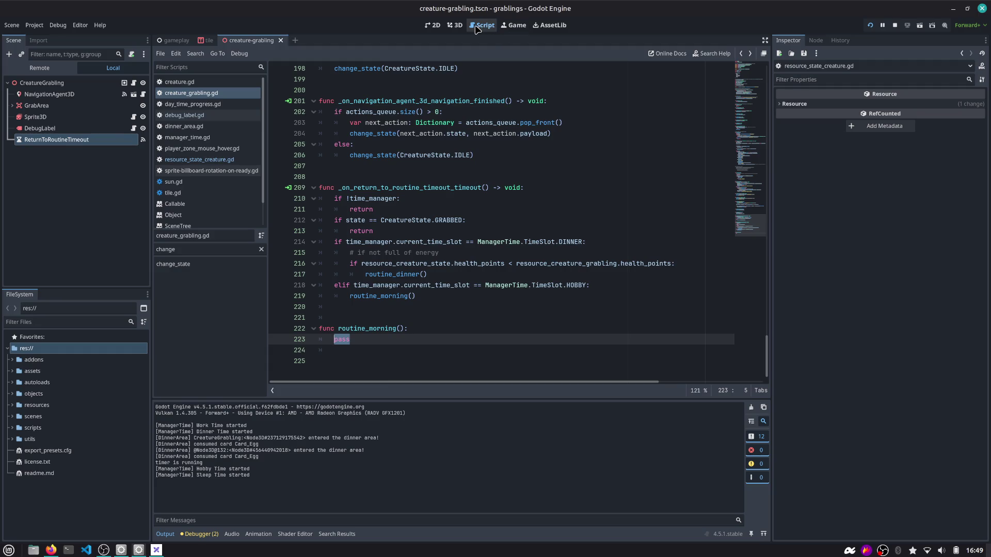
# In the running game, take the egg card back to hand and try 2.0x then 1.0x speed.
pyautogui.click(513, 25)
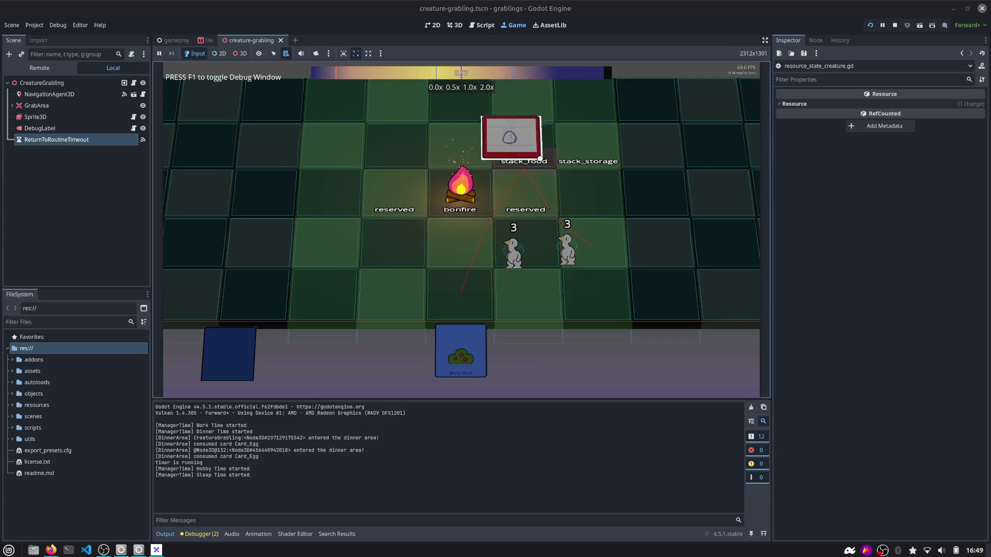
pyautogui.moveTo(525, 149)
pyautogui.mouseDown()
pyautogui.moveTo(544, 163)
pyautogui.moveTo(459, 286)
pyautogui.mouseUp()
pyautogui.moveTo(447, 317); pyautogui.dragTo(413, 345)
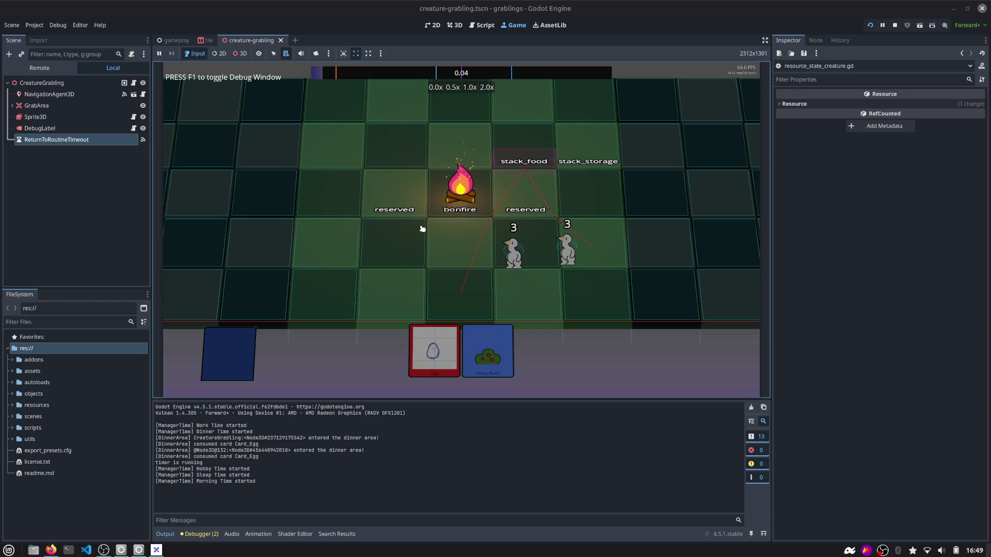
pyautogui.click(485, 89)
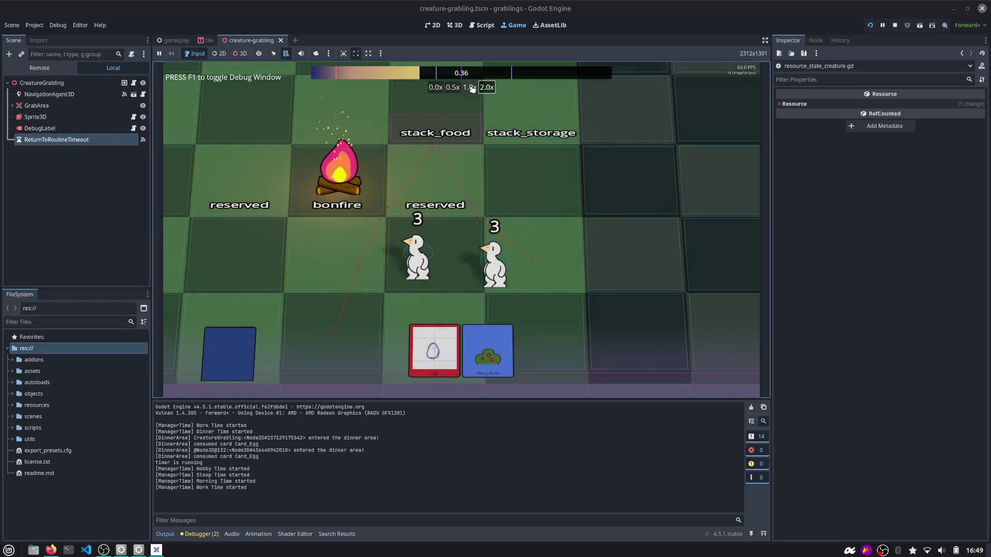
pyautogui.click(470, 87)
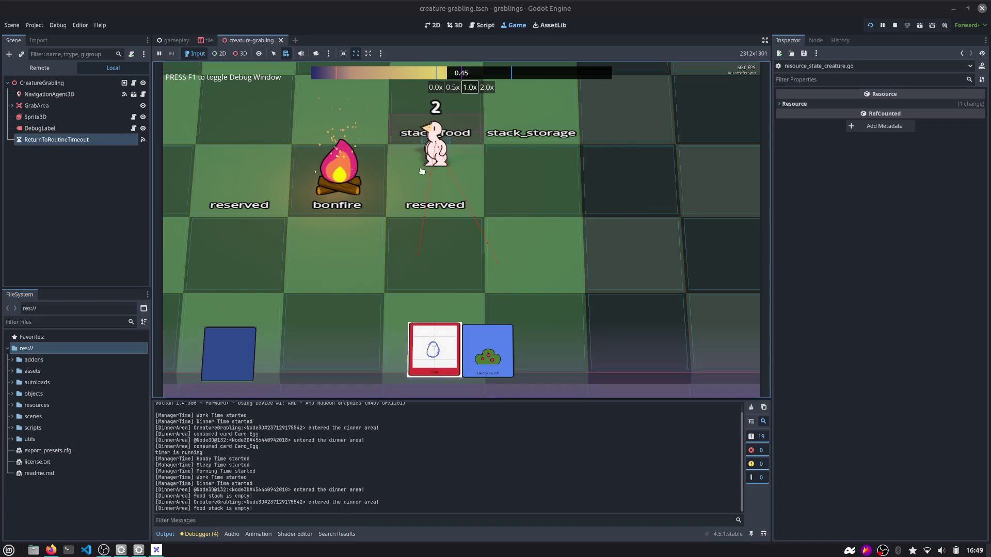
# Place the egg card on stack_food and drag the creatures over it.
pyautogui.moveTo(431, 354)
pyautogui.mouseDown()
pyautogui.moveTo(423, 119)
pyautogui.moveTo(449, 117)
pyautogui.moveTo(500, 140)
pyautogui.moveTo(492, 175)
pyautogui.mouseUp()
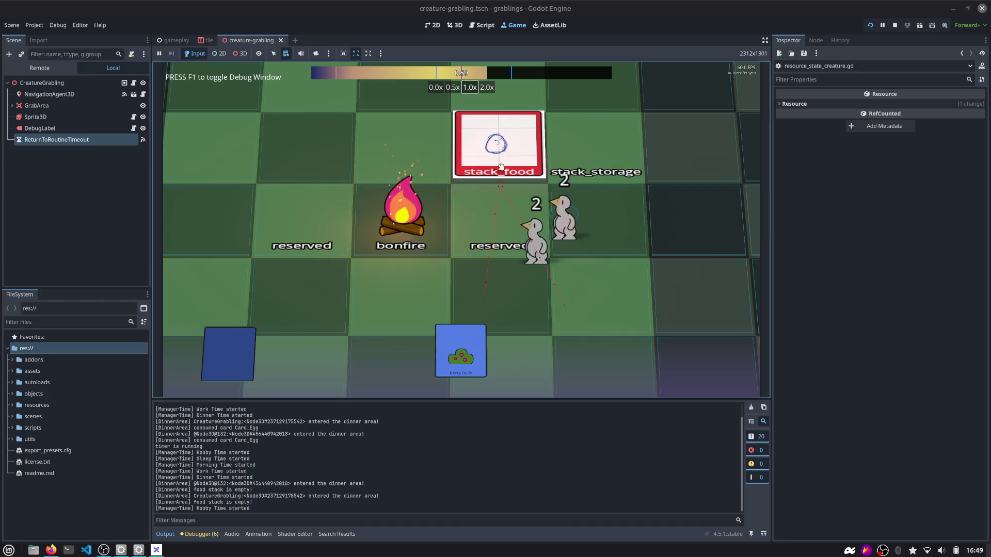
pyautogui.moveTo(555, 217)
pyautogui.mouseDown()
pyautogui.moveTo(573, 316)
pyautogui.moveTo(614, 285)
pyautogui.moveTo(629, 253)
pyautogui.moveTo(333, 222)
pyautogui.moveTo(390, 307)
pyautogui.moveTo(373, 309)
pyautogui.moveTo(455, 284)
pyautogui.moveTo(494, 187)
pyautogui.mouseUp()
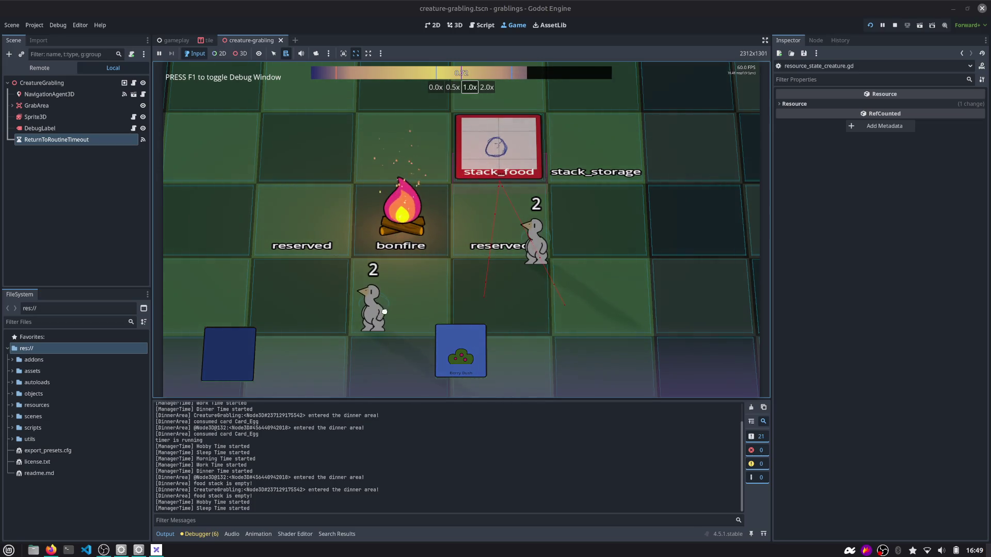
pyautogui.moveTo(376, 302)
pyautogui.mouseDown()
pyautogui.moveTo(604, 214)
pyautogui.moveTo(568, 211)
pyautogui.mouseUp()
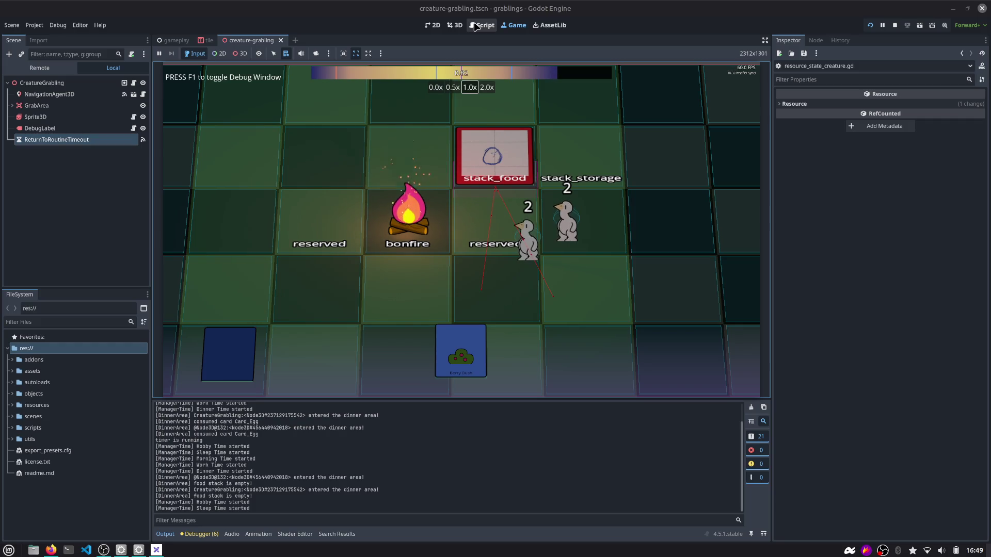
# Back in creature_grabling.gd, review routine_morning and the timeout handler, then open the quick script picker.
pyautogui.click(476, 26)
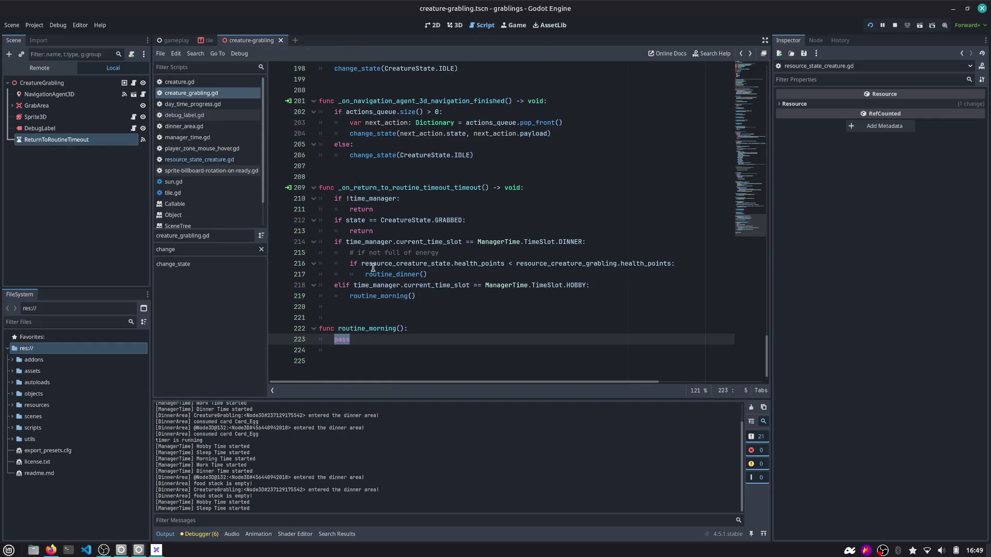
pyautogui.doubleClick(368, 329)
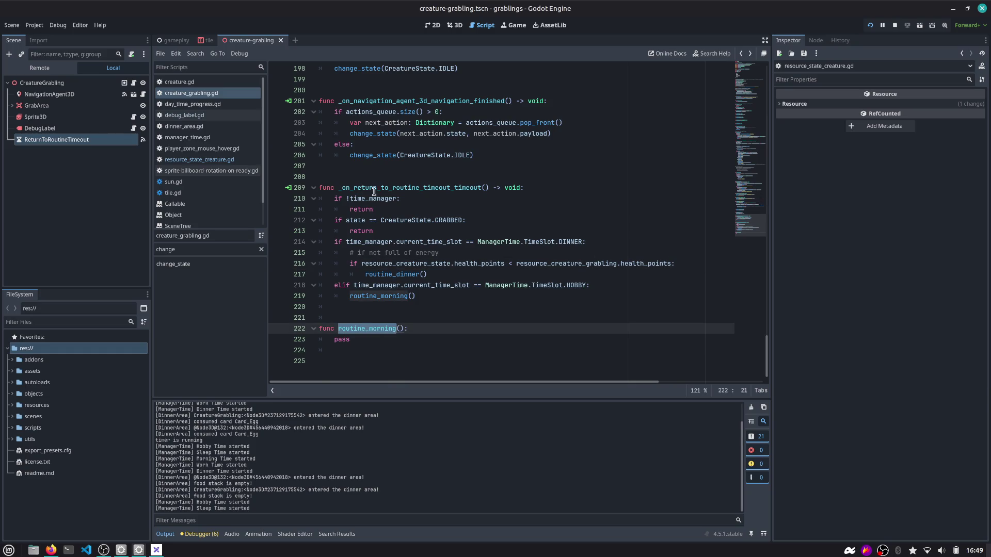
pyautogui.scroll(-2, 186, 207)
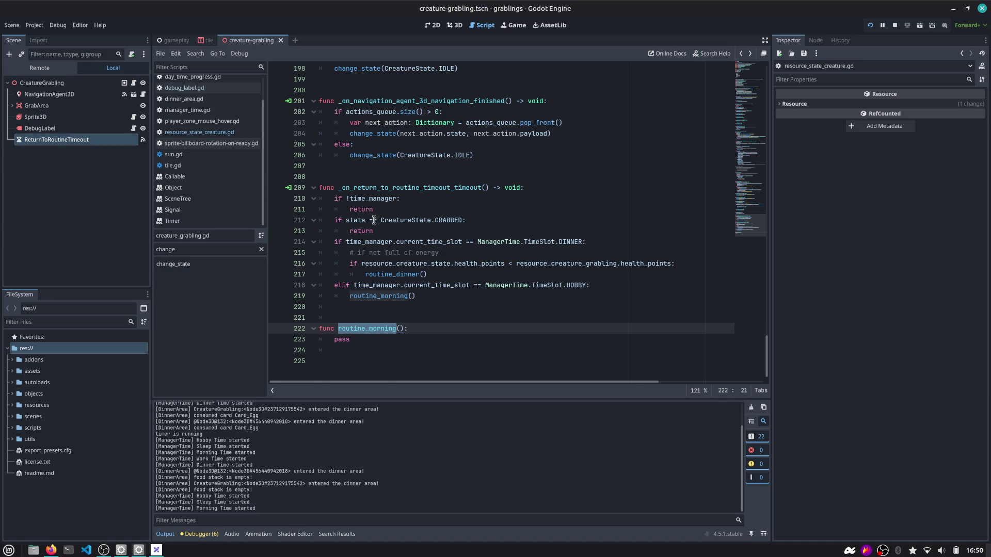
pyautogui.scroll(2, 373, 222)
pyautogui.doubleClick(368, 253)
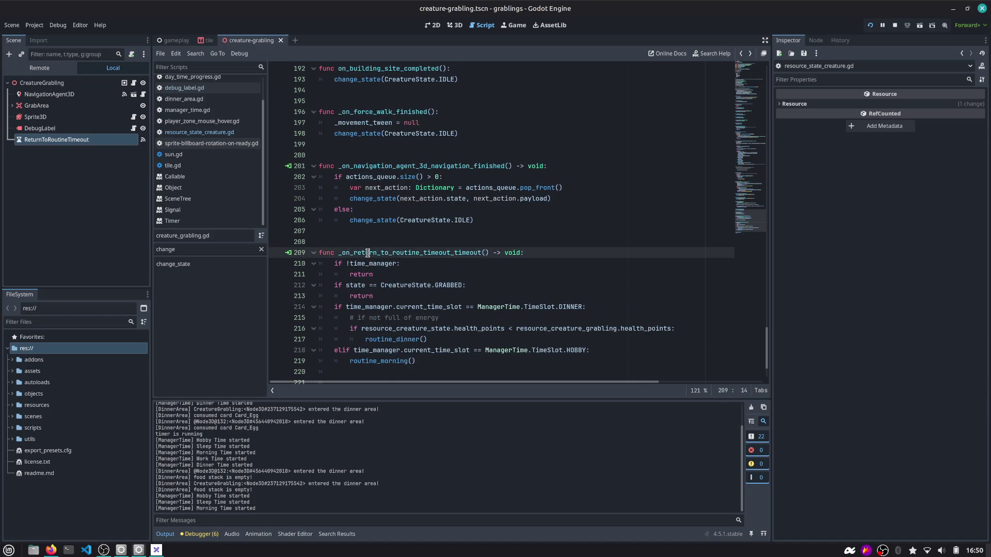
pyautogui.scroll(1, 600, 178)
pyautogui.click(600, 177)
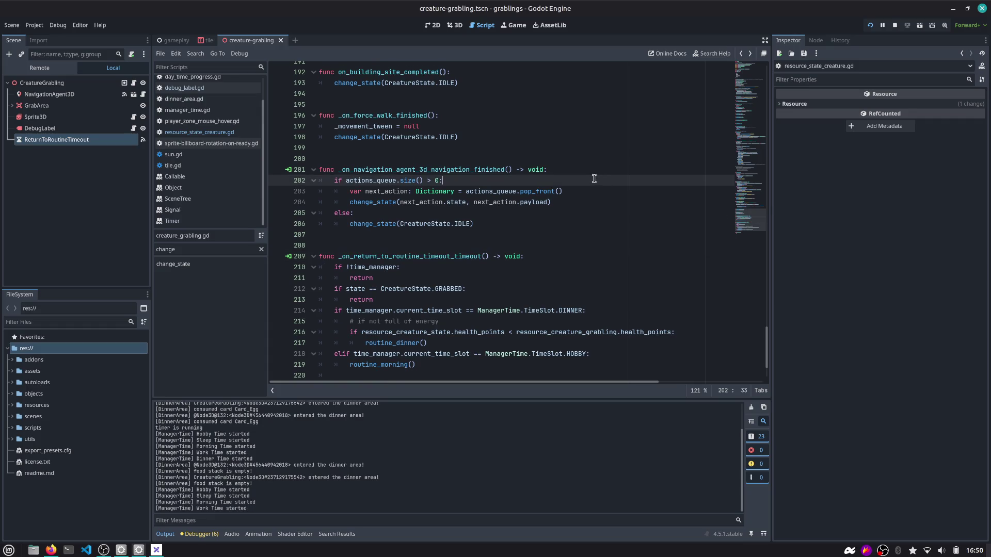
pyautogui.hotkey('ctrl', 'alt', 'o')
# Search the script picker for 'card' then 'creature', then switch to card_release_handler.gd.
pyautogui.write('cardwh')
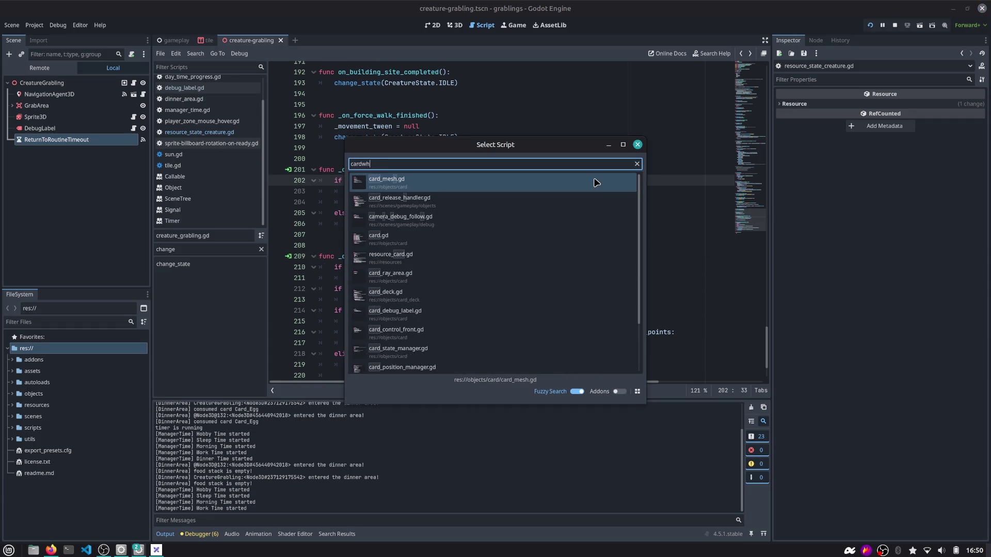
pyautogui.hotkey('ctrl', 'a')
pyautogui.write('creature')
pyautogui.press('Escape')
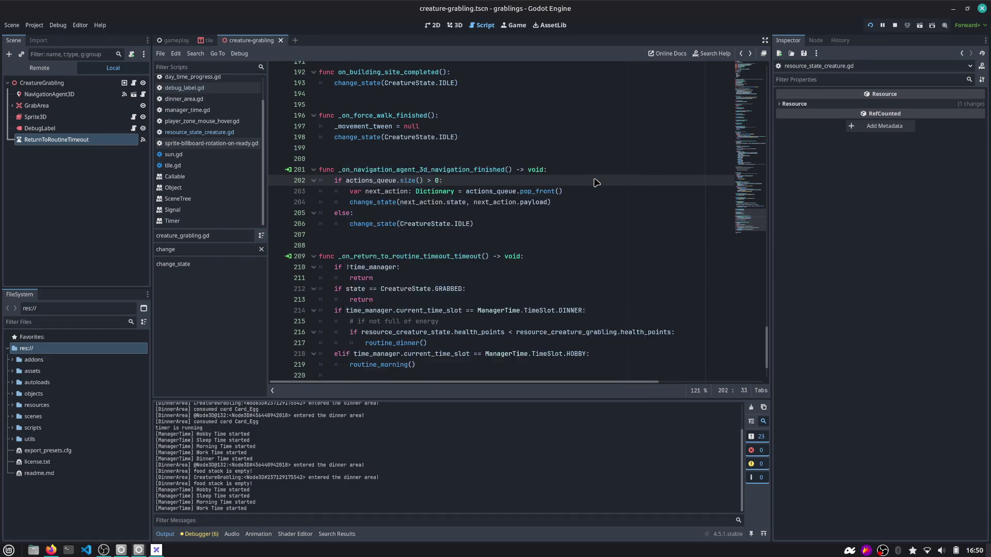
pyautogui.hotkey('alt', 'Left')
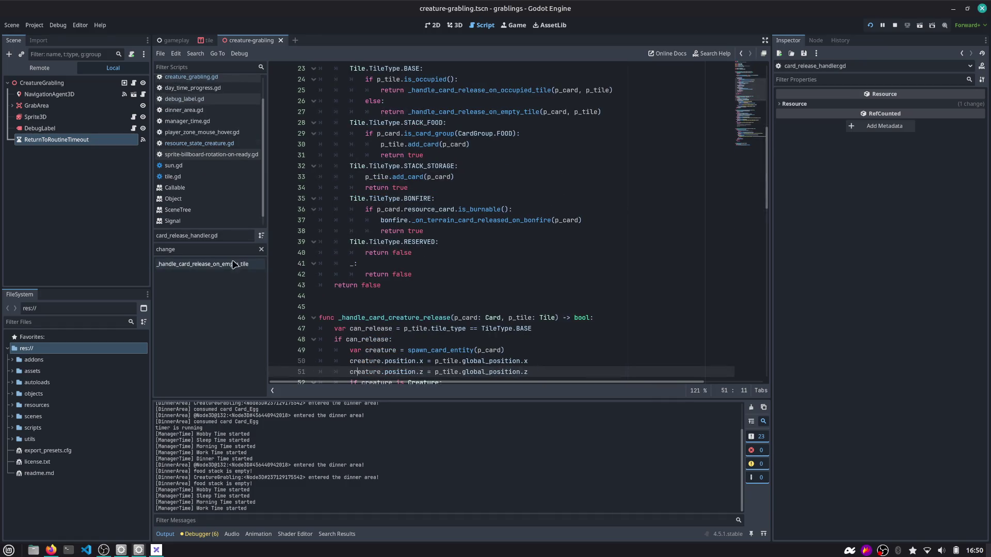
# Browse the handler's release methods and select line 30's add_card call in the STACK_FOOD branch.
pyautogui.click(261, 249)
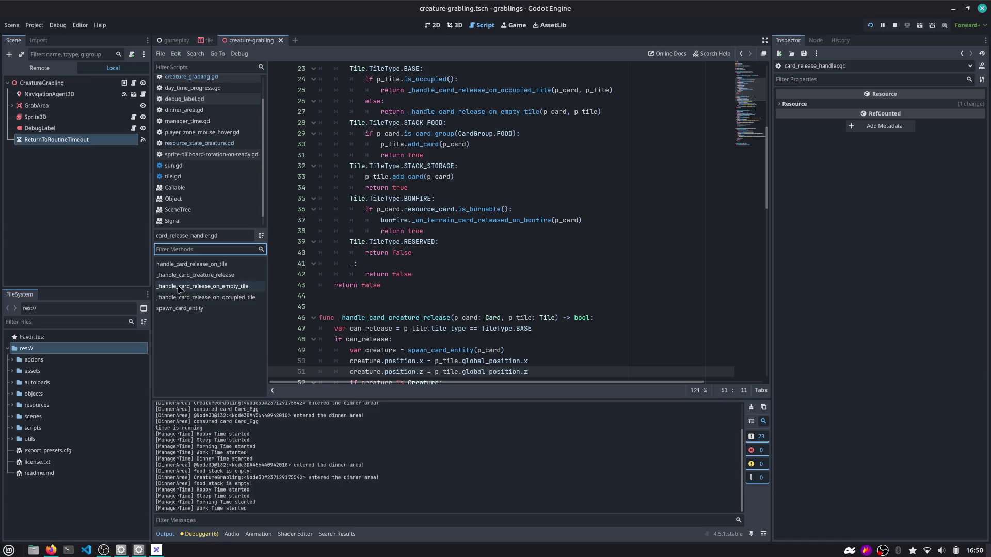
pyautogui.click(242, 298)
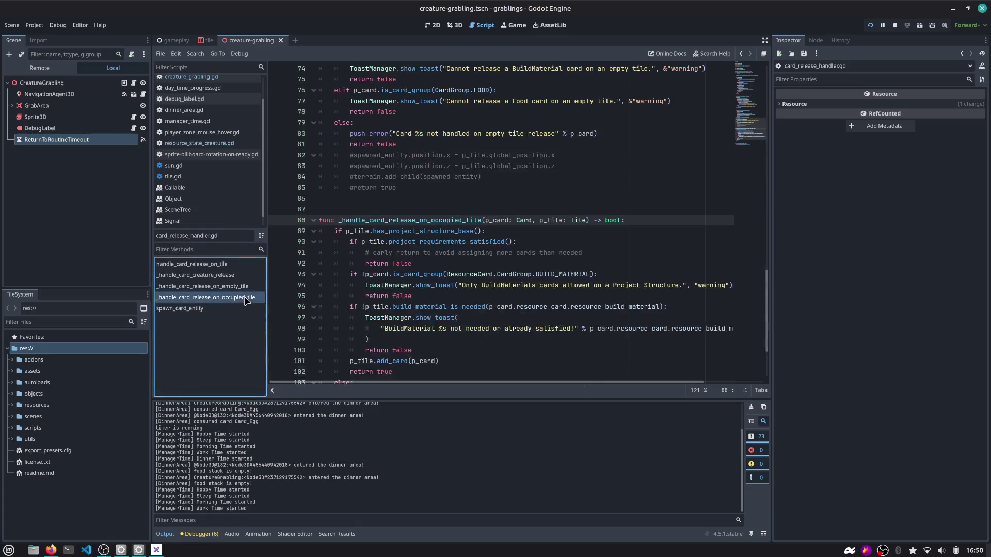
pyautogui.click(240, 286)
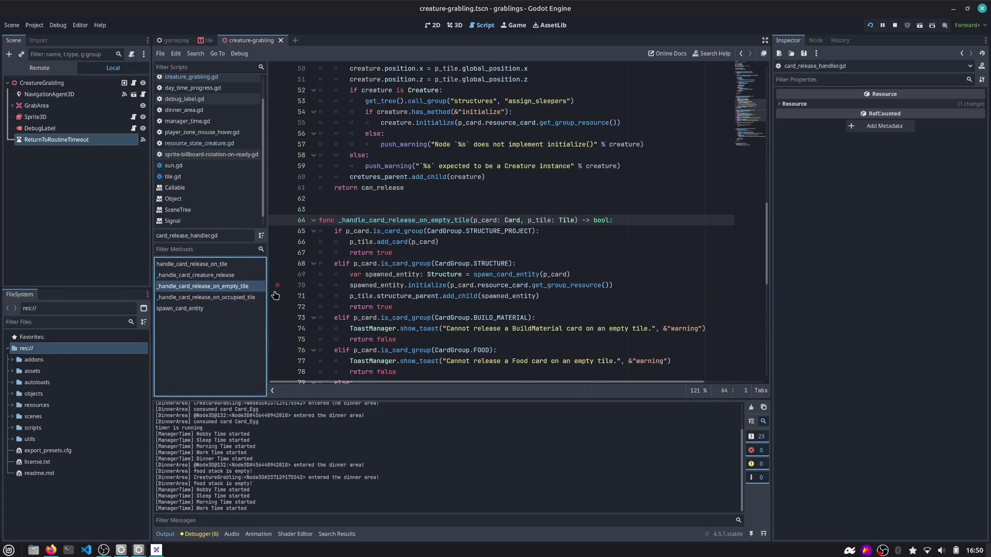
pyautogui.scroll(5, 439, 228)
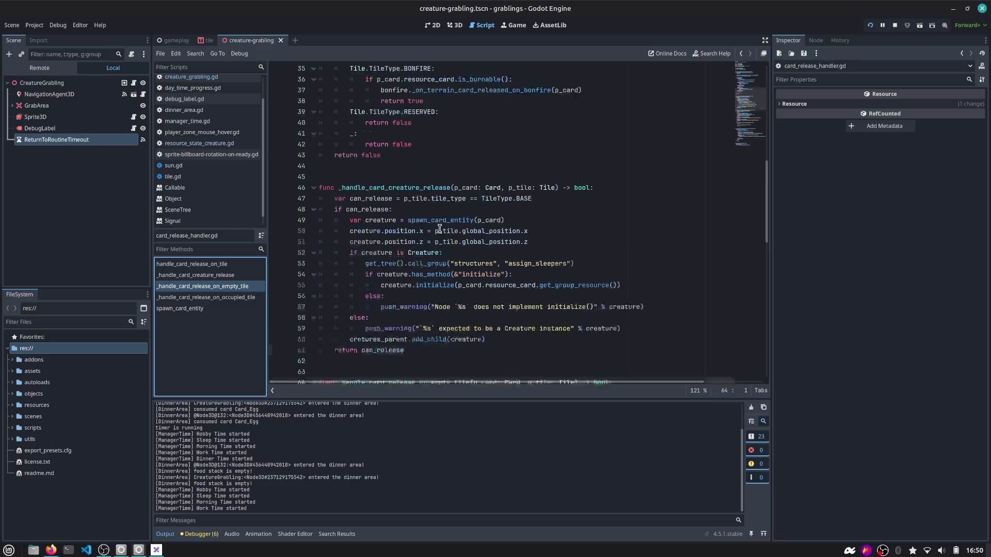
pyautogui.doubleClick(447, 189)
pyautogui.scroll(5, 439, 202)
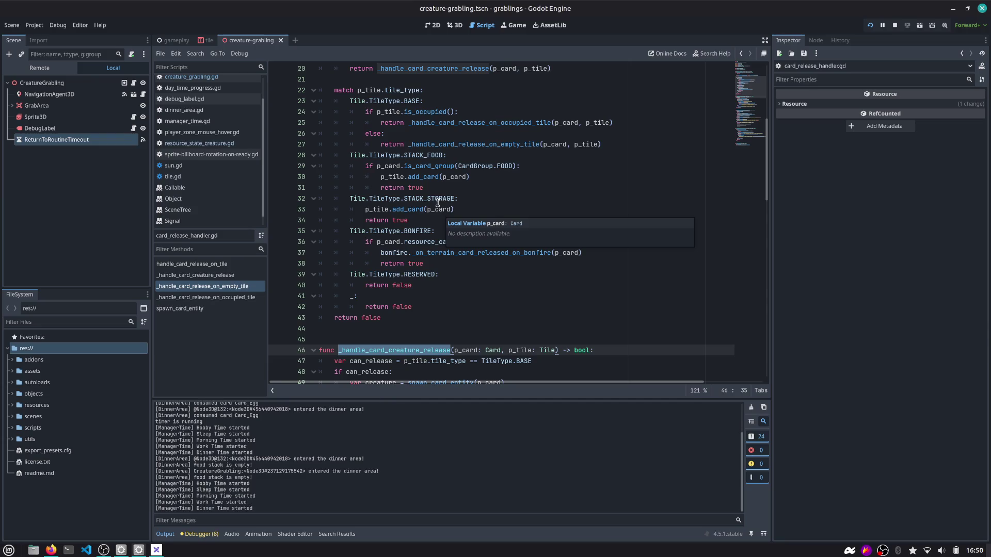
pyautogui.doubleClick(427, 154)
pyautogui.scroll(1, 428, 171)
pyautogui.click(398, 209)
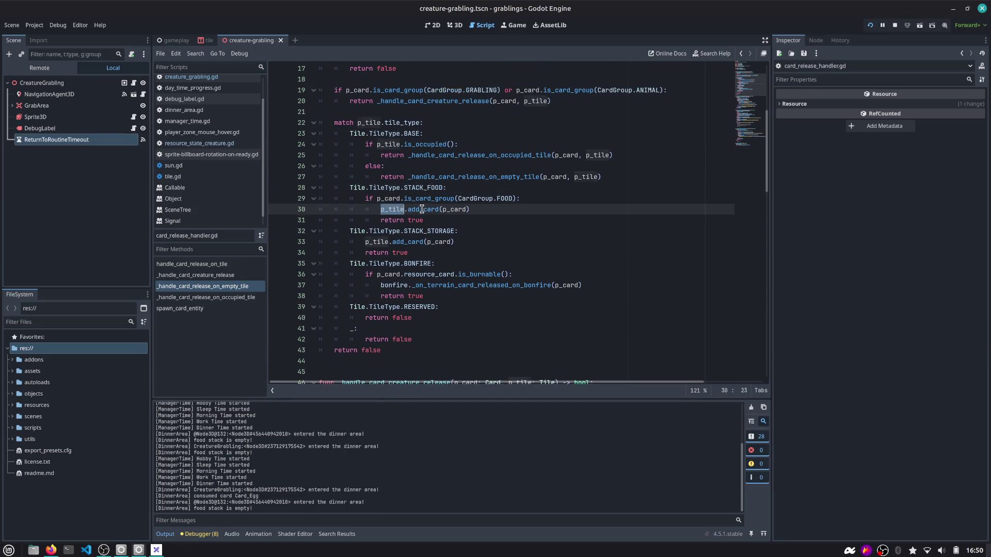
pyautogui.moveTo(419, 209); pyautogui.dragTo(439, 209)
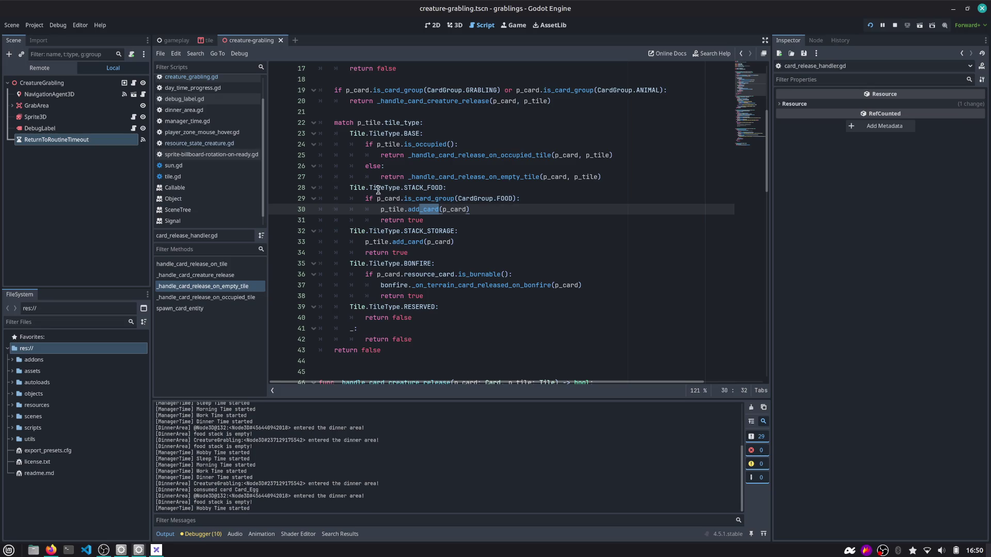
# Review handle_card_release_on_tile's tile_type, p_card and the STACK_FOOD add_card branch.
pyautogui.scroll(5, 372, 126)
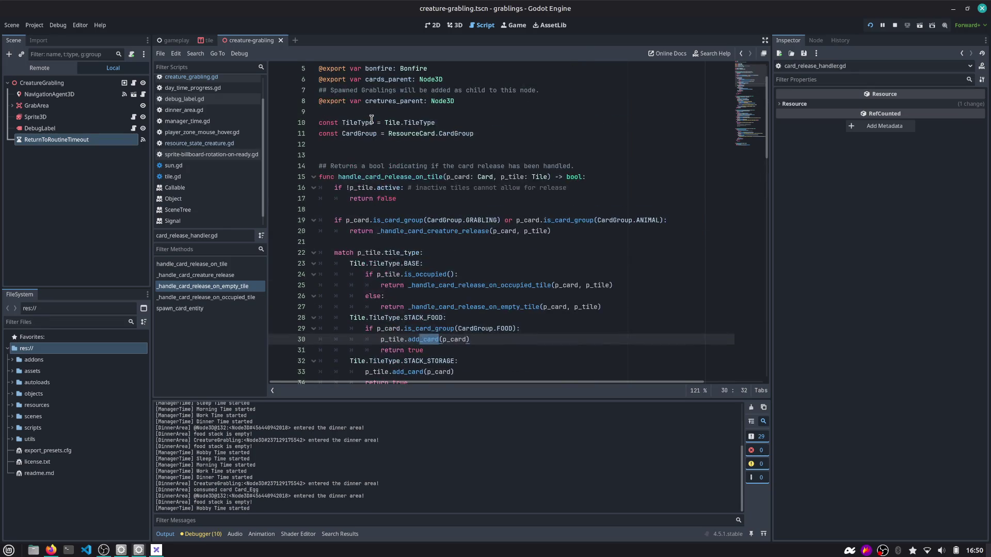
pyautogui.doubleClick(379, 189)
pyautogui.scroll(-3, 379, 189)
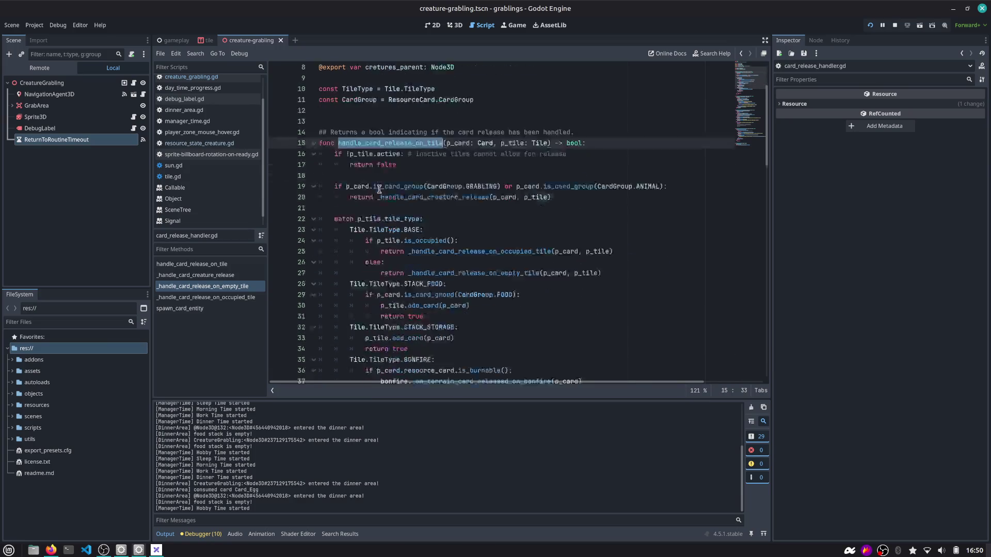
pyautogui.moveTo(355, 231); pyautogui.dragTo(404, 242)
pyautogui.doubleClick(385, 168)
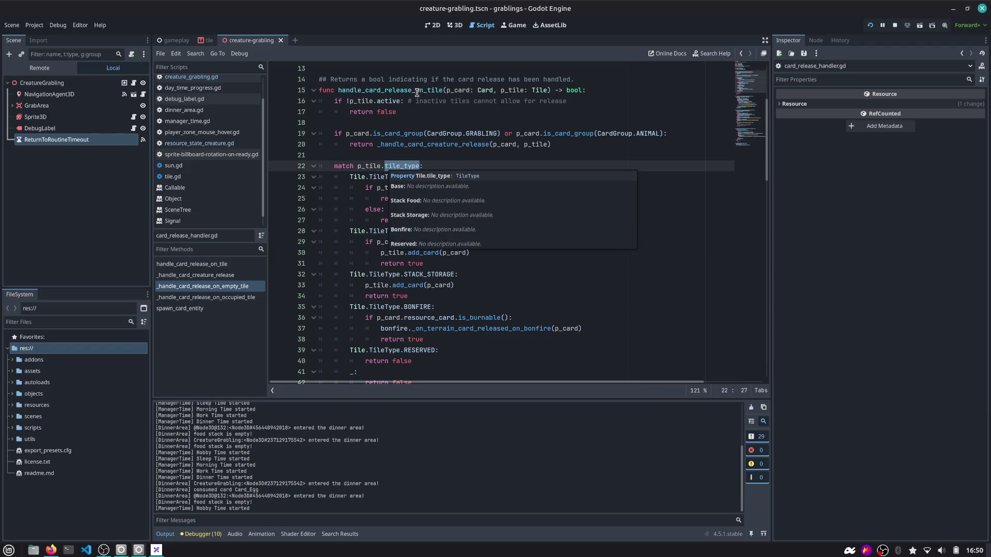
pyautogui.doubleClick(458, 90)
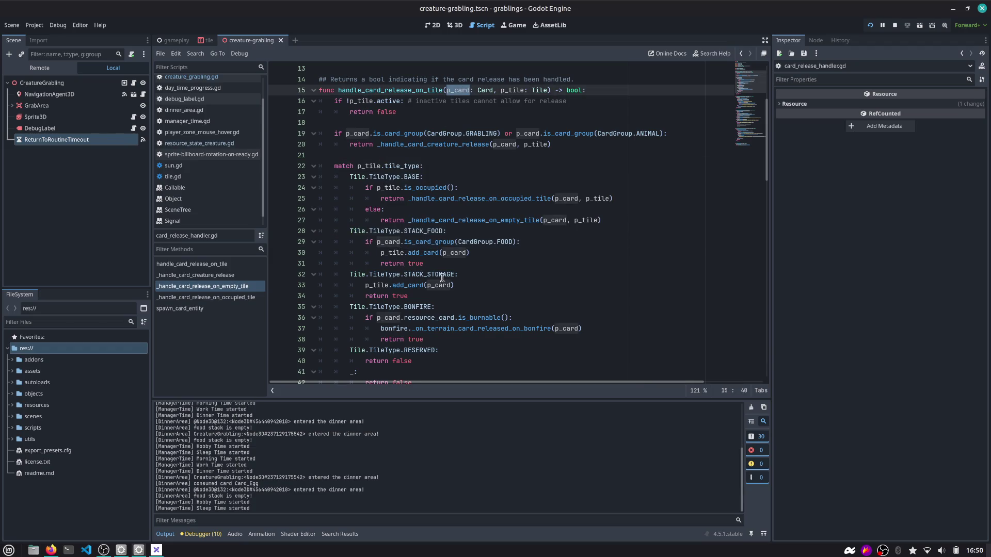
pyautogui.doubleClick(431, 233)
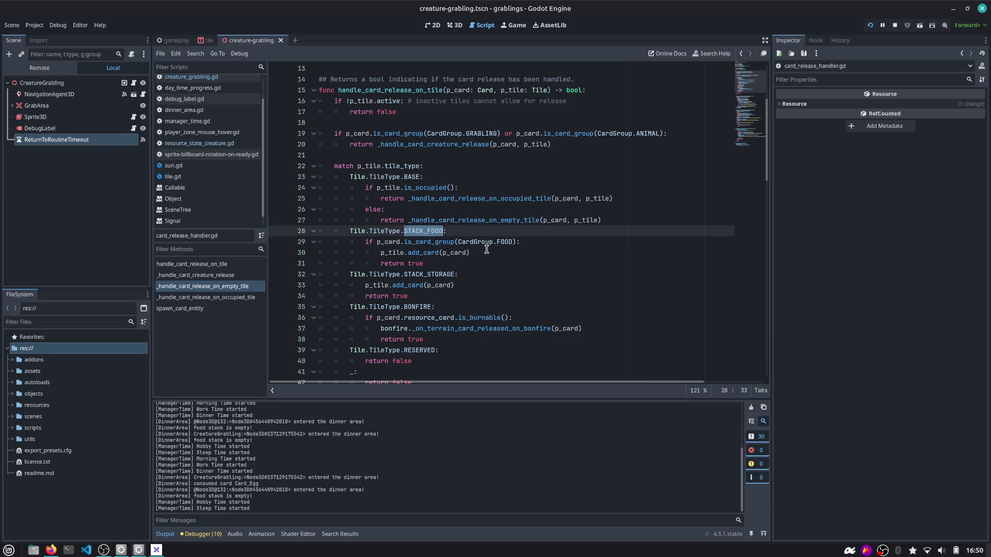
pyautogui.doubleClick(430, 253)
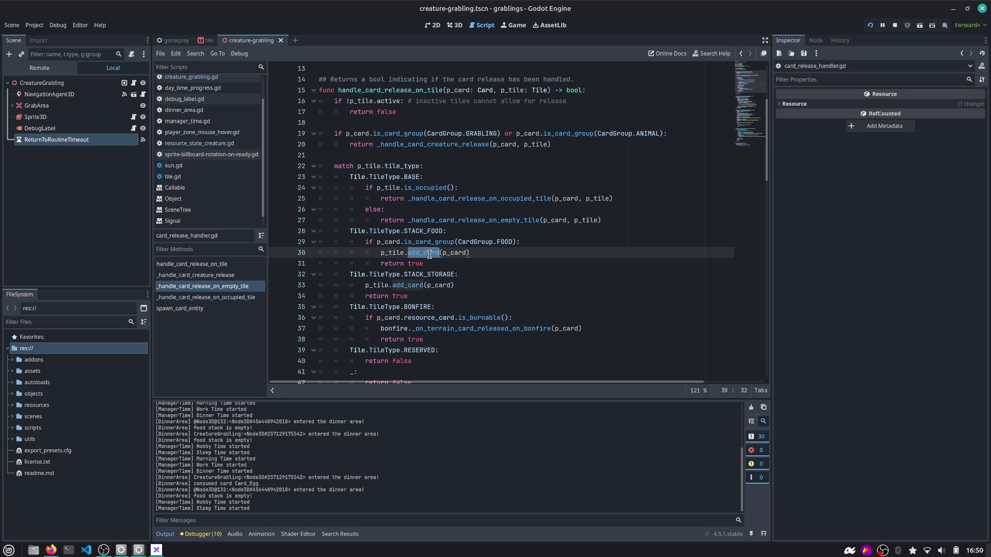
pyautogui.click(209, 40)
# Open the Tile node's tile.gd script and jump to add_card via the 'add' method filter.
pyautogui.click(102, 85)
pyautogui.click(455, 24)
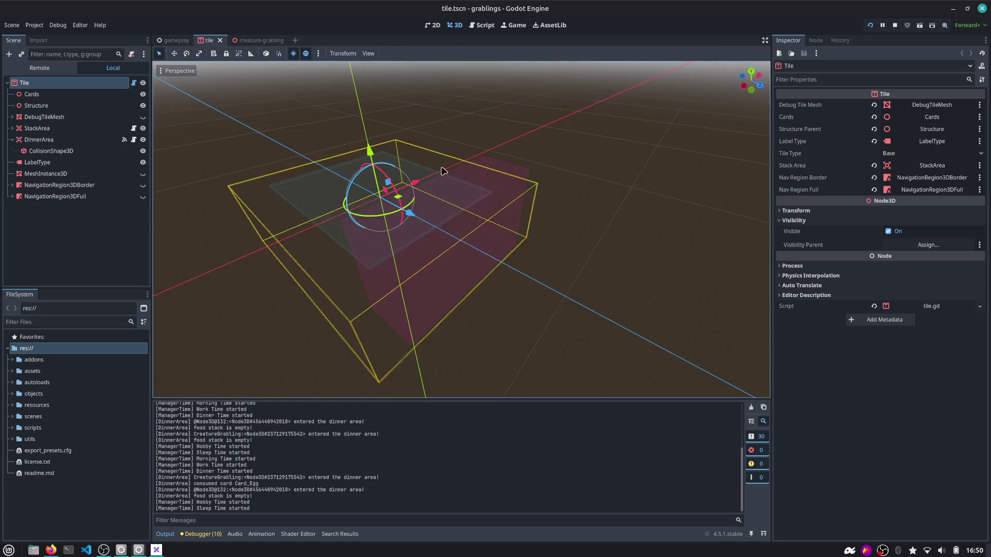
pyautogui.click(133, 83)
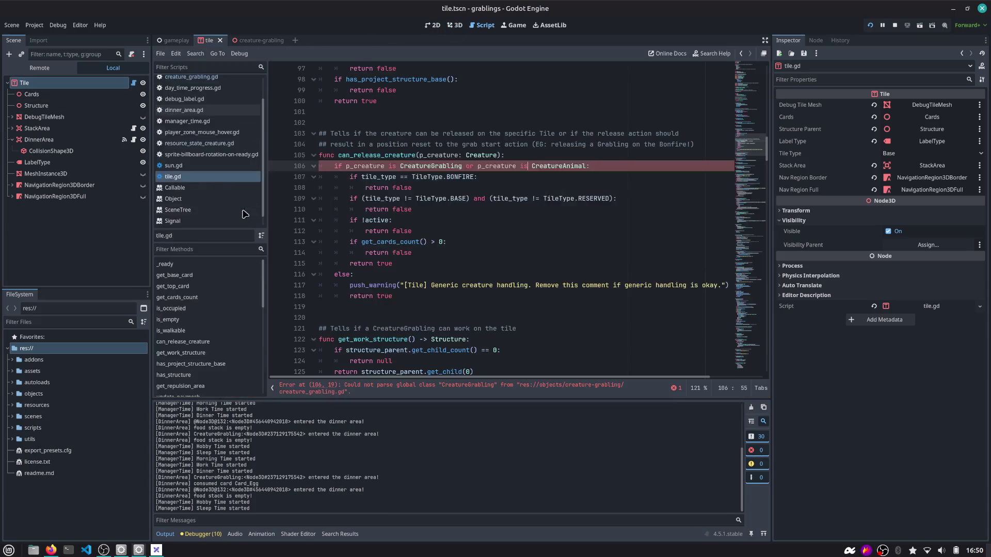
pyautogui.click(211, 248)
pyautogui.write('add')
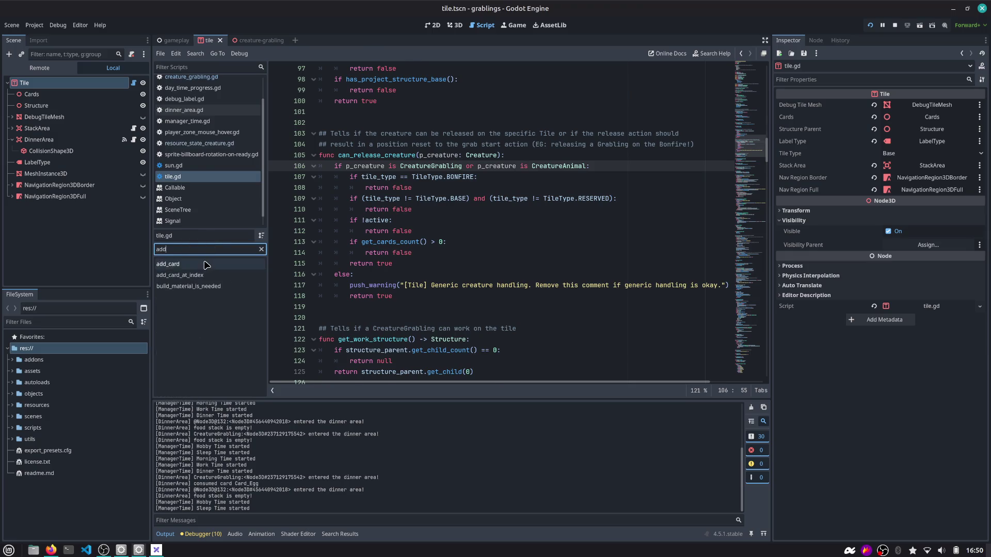
pyautogui.press('Return')
# Scroll through add_card, locating its closing update_navmesh() call and the p_card uses.
pyautogui.scroll(-6, 372, 229)
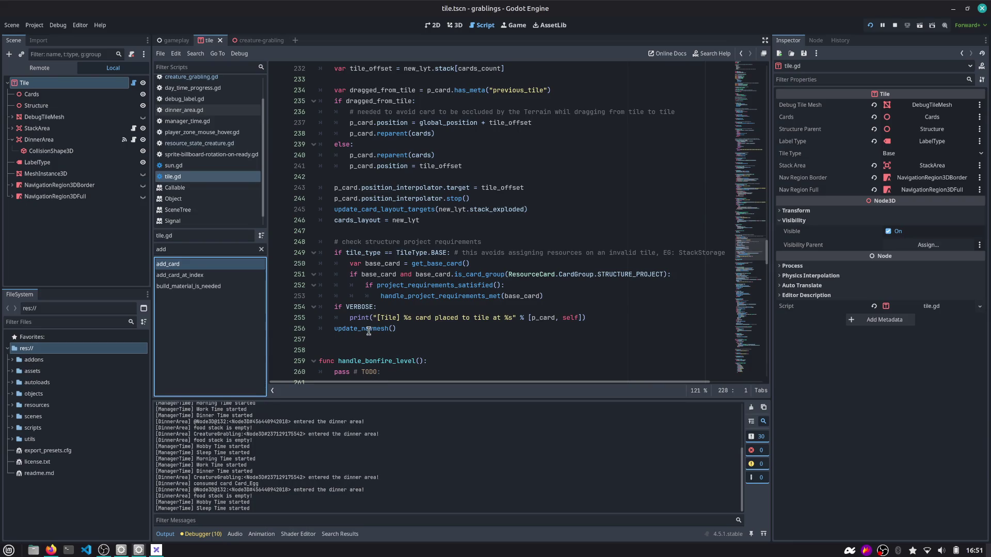
pyautogui.doubleClick(368, 331)
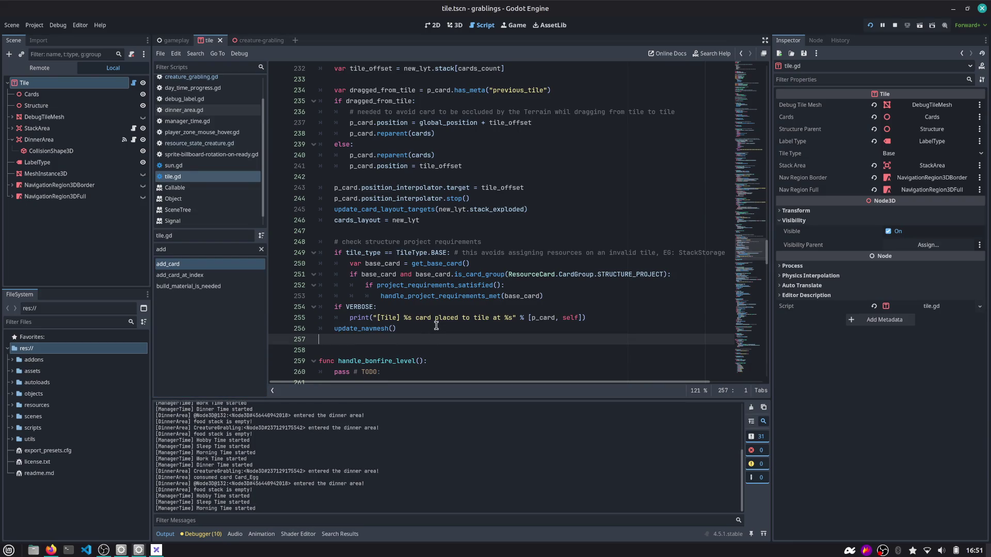
pyautogui.scroll(6, 434, 330)
pyautogui.click(387, 221)
pyautogui.doubleClick(388, 221)
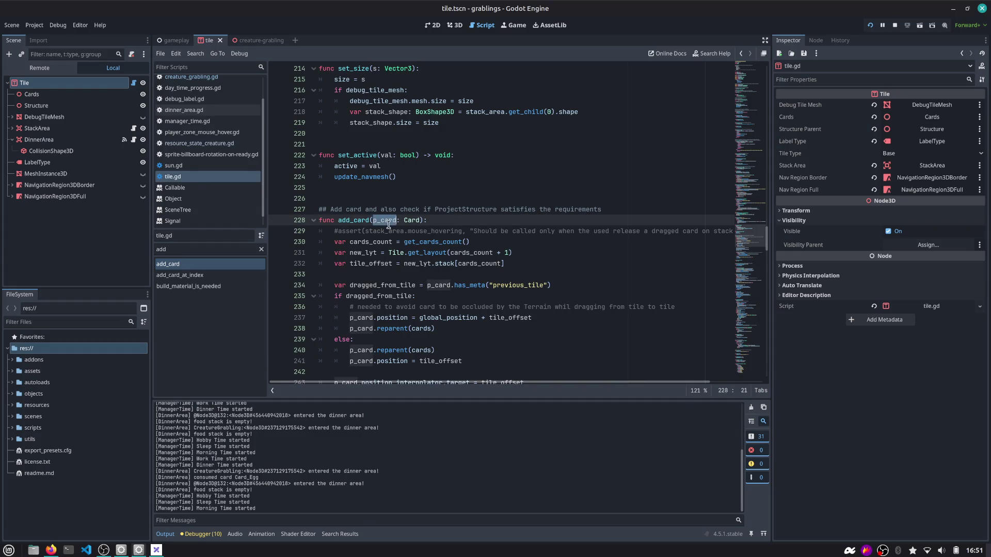
pyautogui.scroll(-7, 391, 254)
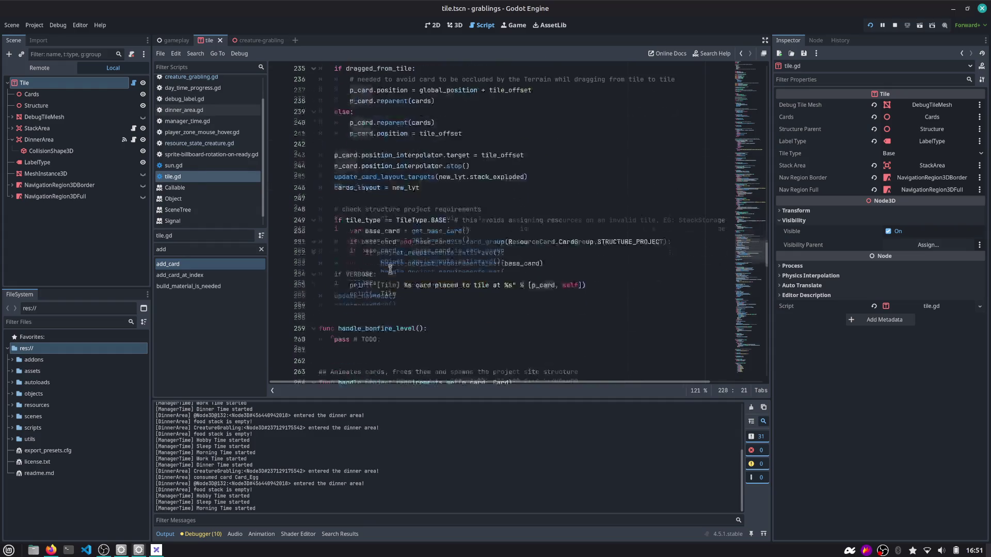
# After update_navmesh(), write an if check testing p_card against ResourceCard.CardGroup.FOOD.
pyautogui.click(413, 293)
pyautogui.press('Return')
pyautogui.write('if p_card.ca')
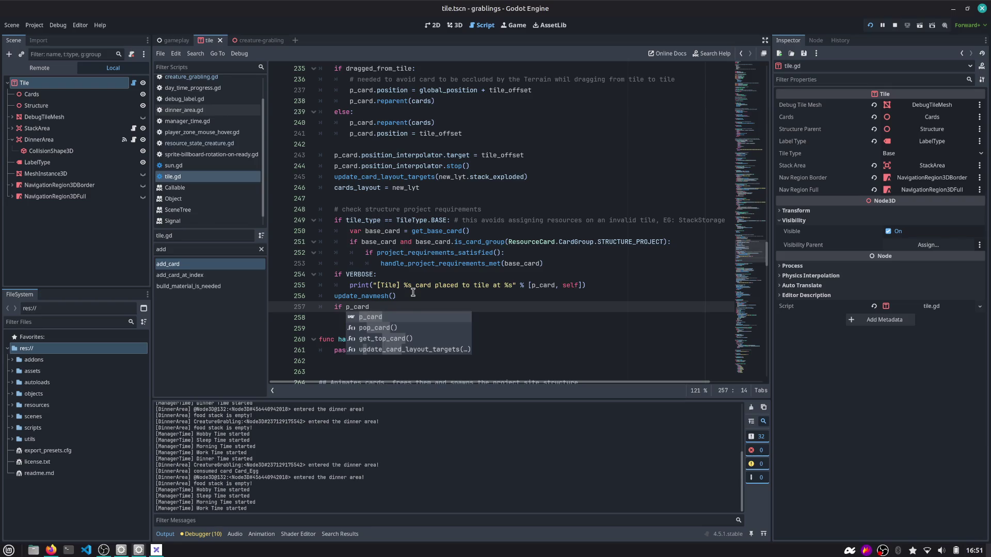
pyautogui.write('rd_grou')
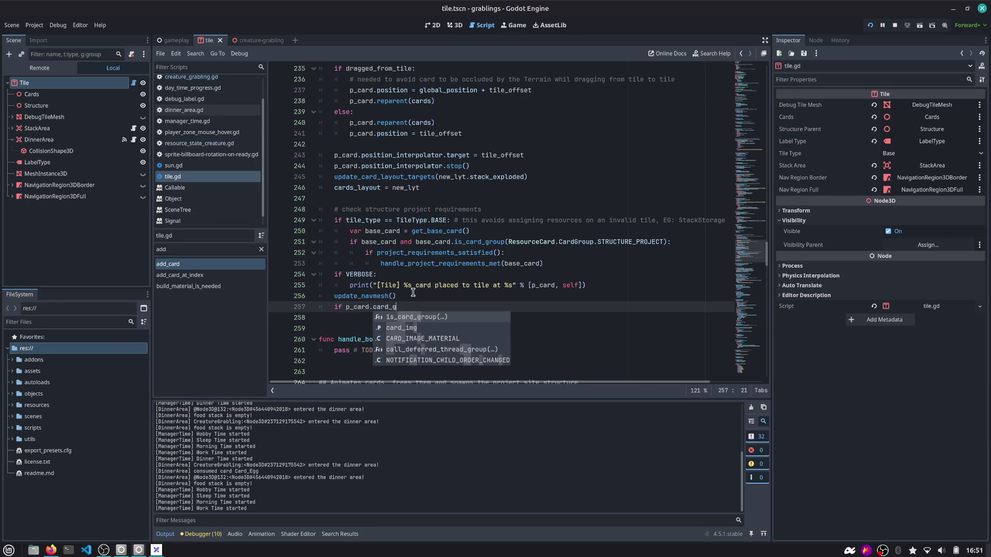
pyautogui.press('Return')
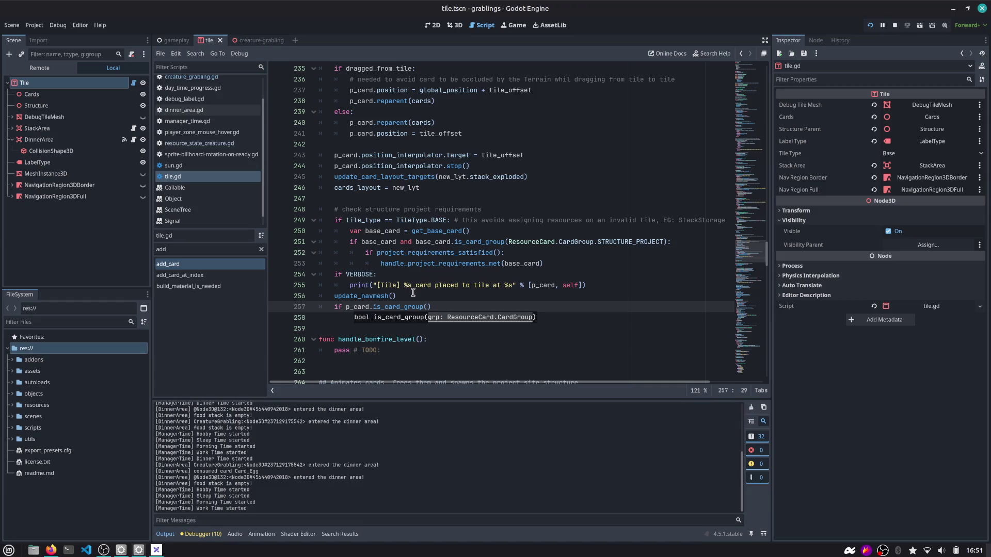
pyautogui.write('Card.')
pyautogui.write('CardG')
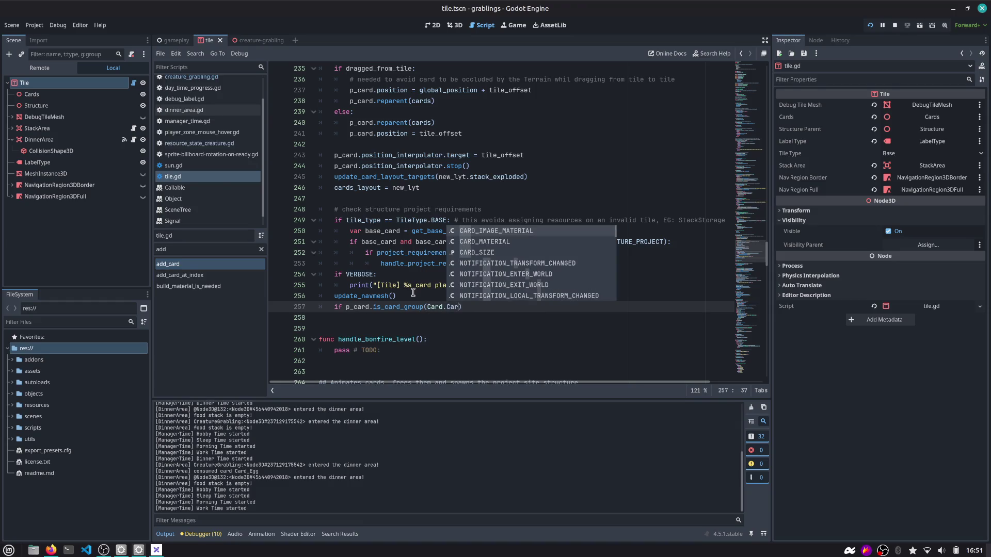
pyautogui.press('BackSpace')
pyautogui.press('BackSpace')
pyautogui.press('BackSpace')
pyautogui.write('Group')
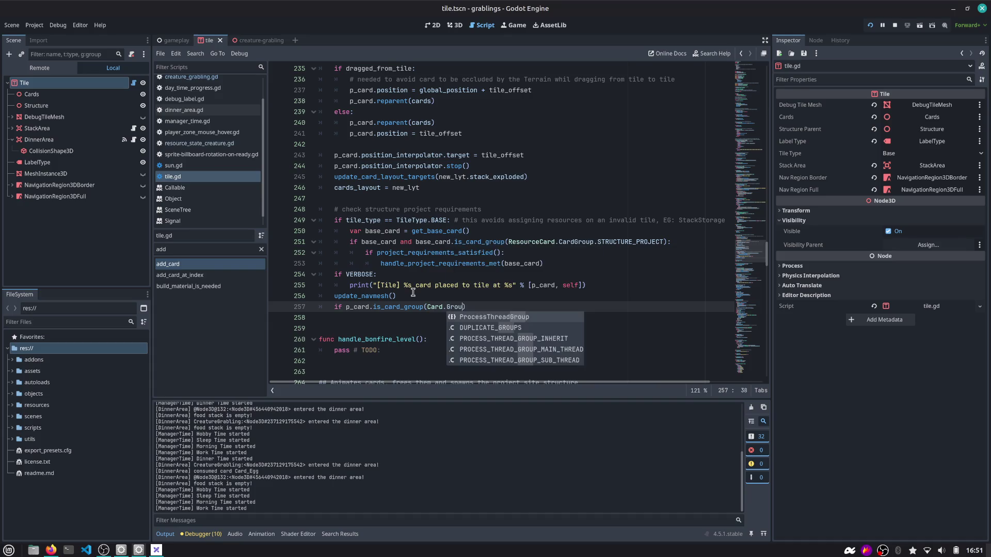
pyautogui.hotkey('ctrl', 'BackSpace')
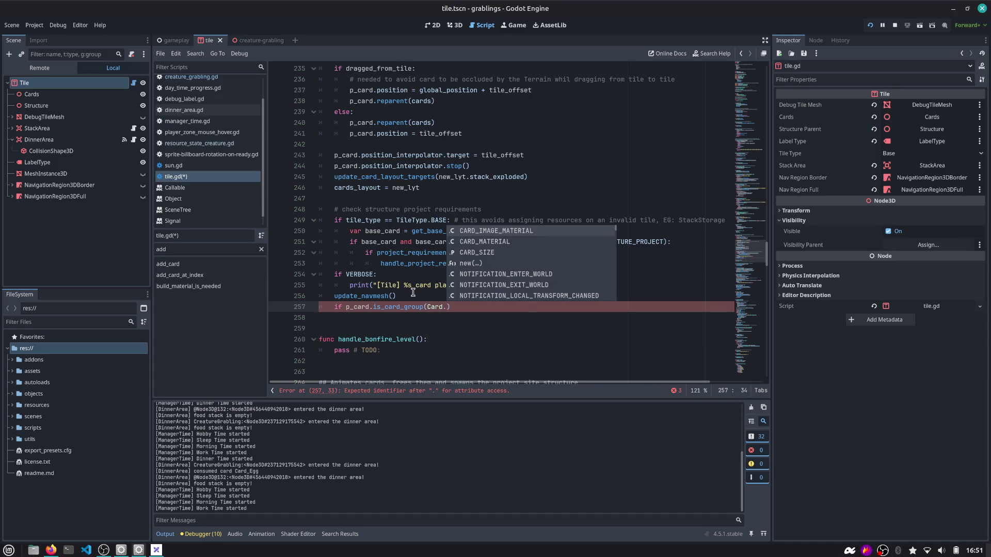
pyautogui.hotkey('ctrl', 'z')
pyautogui.hotkey('ctrl', 'z')
pyautogui.hotkey('ctrl', 'z')
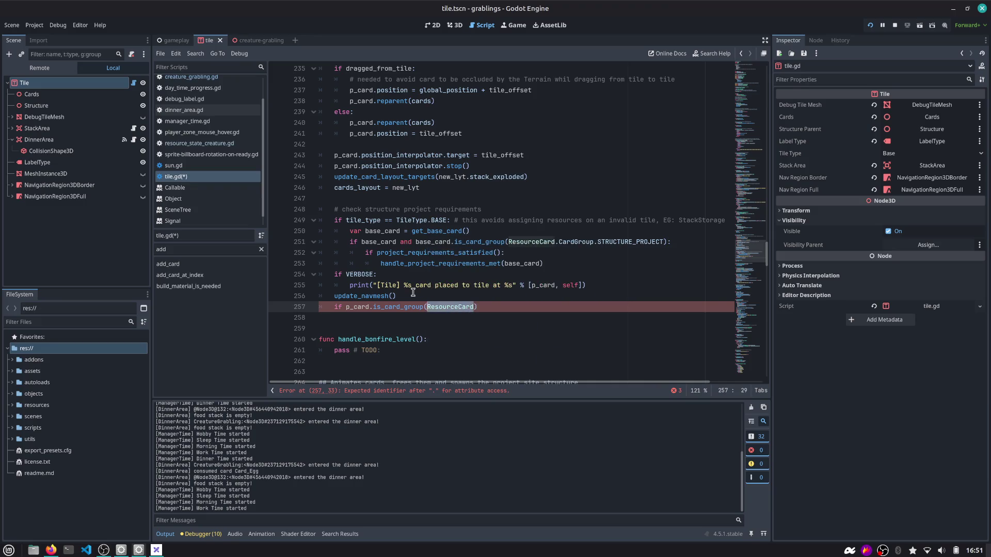
pyautogui.press('Right')
pyautogui.write('.CardGroup.')
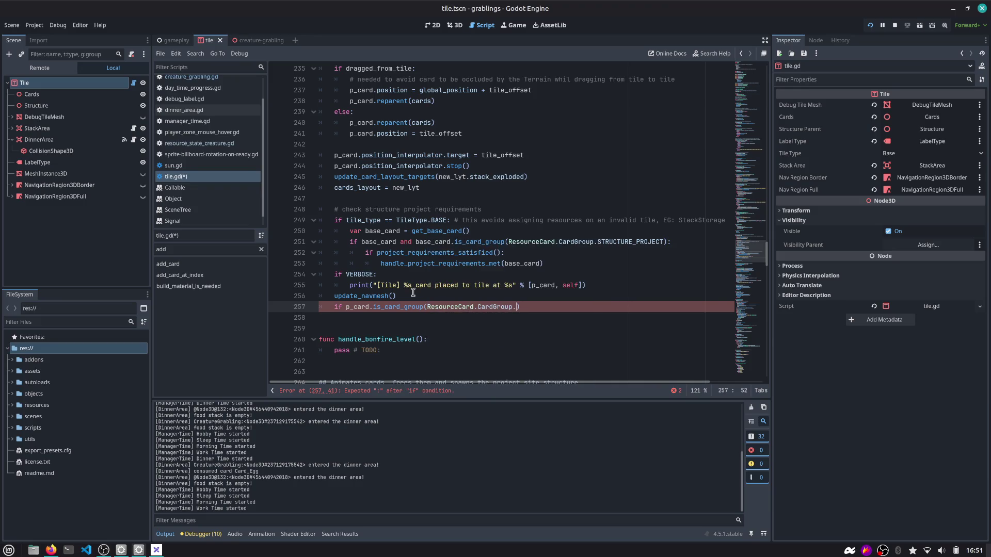
pyautogui.write('F')
pyautogui.press('Return')
pyautogui.press('Right')
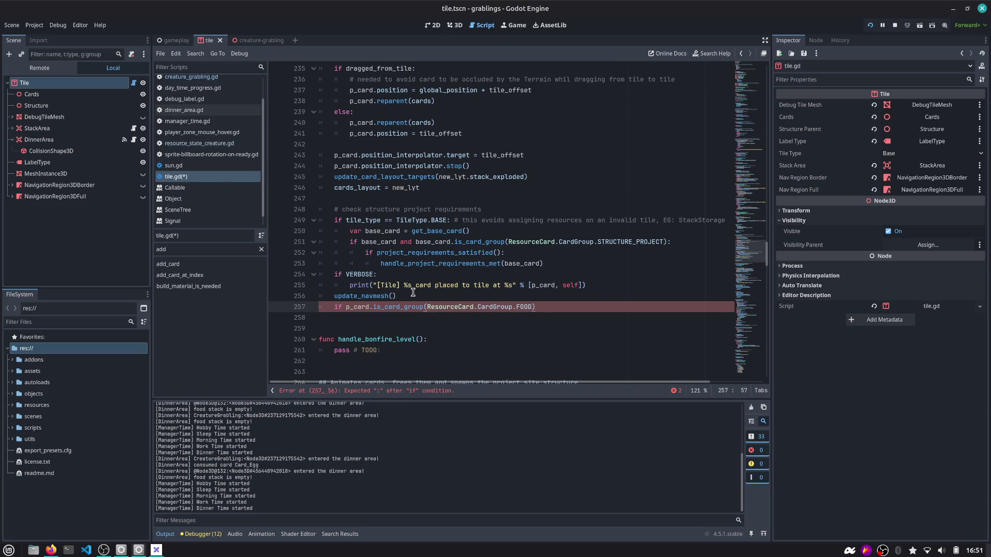
pyautogui.write(':')
pyautogui.press('Return')
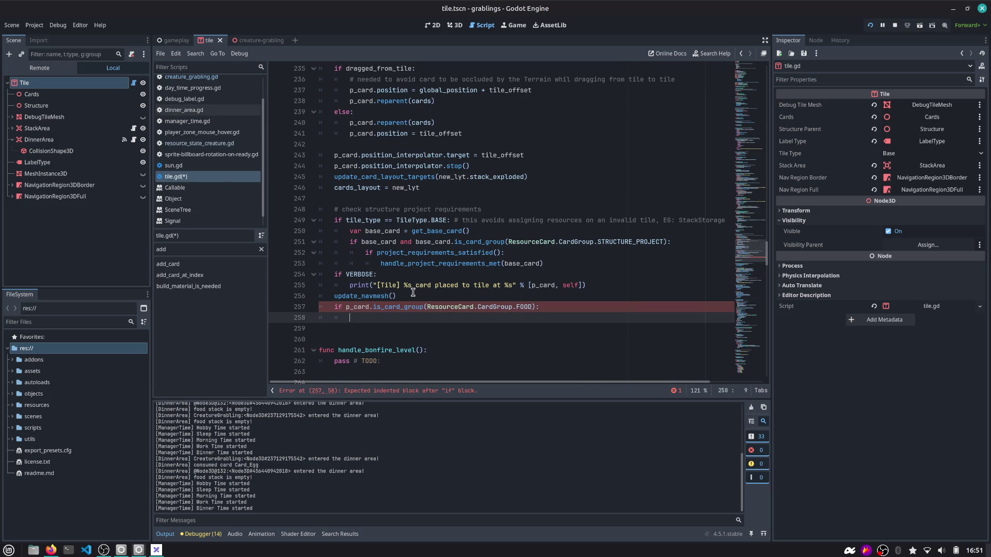
# Remove a stray 'and' and select the card-group condition for replacement.
pyautogui.press('Up')
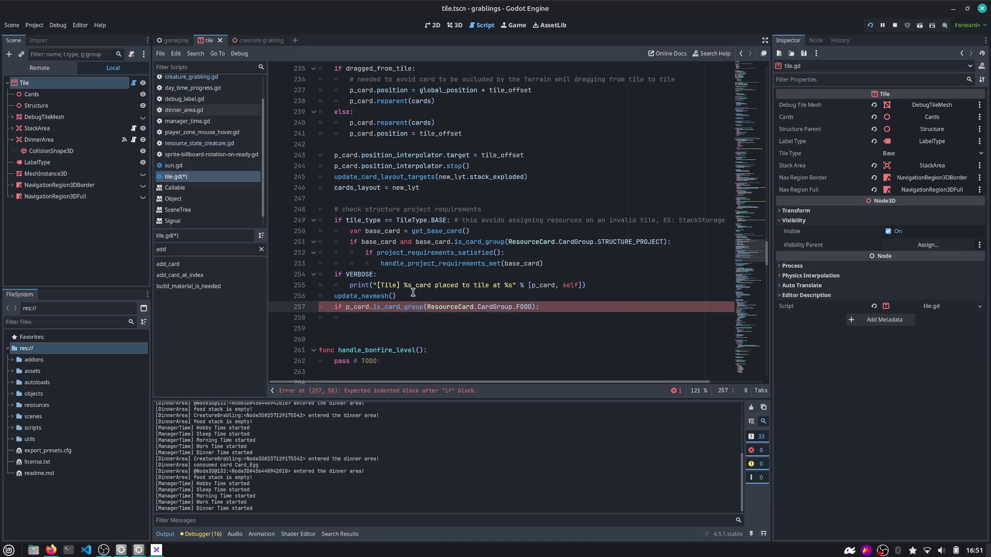
pyautogui.write('and')
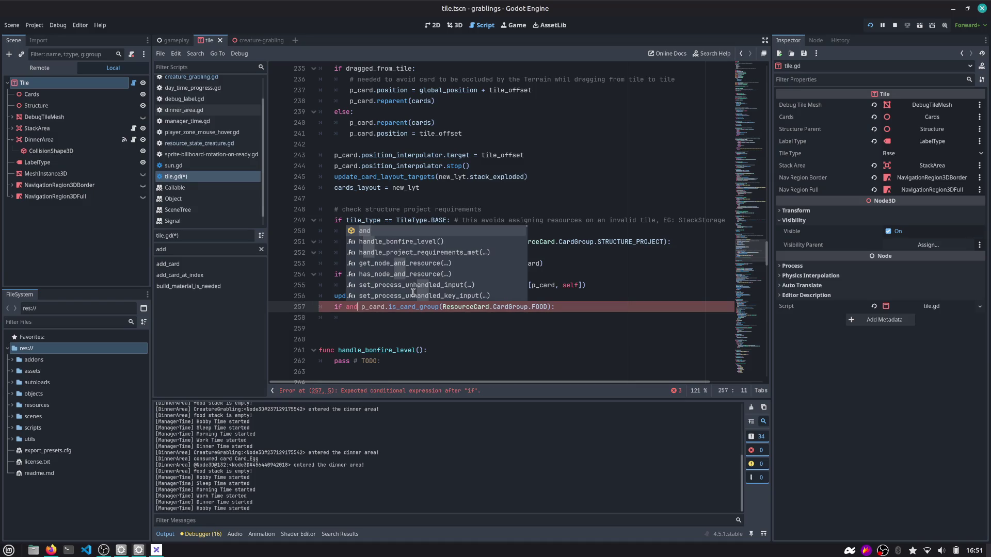
pyautogui.press('BackSpace')
pyautogui.press('BackSpace')
pyautogui.press('BackSpace')
pyautogui.press('Delete')
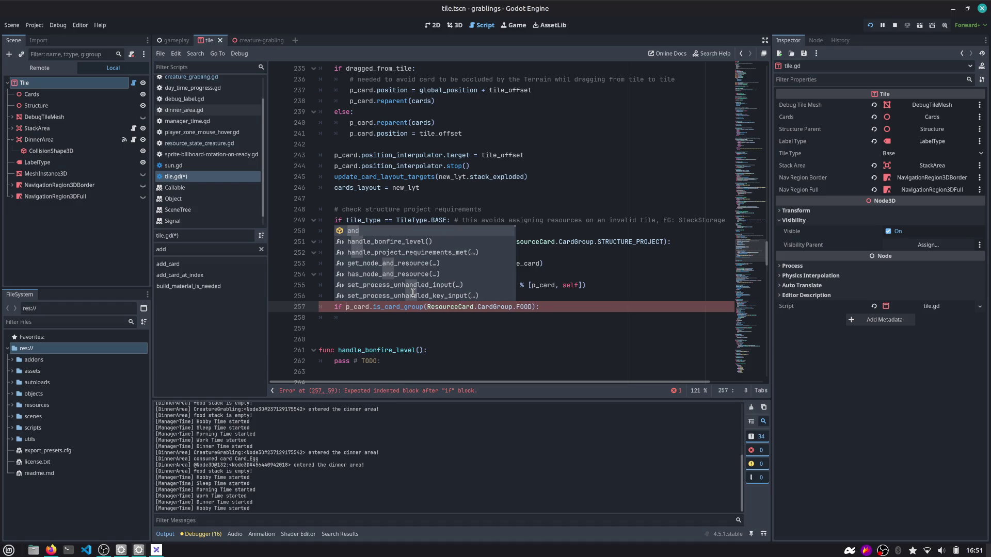
pyautogui.press('Escape')
pyautogui.press('End')
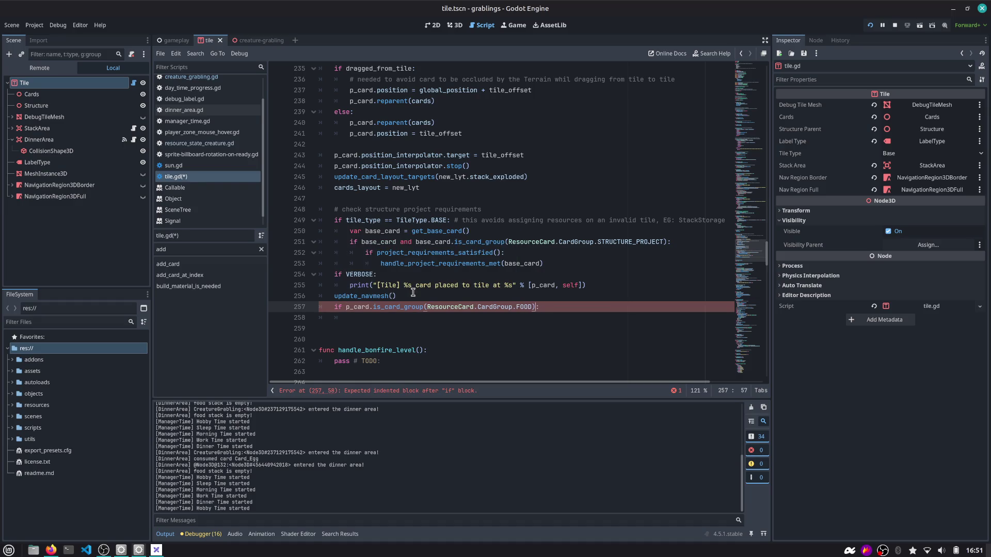
pyautogui.hotkey('ctrl', 'shift', 'Left')
pyautogui.hotkey('ctrl', 'shift', 'Left')
pyautogui.hotkey('ctrl', 'shift', 'Left')
# Replace it with 'tile_type == TileType.STACK_FOOD', leaving a blank line above and an indented body line.
pyautogui.write('tile:')
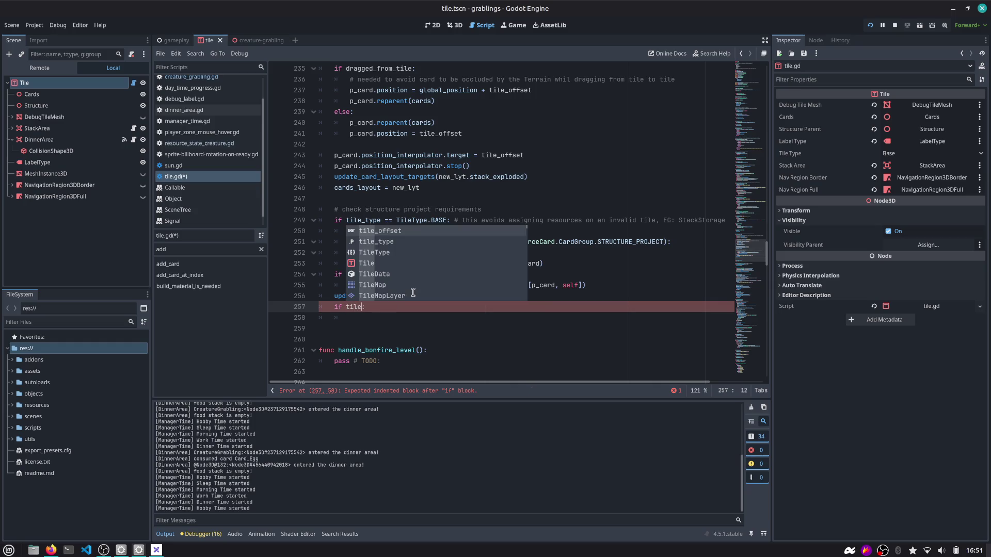
pyautogui.press('Down')
pyautogui.press('Return')
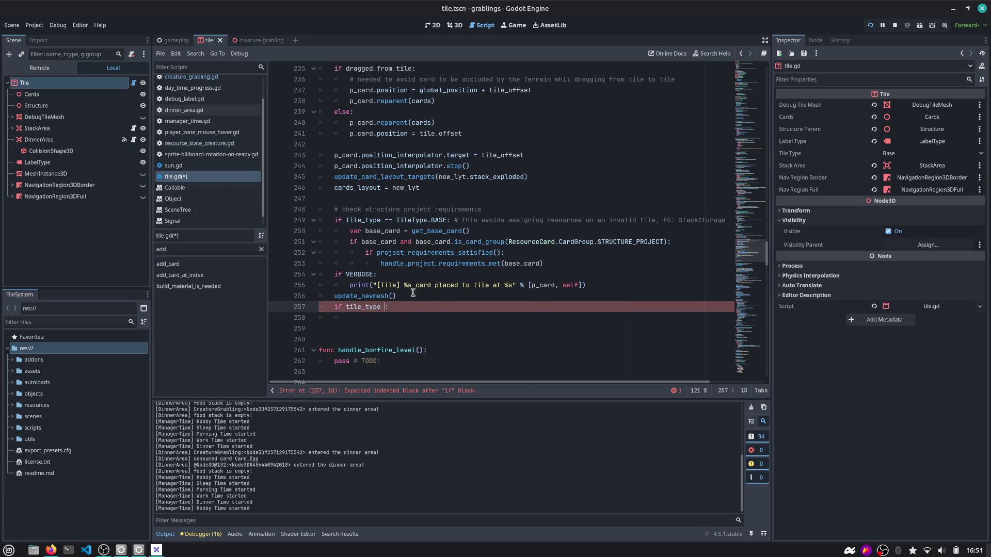
pyautogui.write('== TileType.')
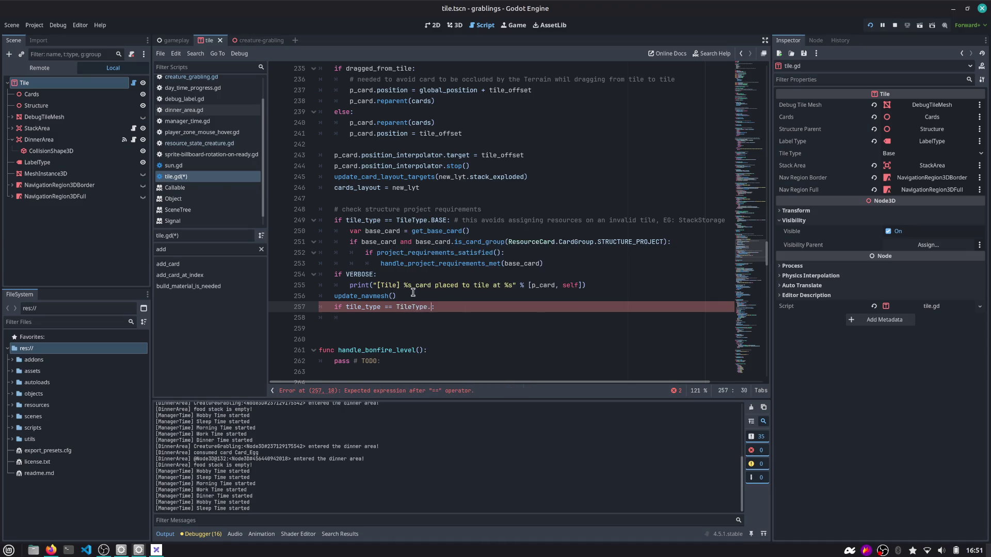
pyautogui.press('Down')
pyautogui.press('Return')
pyautogui.press('Home')
pyautogui.press('Return')
pyautogui.press('End')
pyautogui.press('Return')
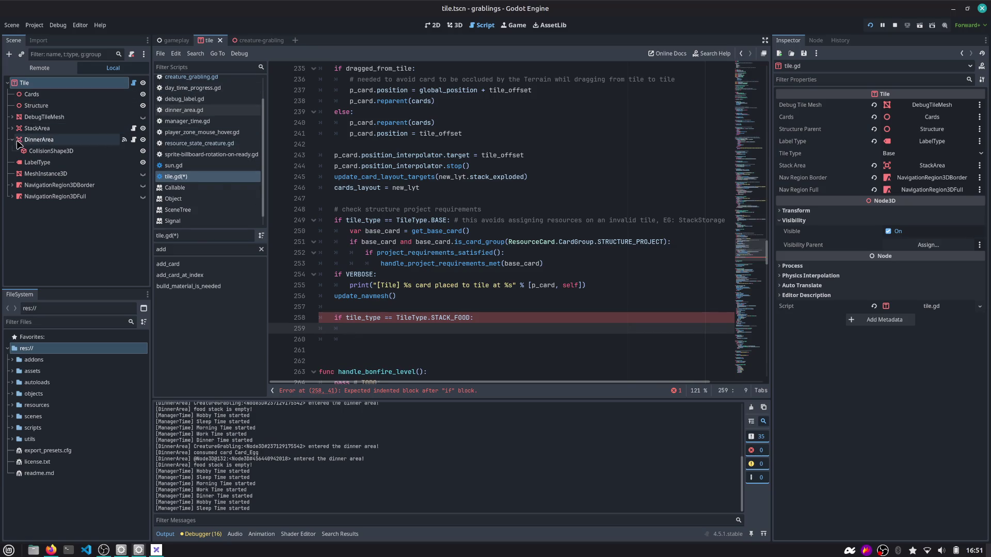
pyautogui.scroll(-3, 332, 200)
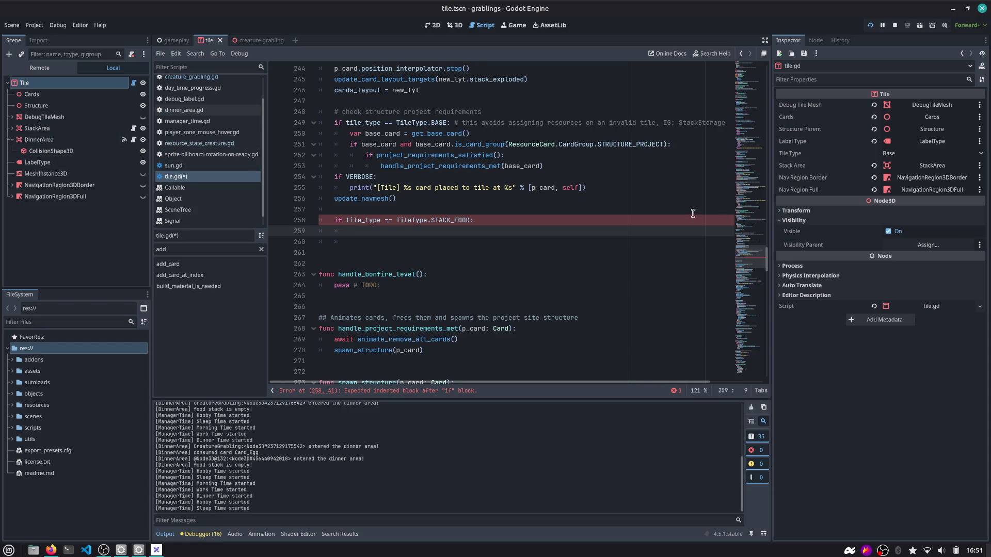
# Add a new line below the unfinished STACK_FOOD check and start typing the card_added signal declaration.
pyautogui.click(743, 86)
pyautogui.moveTo(743, 87); pyautogui.dragTo(744, 63)
pyautogui.scroll(-5, 396, 233)
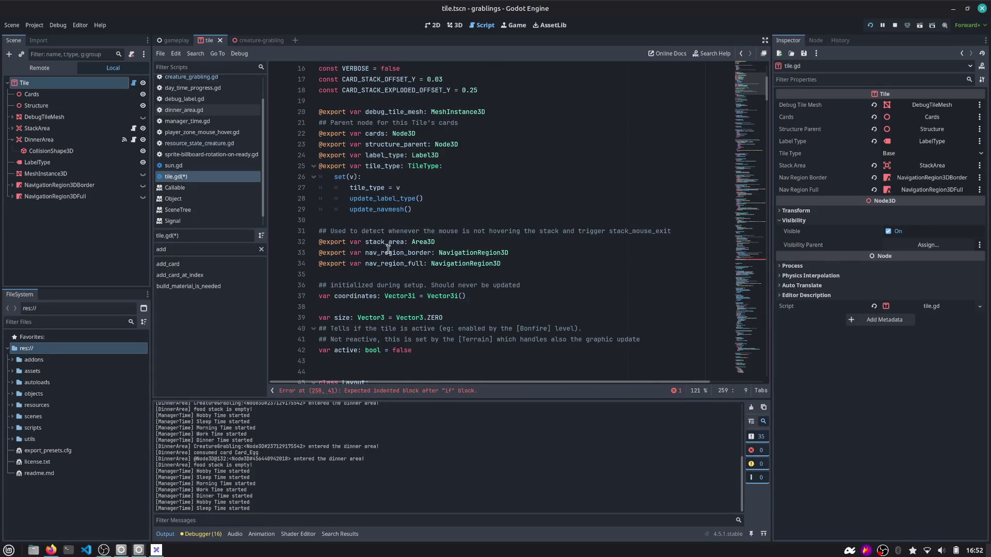
pyautogui.scroll(-3, 388, 249)
pyautogui.scroll(8, 369, 264)
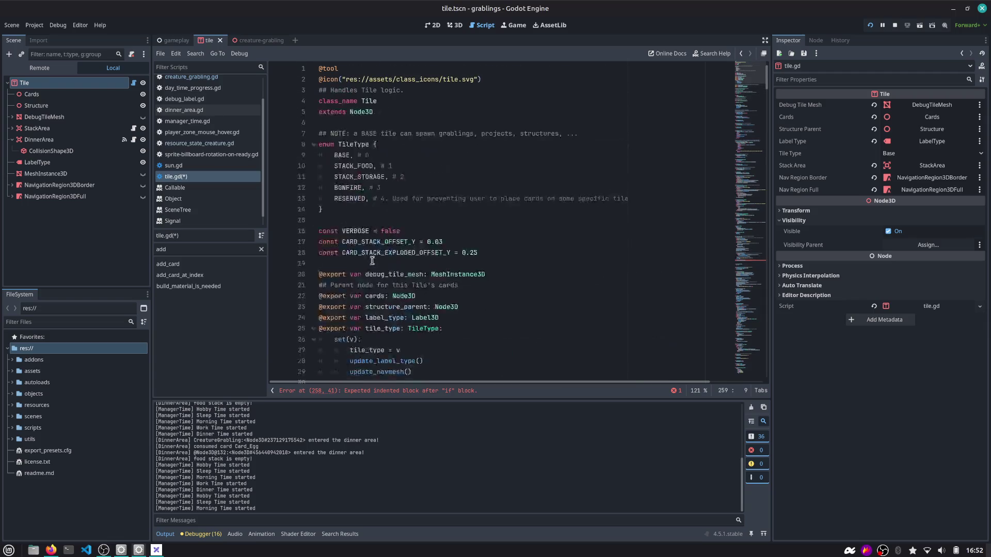
pyautogui.scroll(-3, 372, 261)
pyautogui.moveTo(754, 83); pyautogui.dragTo(753, 255)
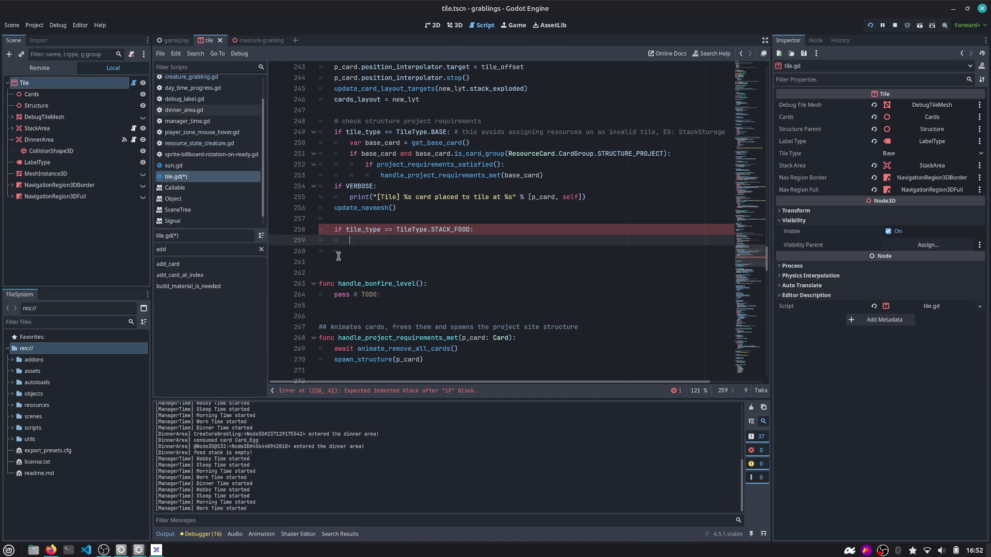
pyautogui.press('Down')
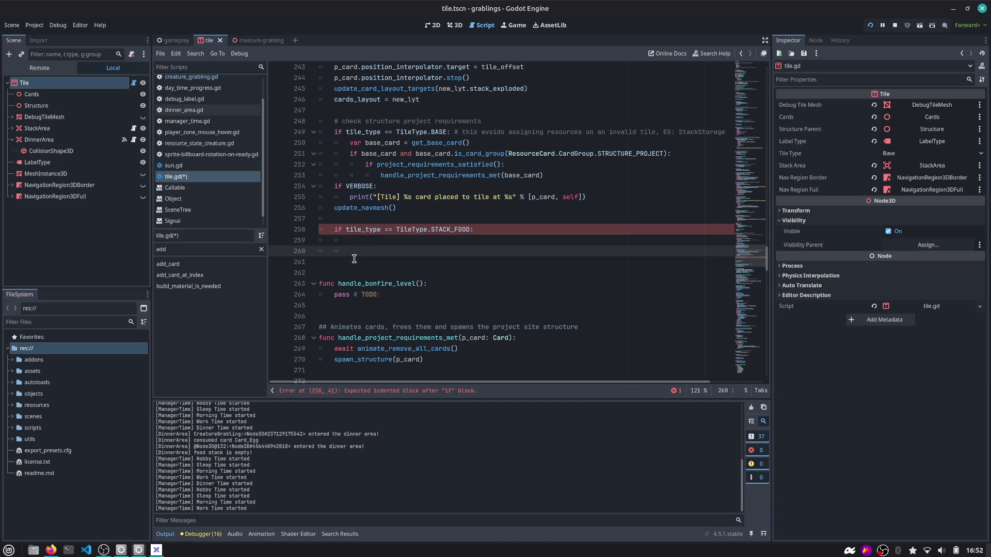
pyautogui.press('Return')
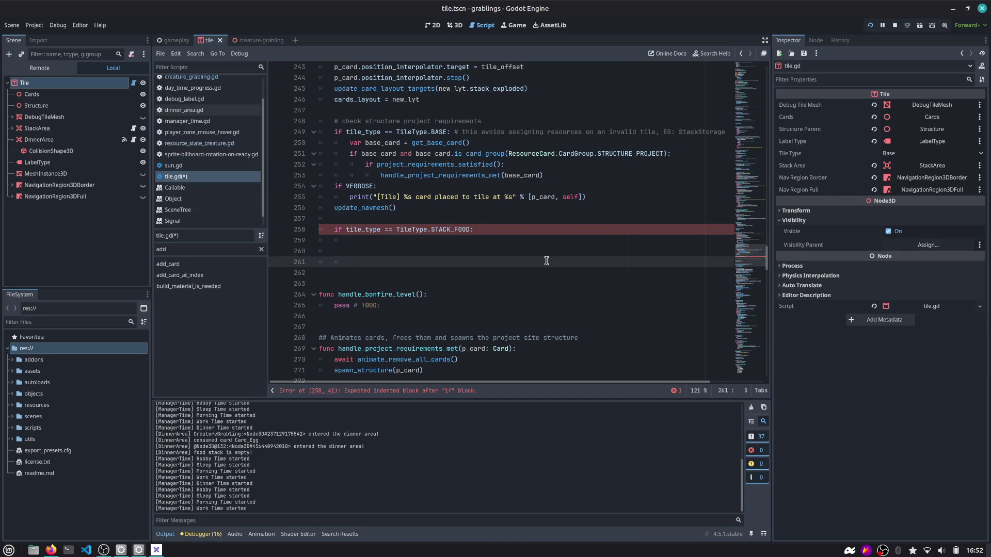
pyautogui.write('signal')
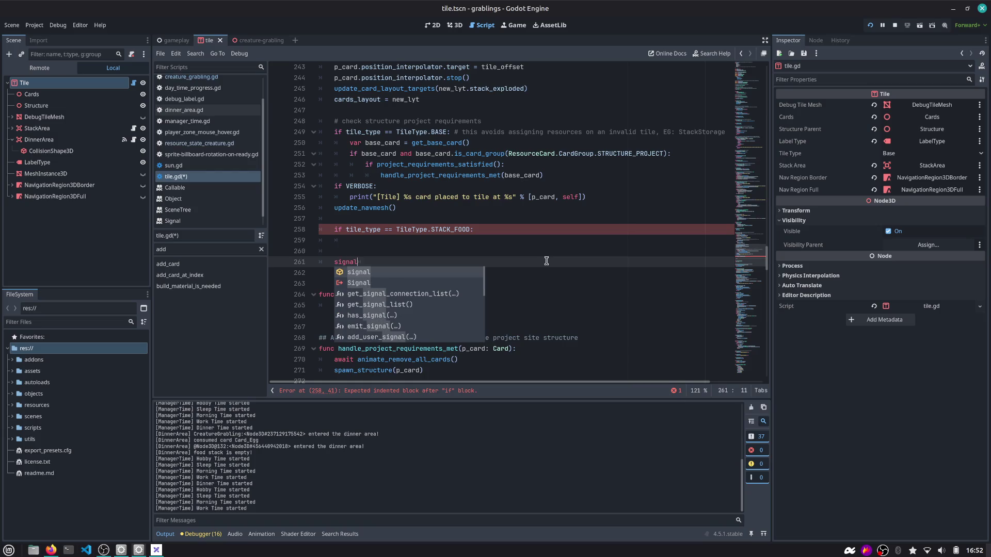
pyautogui.scroll(5, 422, 209)
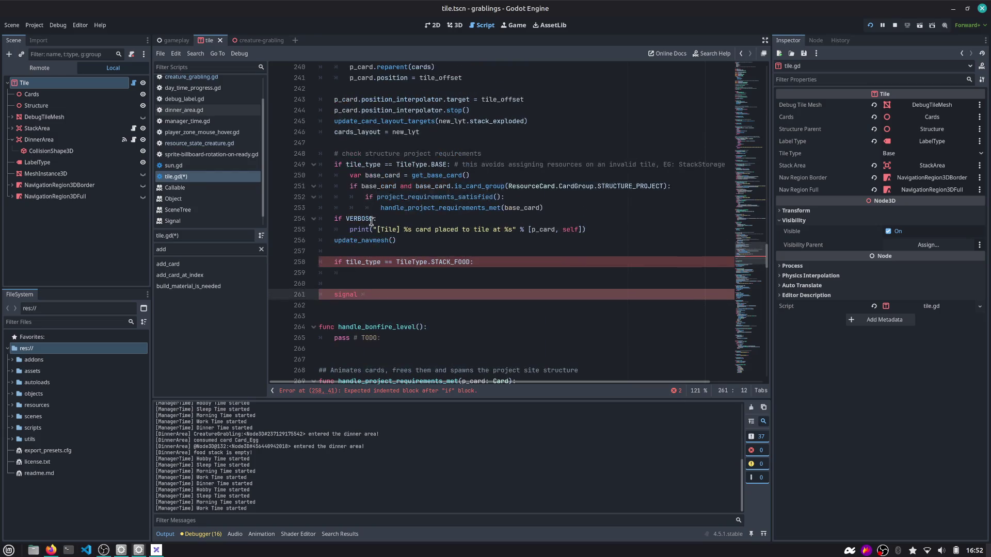
pyautogui.scroll(1, 369, 149)
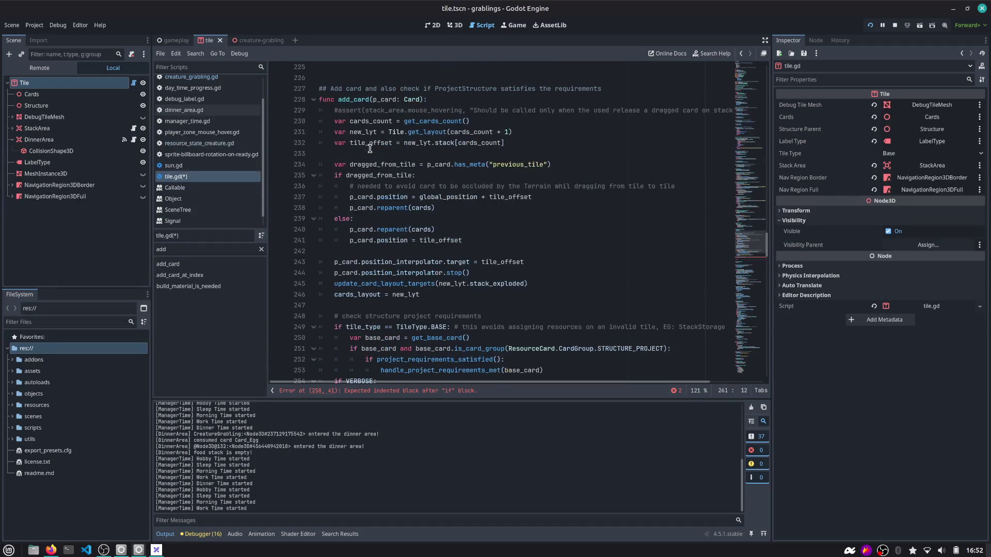
pyautogui.scroll(-5, 370, 172)
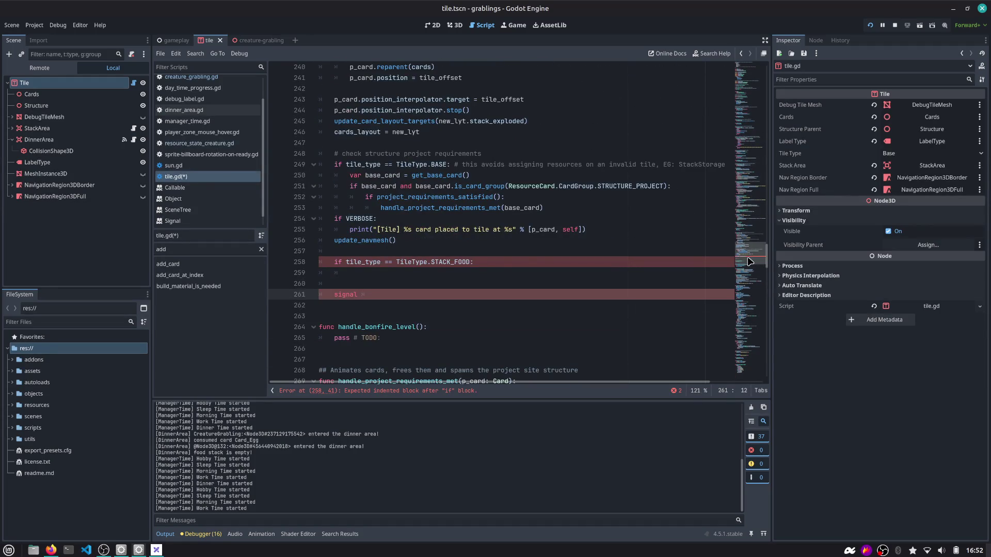
pyautogui.moveTo(749, 260); pyautogui.dragTo(749, 67)
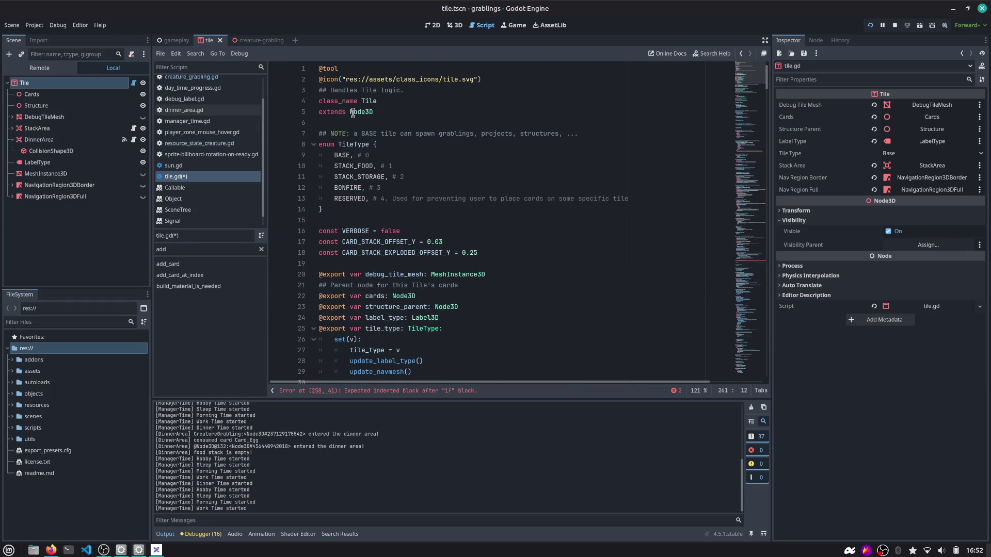
pyautogui.scroll(-4, 353, 112)
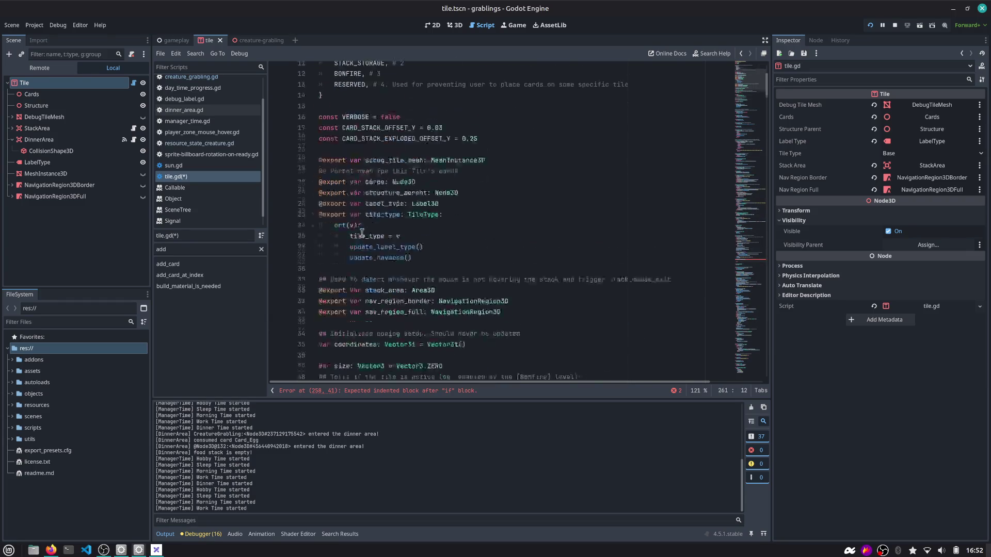
pyautogui.scroll(3, 362, 234)
pyautogui.press('End')
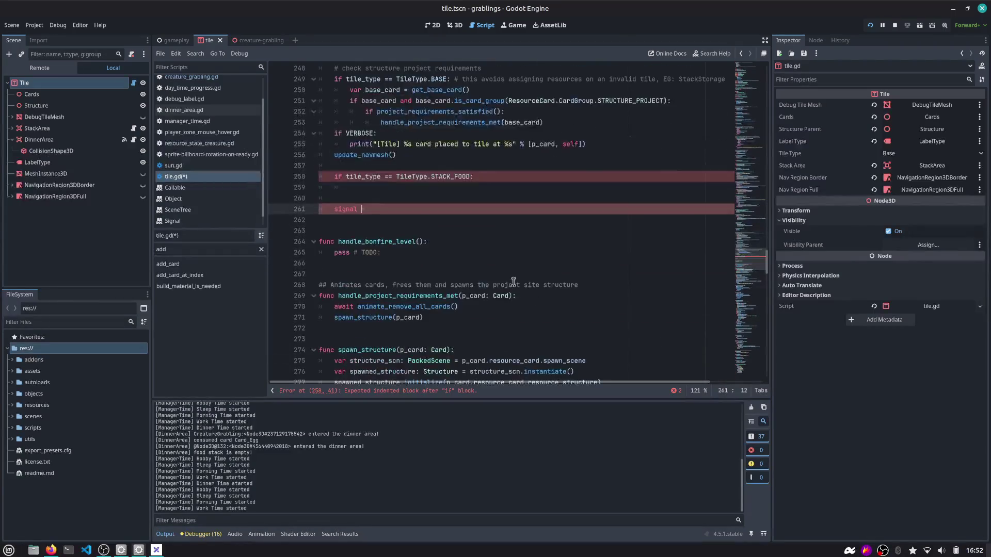
pyautogui.write('card_added(')
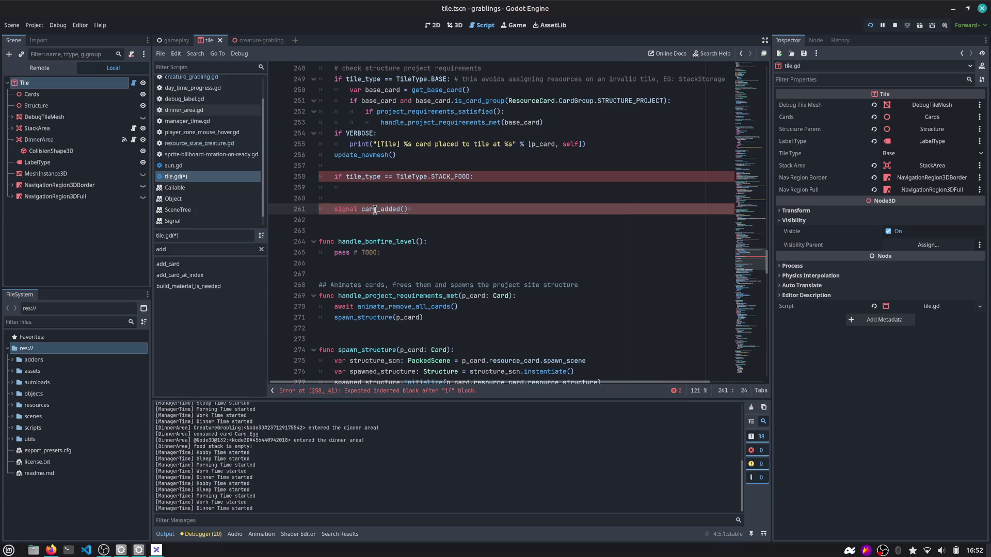
# Delete the STACK_FOOD line, give card_added the parameters p_card, p_tile, and unindent it.
pyautogui.press('End')
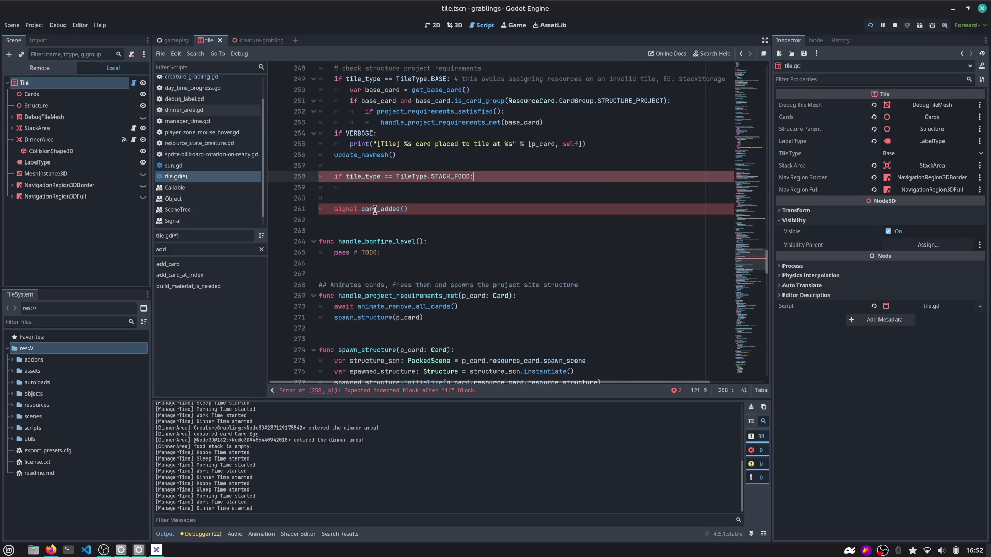
pyautogui.hotkey('shift', 'Home')
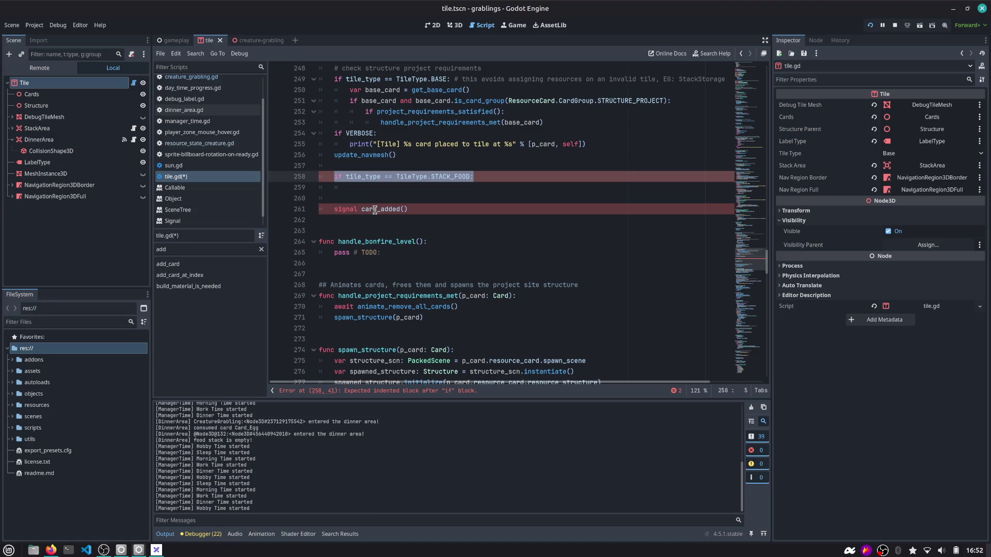
pyautogui.press('BackSpace')
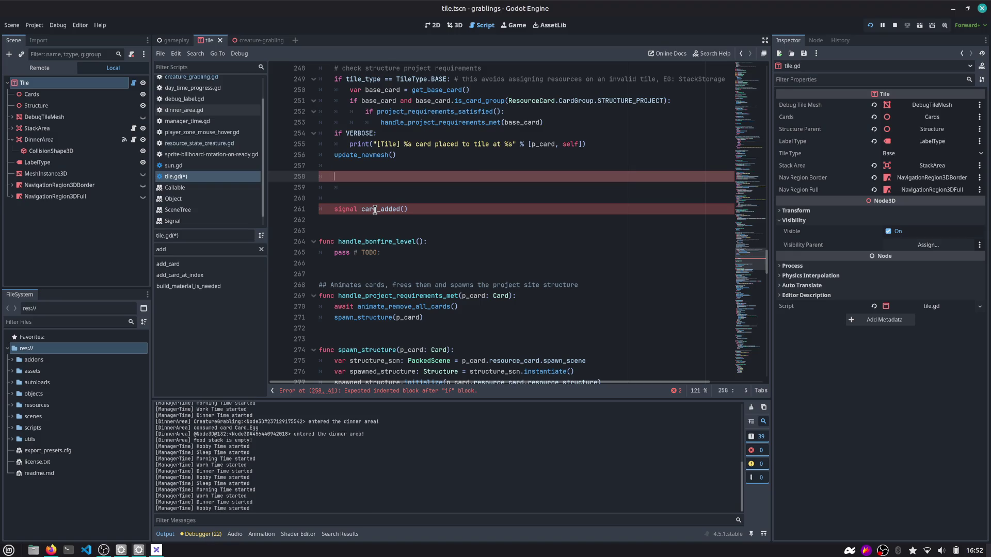
pyautogui.press('Down')
pyautogui.press('Down')
pyautogui.press('Down')
pyautogui.press('End')
pyautogui.press('Left')
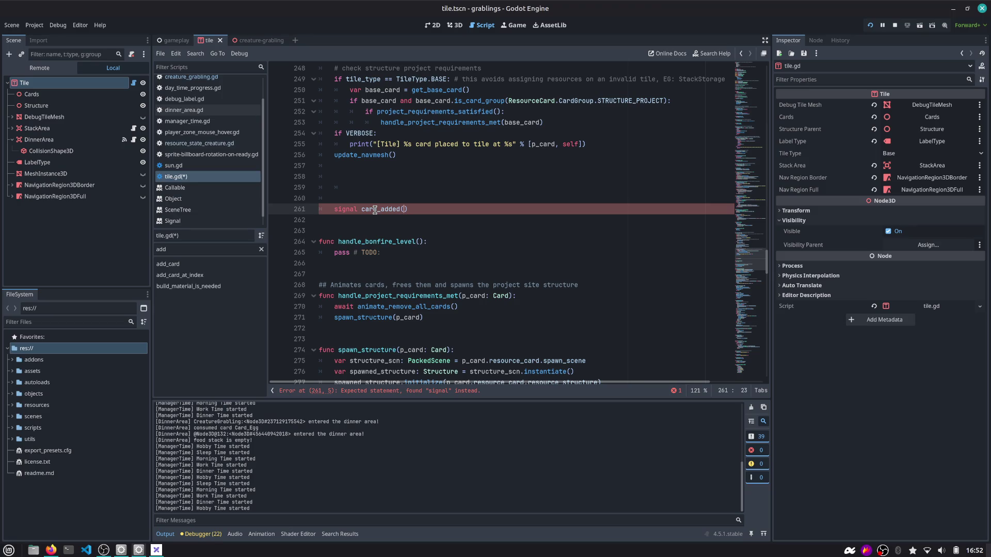
pyautogui.write('p_card, p_tile')
pyautogui.click(374, 189)
pyautogui.hotkey('ctrl', 'shift', 'k')
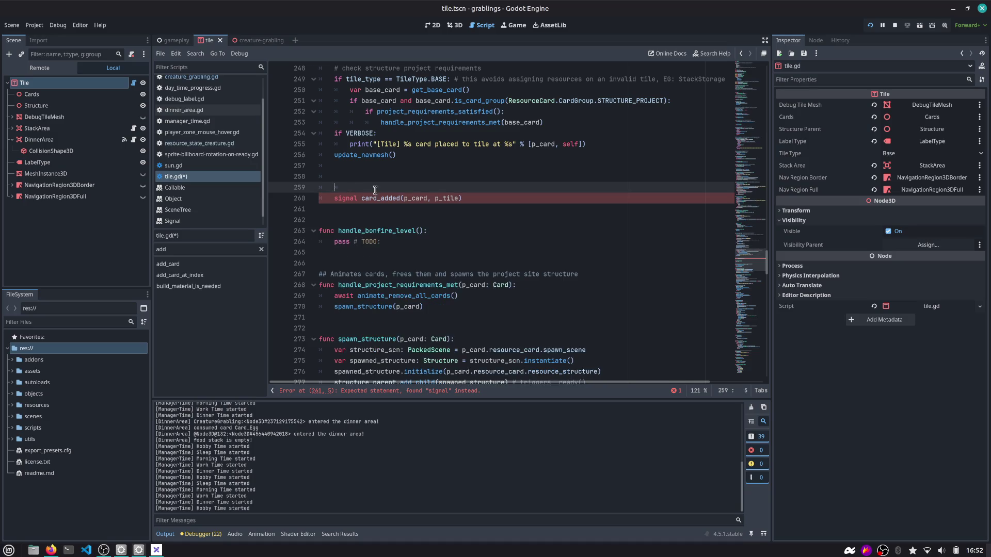
pyautogui.press('Delete')
pyautogui.press('Delete')
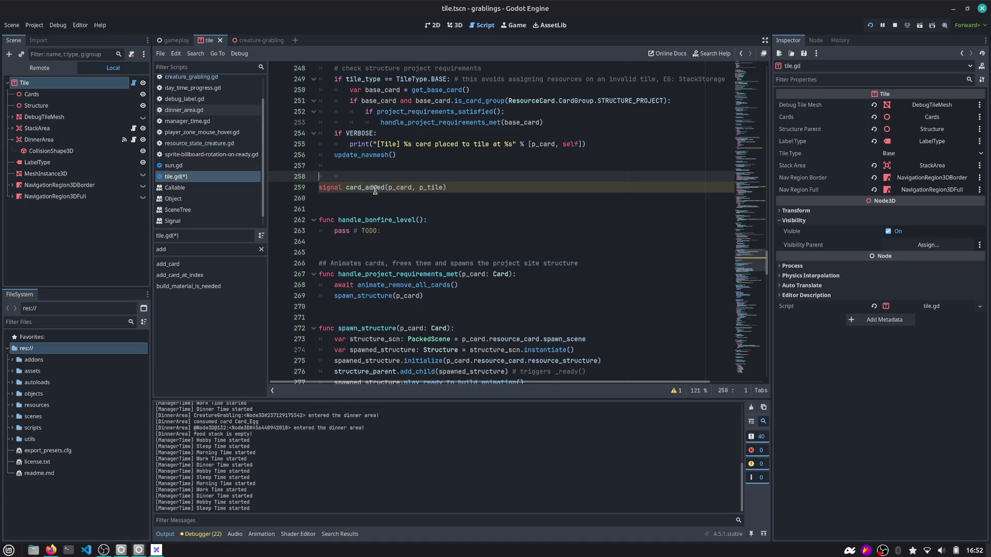
# Add card_added.emit(p_card, self) right after update_navmesh() in add_card.
pyautogui.click(816, 41)
pyautogui.click(436, 157)
pyautogui.press('Return')
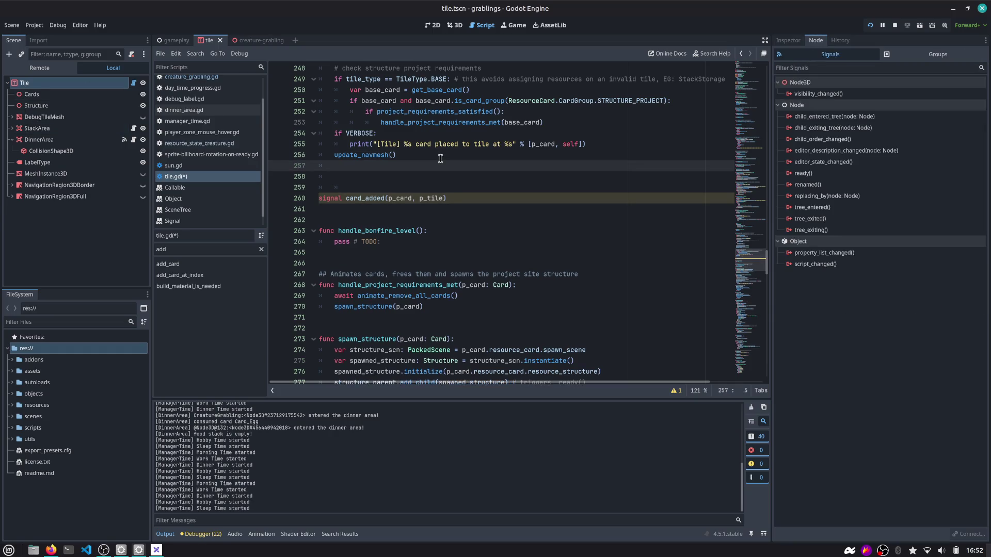
pyautogui.write('card_')
pyautogui.press('Return')
pyautogui.write('.emi')
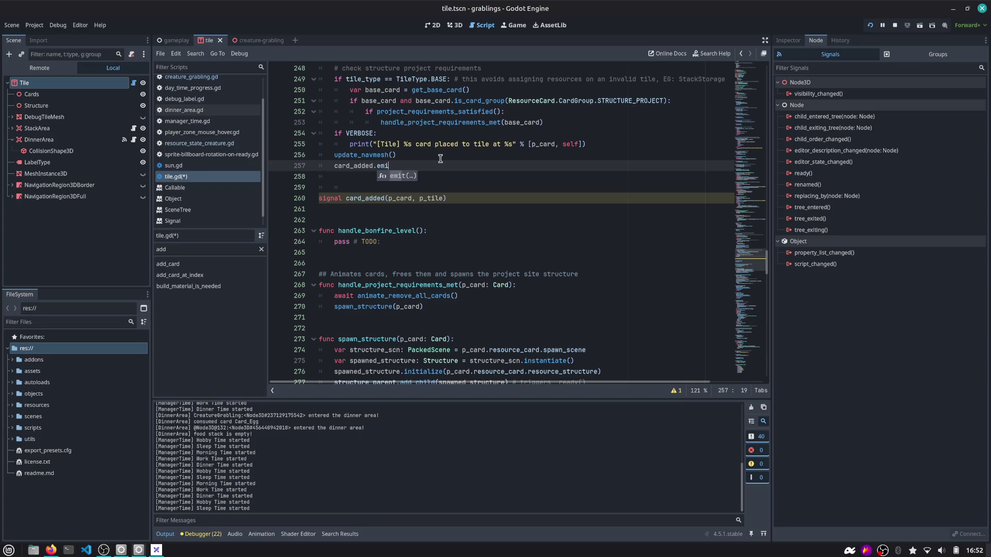
pyautogui.press('Return')
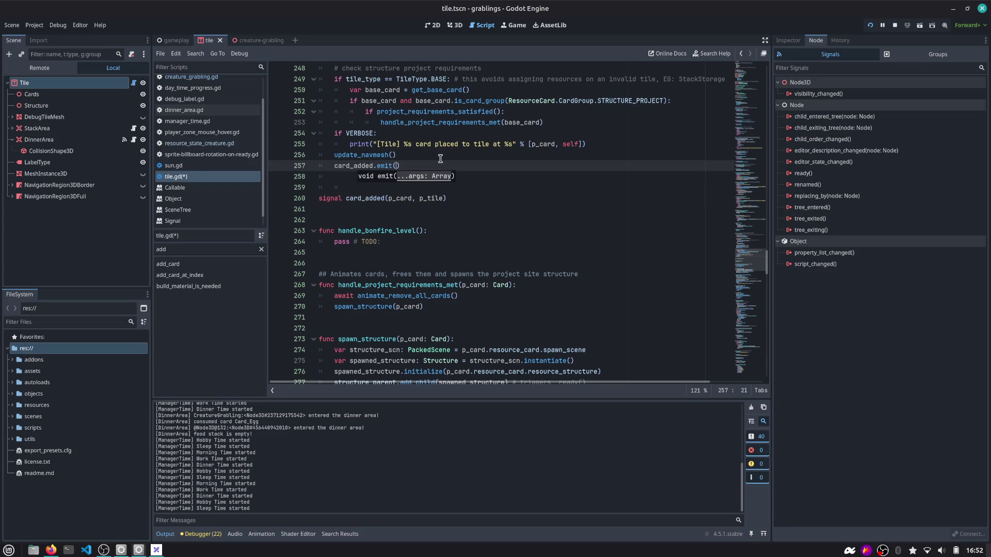
pyautogui.write('p_card, ')
pyautogui.write('self')
pyautogui.scroll(6, 434, 162)
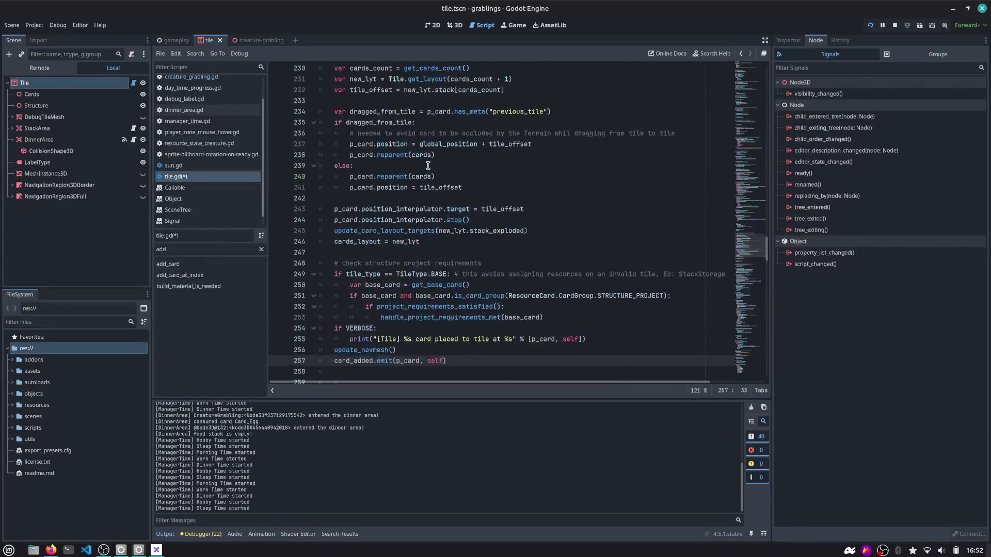
pyautogui.scroll(2, 428, 166)
pyautogui.click(381, 112)
pyautogui.scroll(-4, 400, 259)
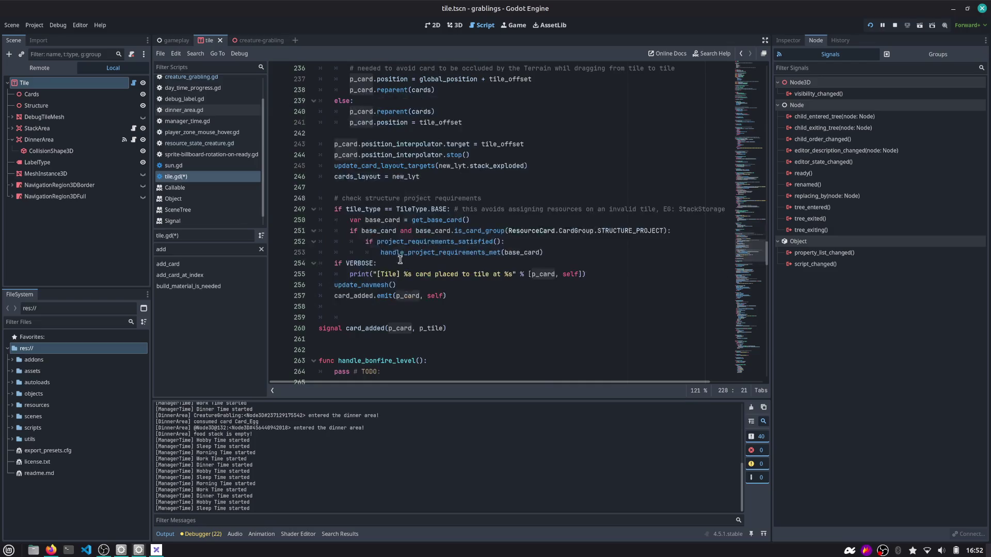
pyautogui.doubleClick(408, 296)
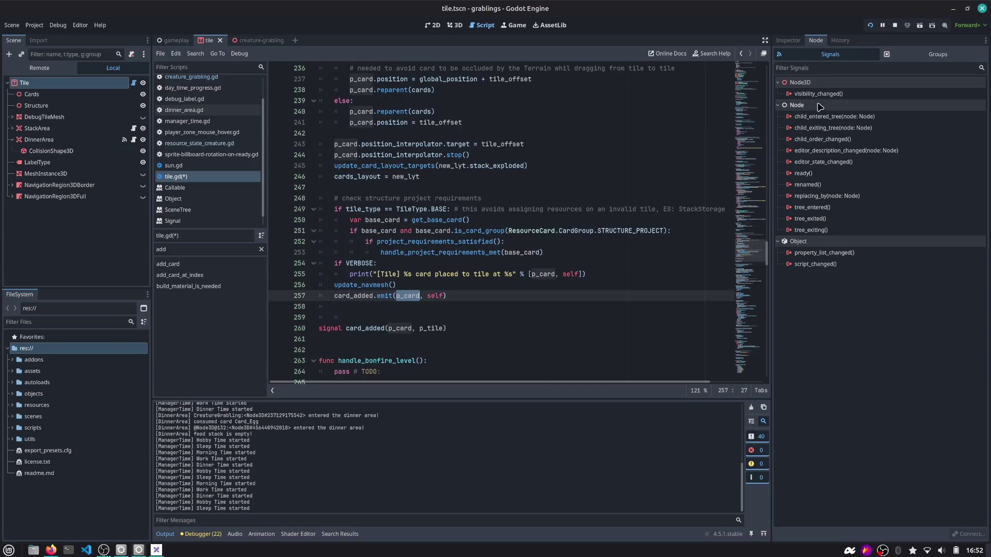
# Stop the running game and save tile.gd.
pyautogui.click(67, 82)
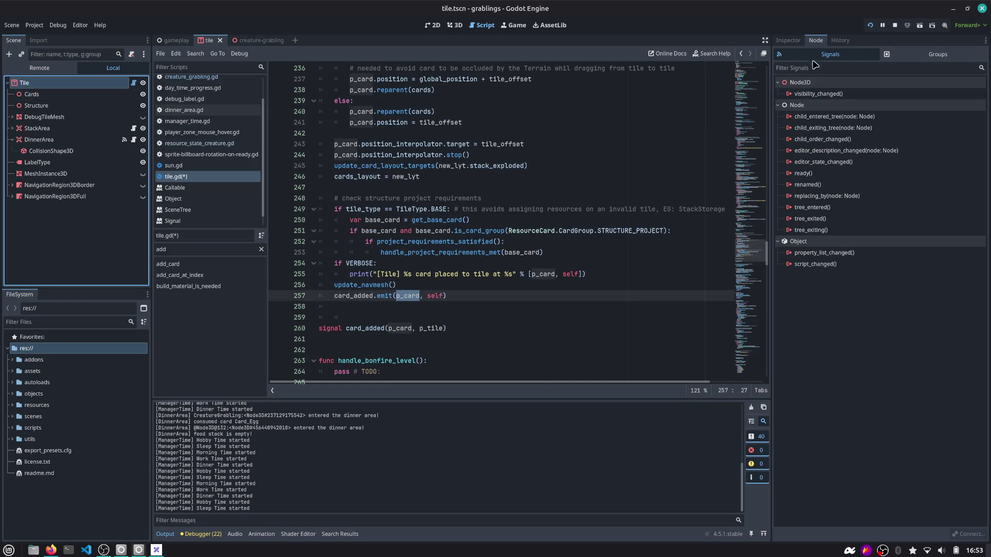
pyautogui.click(788, 40)
pyautogui.click(816, 40)
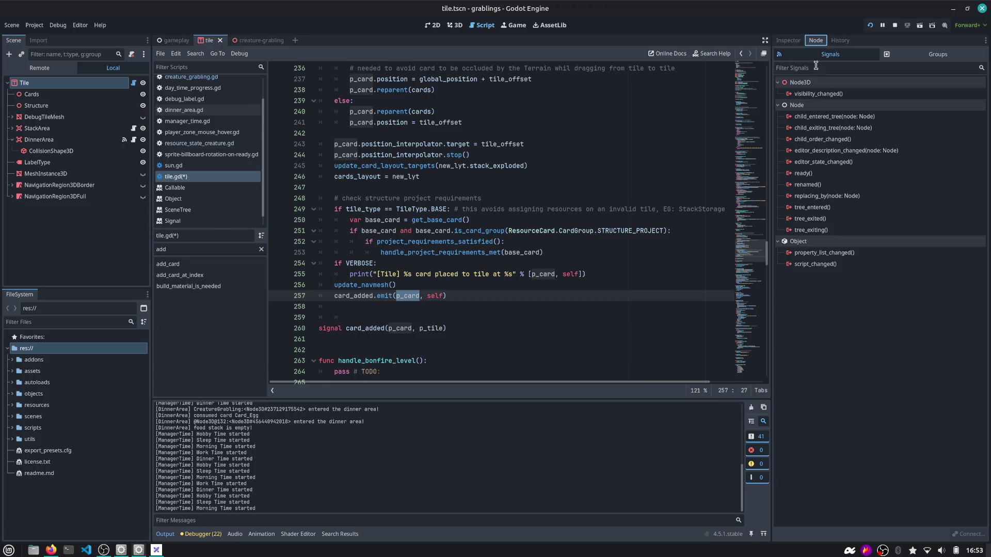
pyautogui.click(895, 25)
pyautogui.click(472, 133)
pyautogui.hotkey('ctrl', 's')
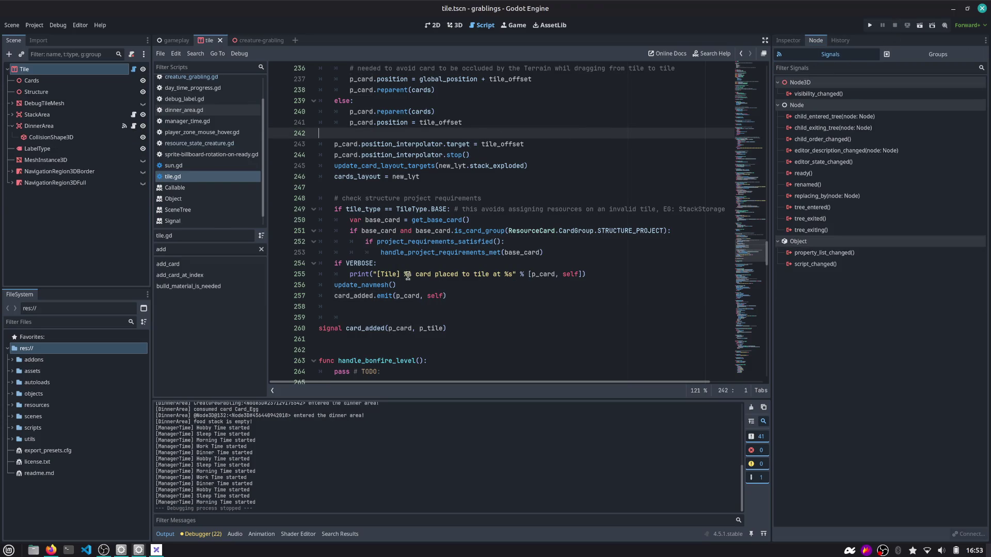
pyautogui.click(135, 126)
# Connect Tile's card_added signal to DinnerArea, generating the _on_tile_card_added handler.
pyautogui.scroll(-2, 372, 232)
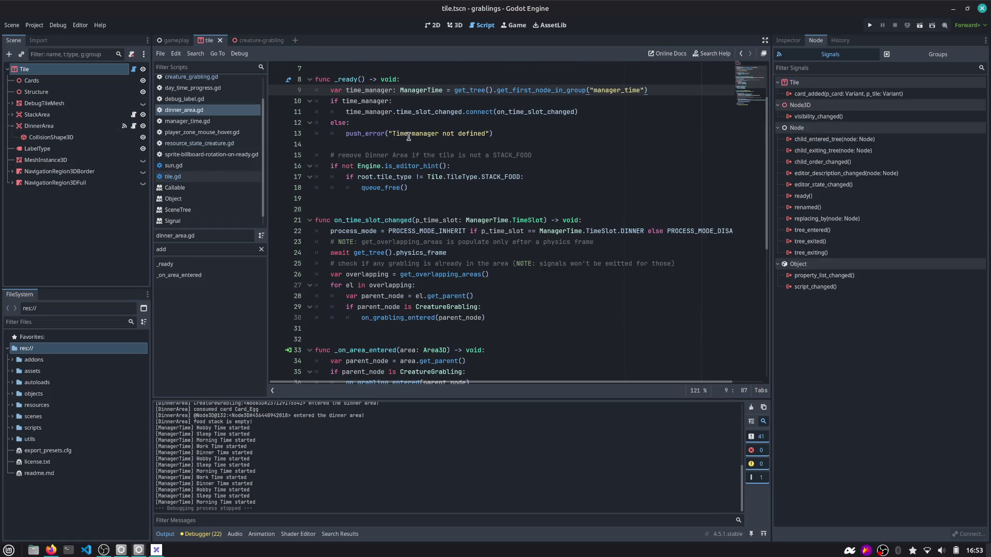
pyautogui.doubleClick(848, 93)
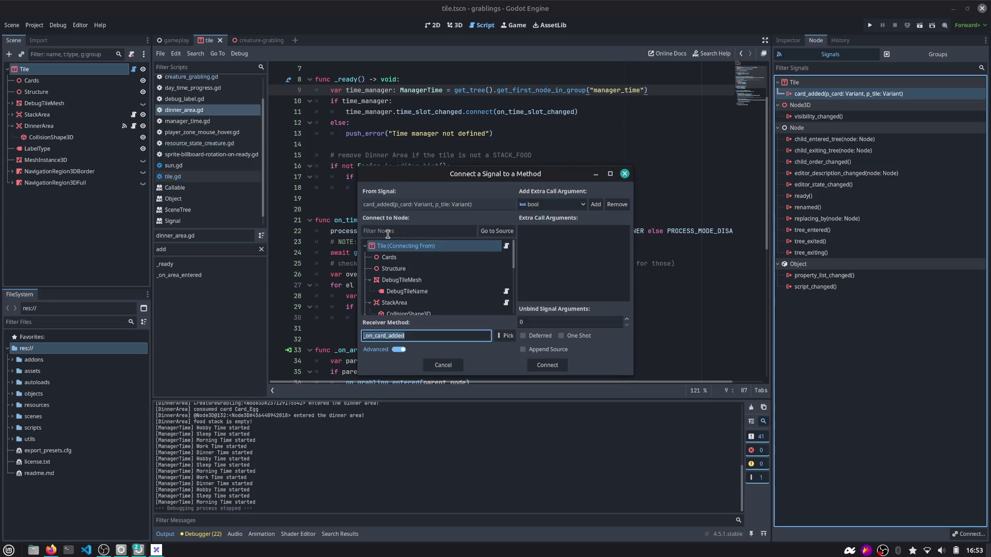
pyautogui.scroll(-2, 411, 297)
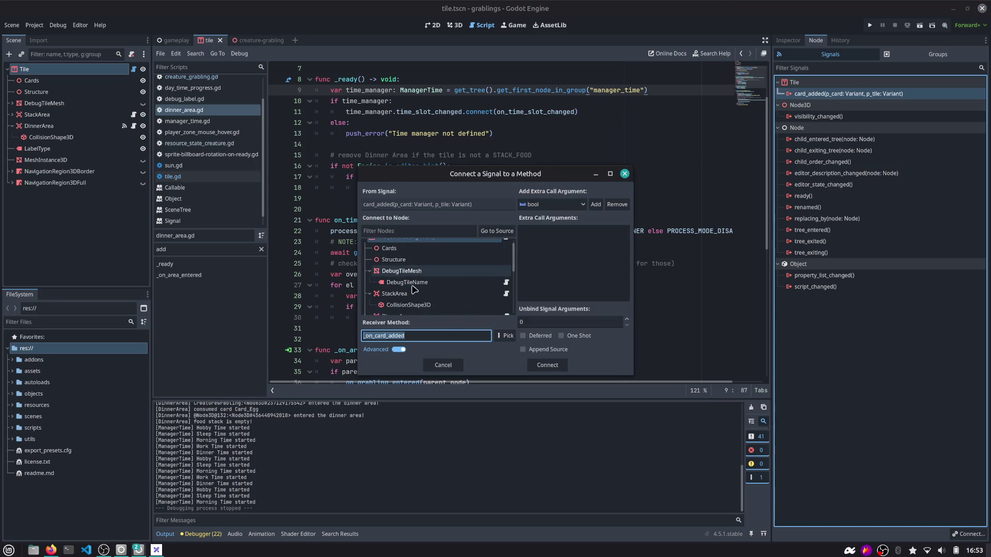
pyautogui.doubleClick(396, 298)
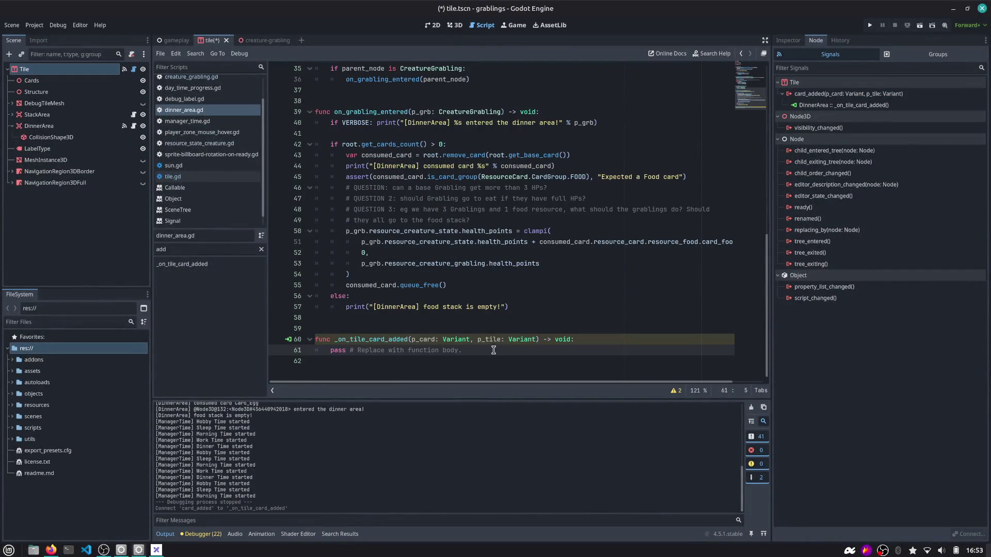
pyautogui.hotkey('shift', 'Home')
# Write 'if p_tile.tile_type == Tile.TileType.STACK_FOOD:' with an indented pass in the handler.
pyautogui.write('if tile_type == TileType.STACK_FOOD:')
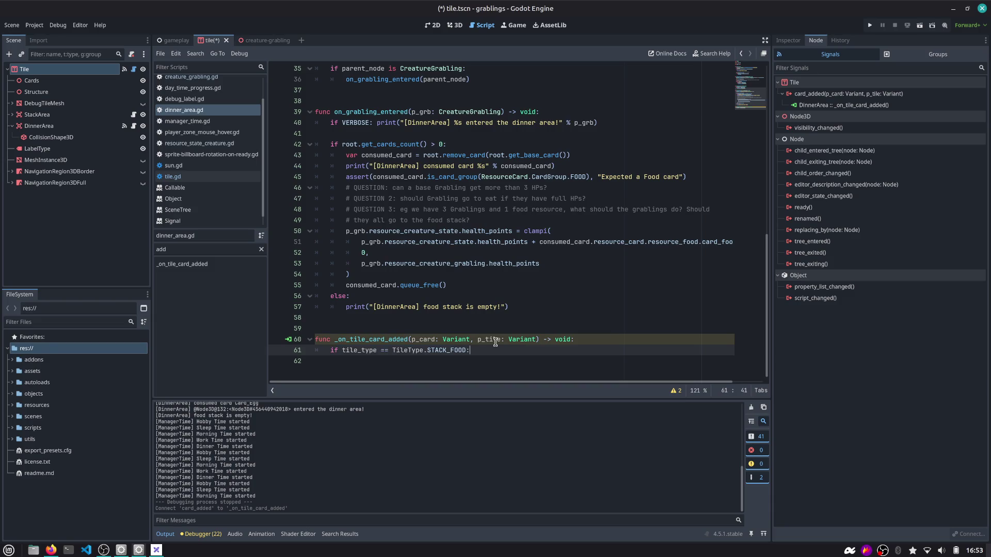
pyautogui.press('Home')
pyautogui.press('Right')
pyautogui.press('Right')
pyautogui.write('p_tile.')
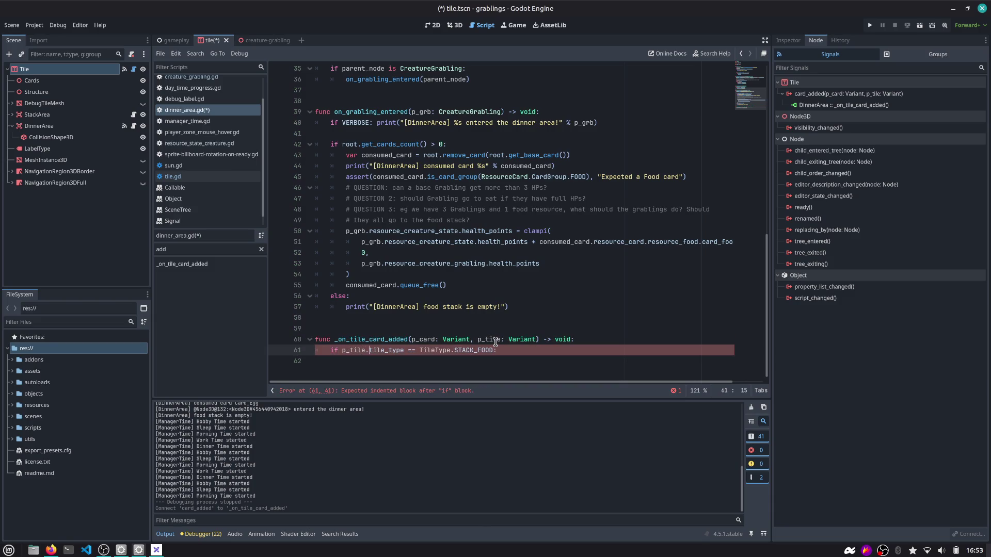
pyautogui.hotkey('ctrl', 'Left')
pyautogui.hotkey('ctrl', 'Left')
pyautogui.hotkey('ctrl', 'Left')
pyautogui.write('Tile.')
pyautogui.press('End')
pyautogui.press('Return')
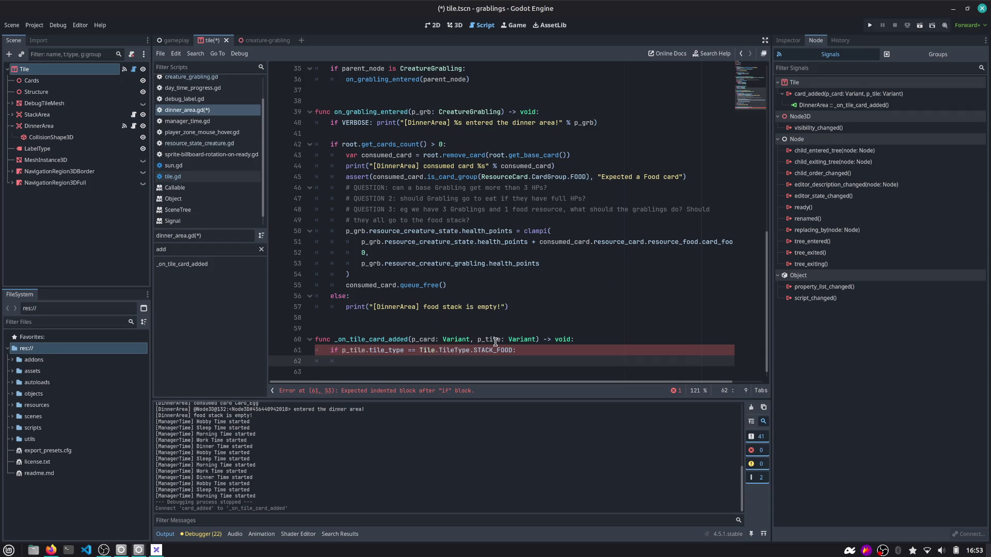
pyautogui.write('pass')
# Rename the handler's p_card parameter to _p_card.
pyautogui.scroll(-1, 496, 341)
pyautogui.doubleClick(496, 324)
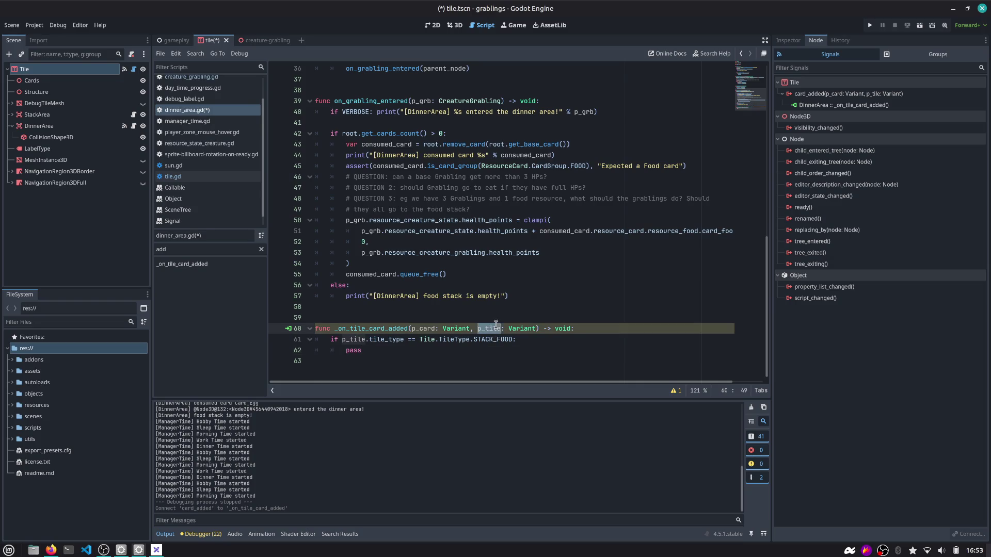
pyautogui.click(418, 331)
pyautogui.click(382, 352)
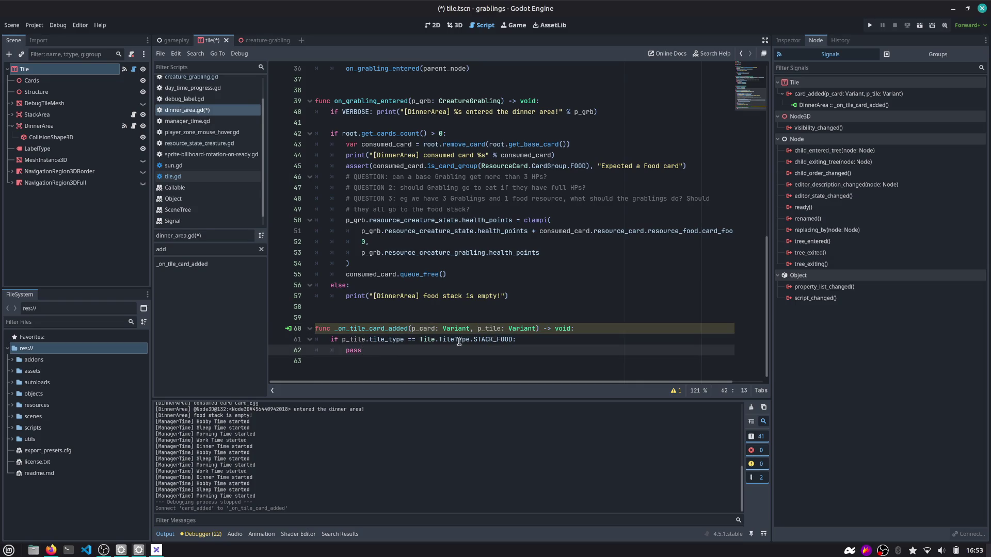
pyautogui.hotkey('ctrl', 'shift', 'Left')
pyautogui.press('Up')
pyautogui.press('Up')
pyautogui.write('_')
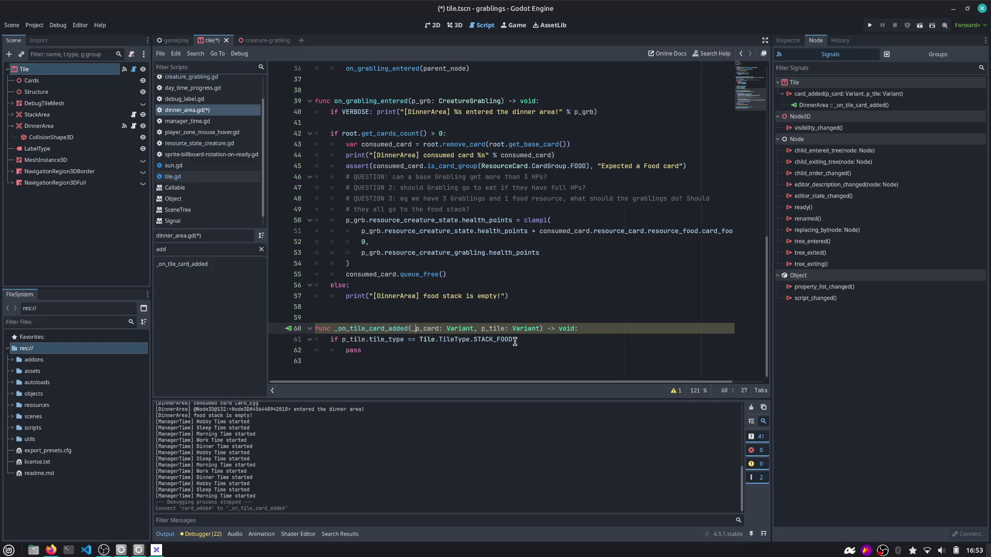
pyautogui.press('Down')
pyautogui.press('Down')
pyautogui.hotkey('ctrl', 'shift', 'Left')
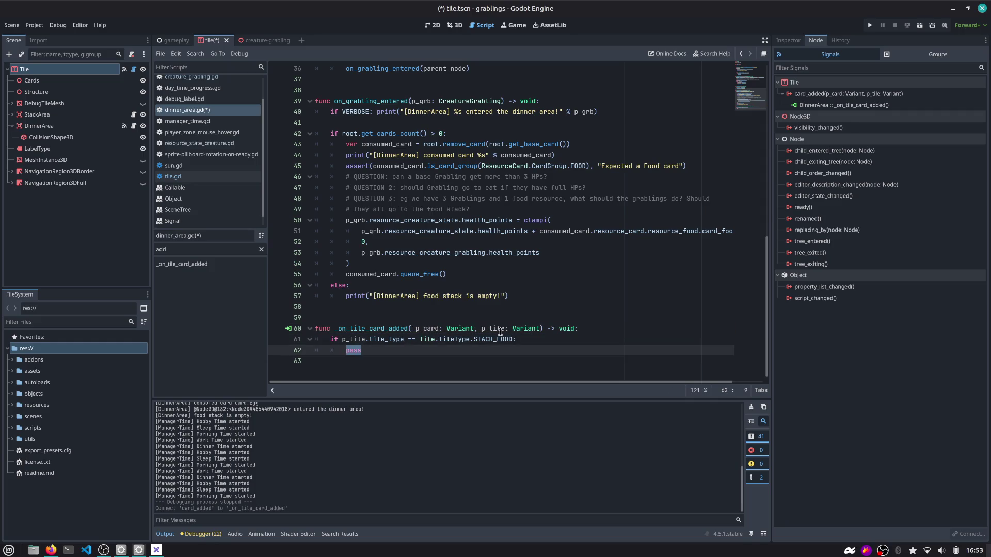
# Select the overlapping-grablings loop block in _on_time_slot_changed.
pyautogui.scroll(3, 389, 165)
pyautogui.scroll(3, 382, 165)
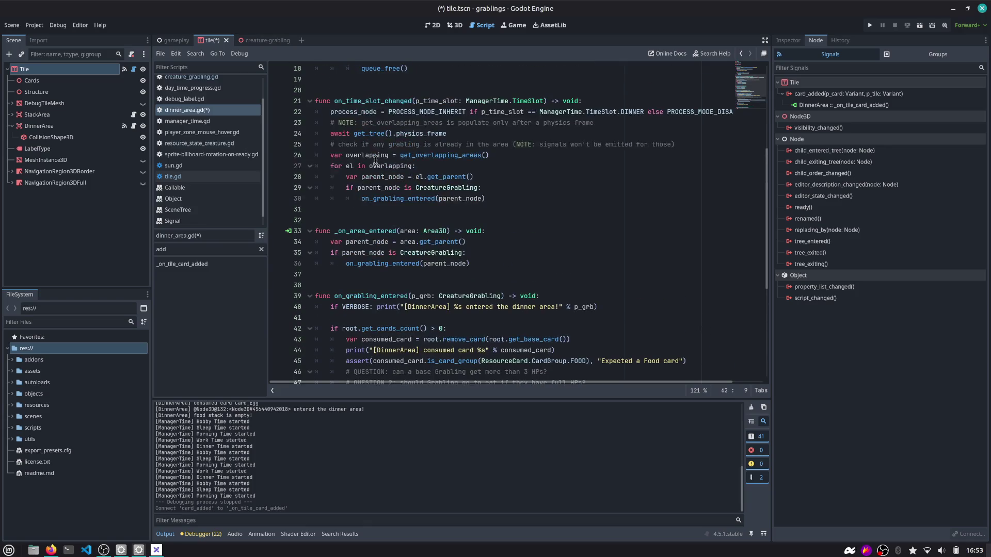
pyautogui.scroll(2, 375, 160)
pyautogui.doubleClick(367, 220)
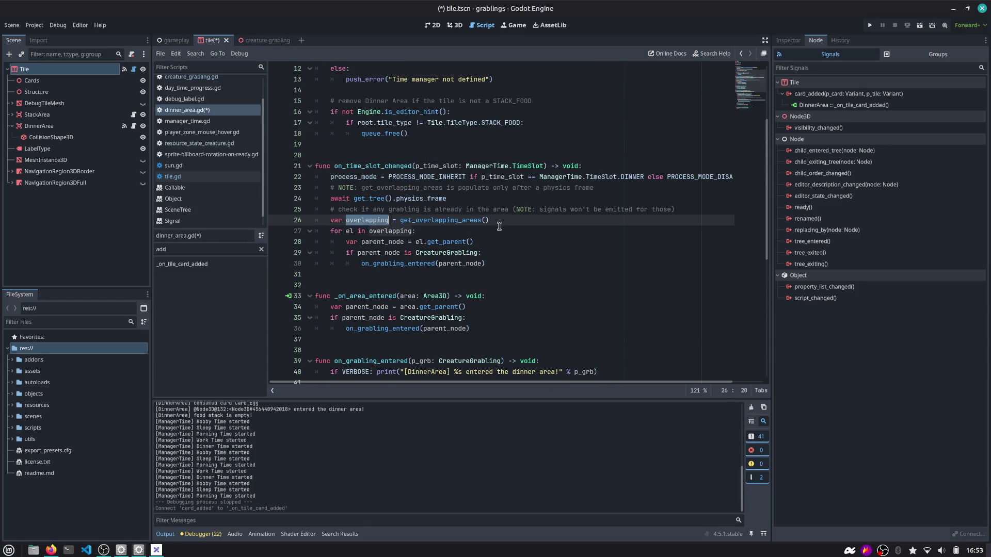
pyautogui.click(498, 265)
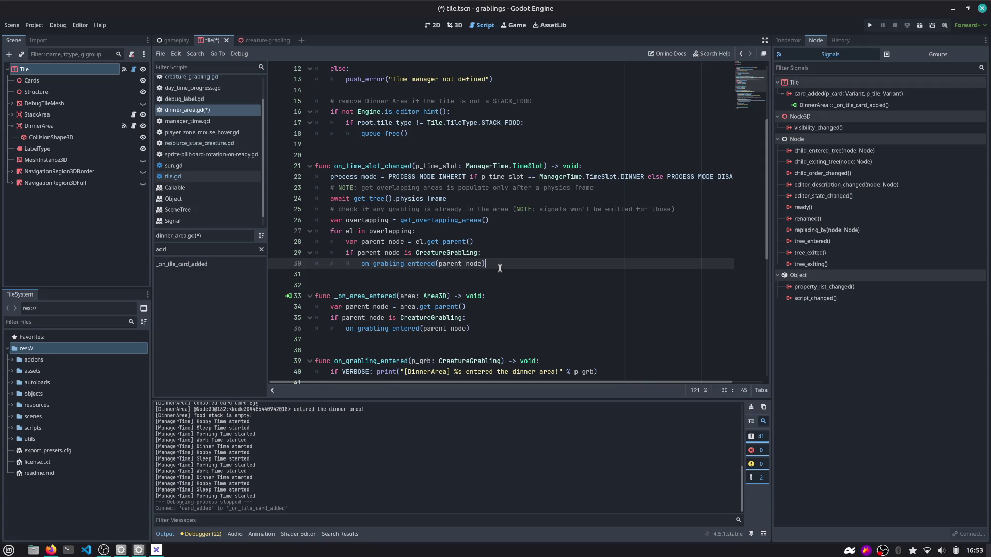
pyautogui.hotkey('shift', 'Up')
pyautogui.hotkey('shift', 'Up')
pyautogui.hotkey('shift', 'Up')
pyautogui.hotkey('shift', 'Home')
pyautogui.hotkey('ctrl', 'c')
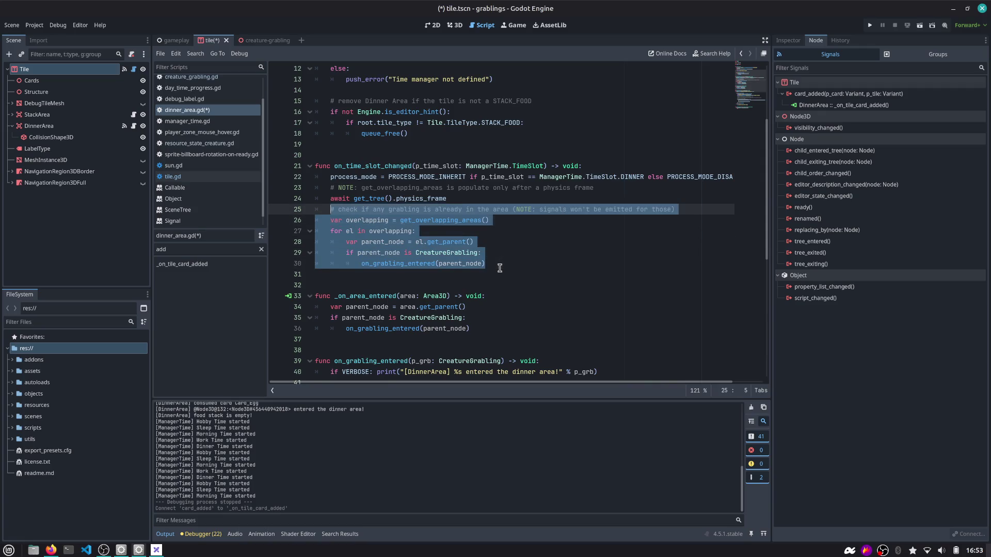
# Add a new function func check_overlapping_grablings() -> void: below the loop.
pyautogui.press('Down')
pyautogui.press('Down')
pyautogui.press('Down')
pyautogui.press('BackSpace')
pyautogui.press('Return')
pyautogui.press('Return')
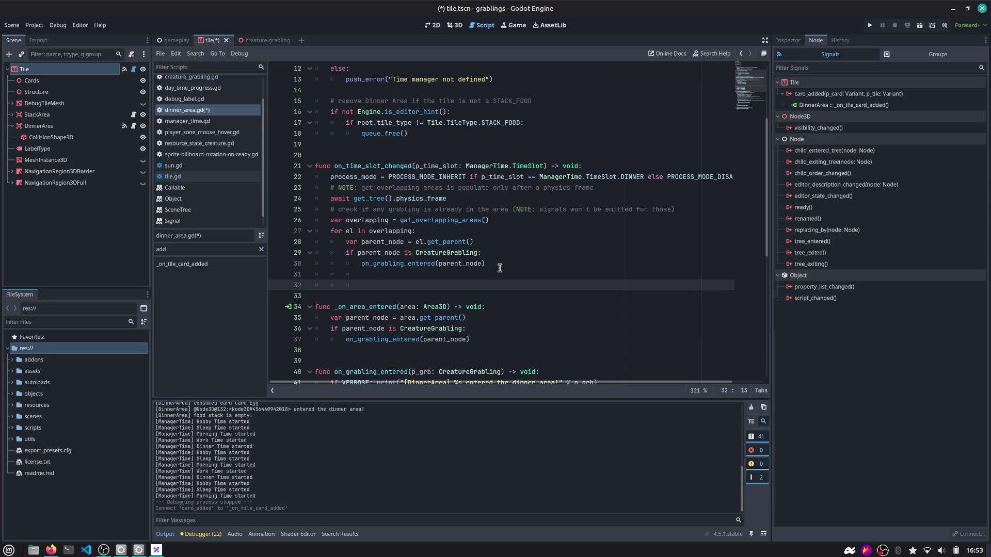
pyautogui.write('func ')
pyautogui.write('check_overlapping_')
pyautogui.write('grablings')
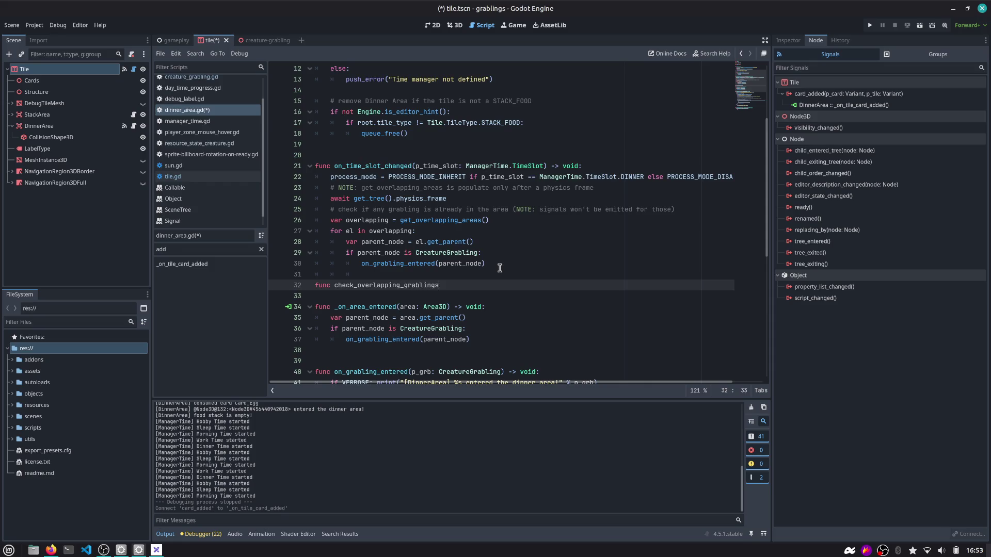
pyautogui.write('() -> void:')
pyautogui.press('Return')
# Move the overlapping-grablings loop into check_overlapping_grablings and call it from _on_time_slot_changed.
pyautogui.press('Up')
pyautogui.press('Up')
pyautogui.press('Up')
pyautogui.press('End')
pyautogui.hotkey('shift', 'Up')
pyautogui.hotkey('shift', 'Up')
pyautogui.hotkey('shift', 'Up')
pyautogui.hotkey('shift', 'Up')
pyautogui.hotkey('shift', 'Home')
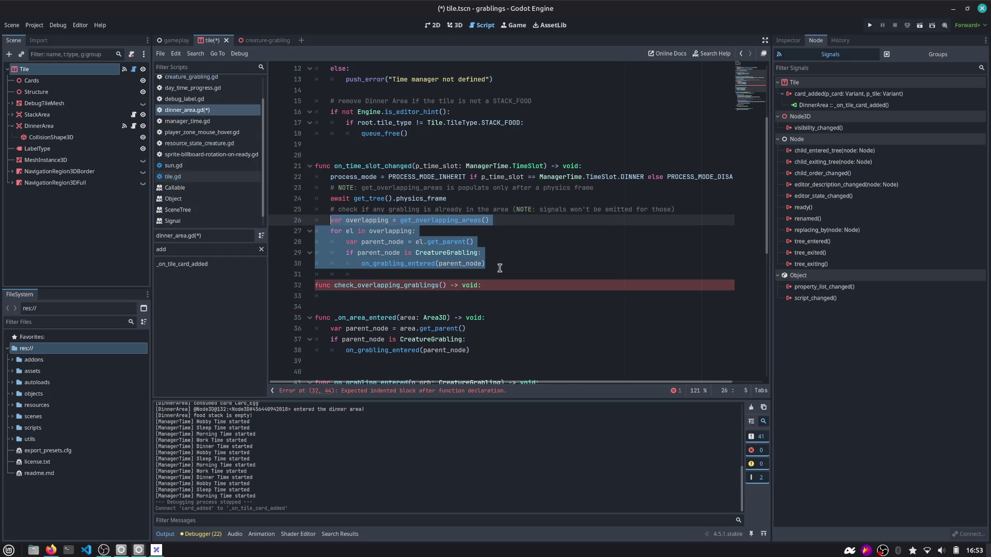
pyautogui.press('Delete')
pyautogui.write('chec')
pyautogui.press('Return')
pyautogui.press('Down')
pyautogui.press('Down')
pyautogui.press('Down')
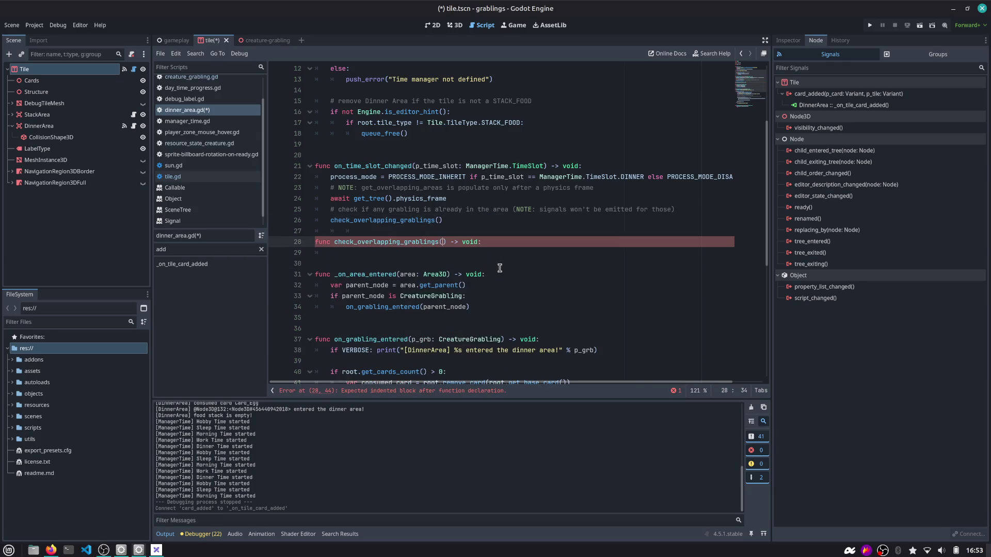
pyautogui.hotkey('ctrl', 'v')
pyautogui.press('Up')
pyautogui.press('Up')
pyautogui.press('Up')
pyautogui.press('Up')
pyautogui.press('Up')
pyautogui.press('Up')
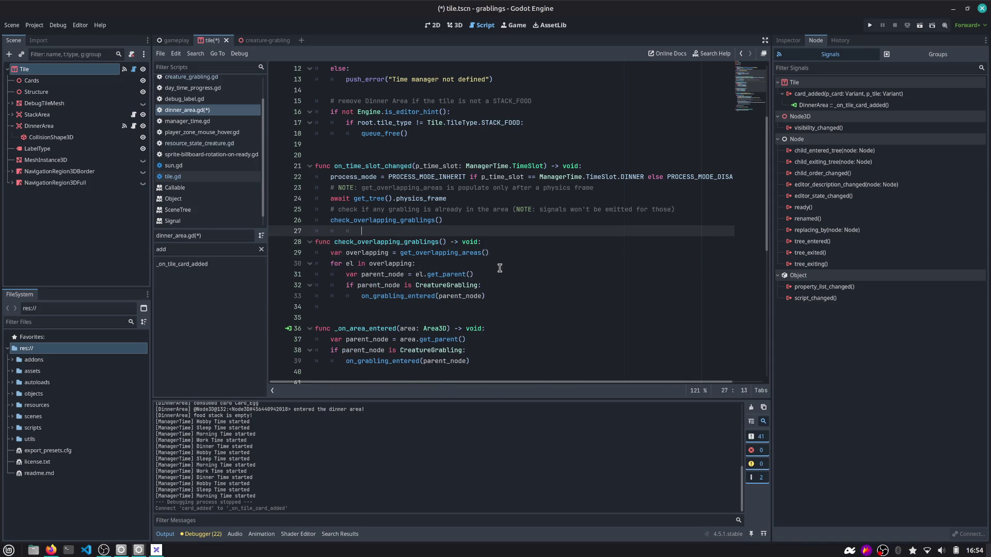
pyautogui.press('Return')
# Replace pass in the STACK_FOOD branch with check_overlapping_grablings() and save dinner_area.gd.
pyautogui.doubleClick(400, 220)
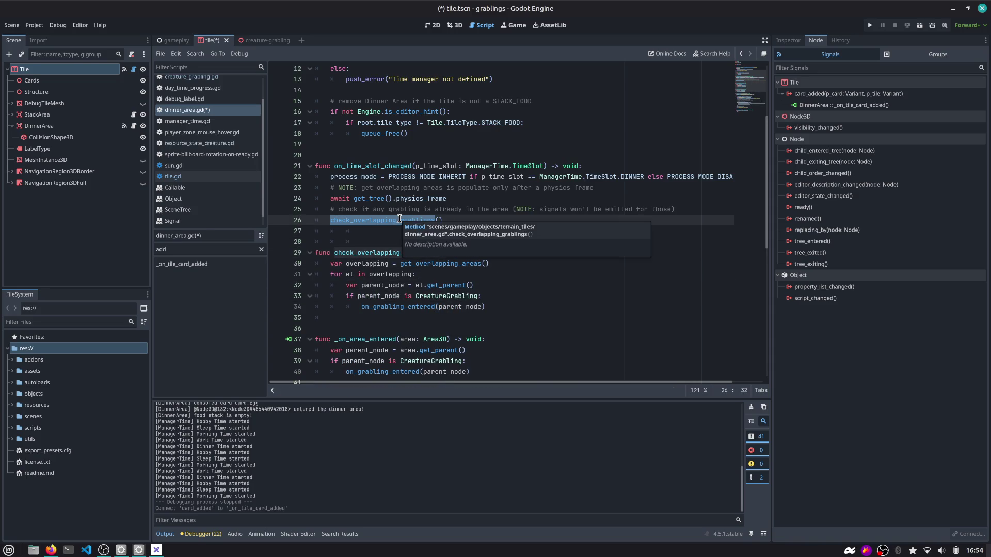
pyautogui.scroll(-2, 388, 227)
pyautogui.doubleClick(387, 187)
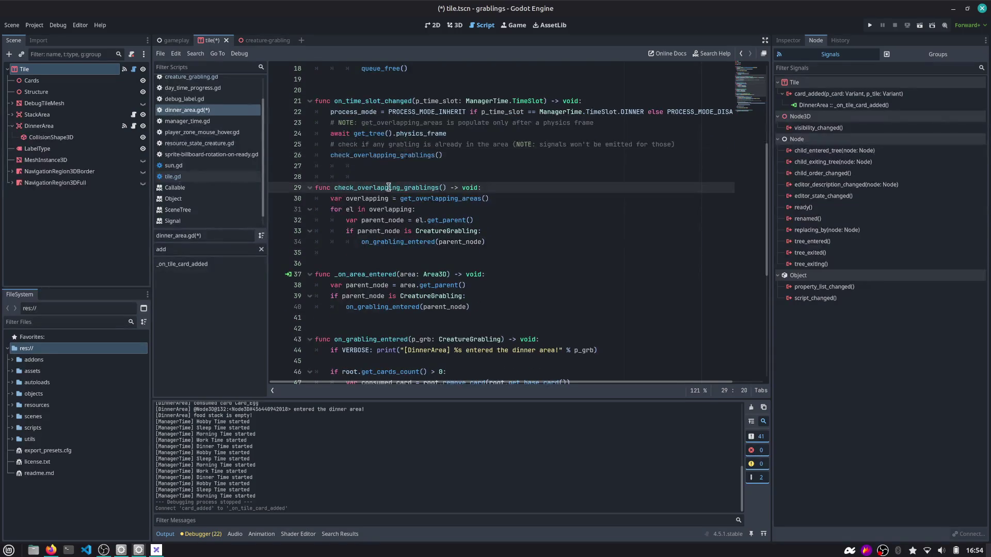
pyautogui.scroll(-7, 384, 310)
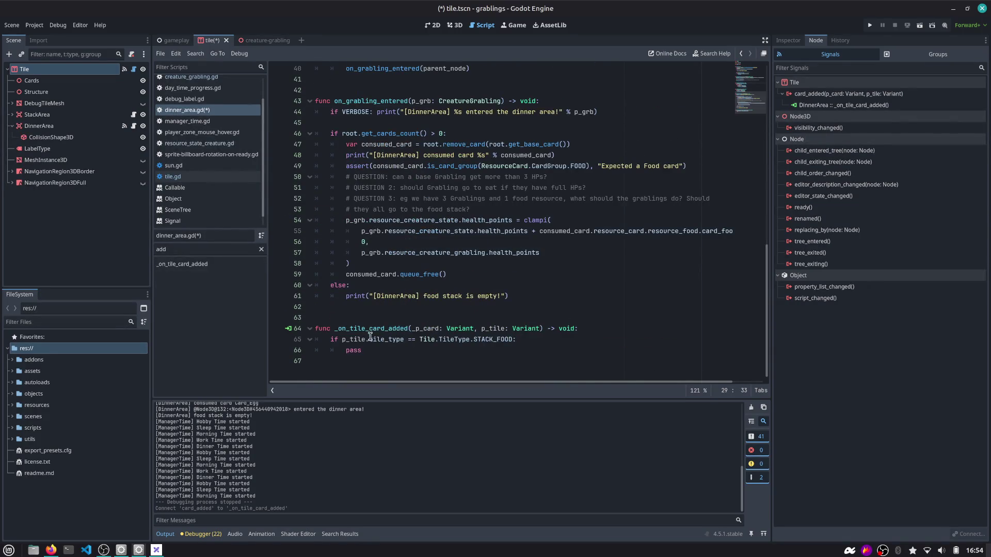
pyautogui.click(387, 349)
pyautogui.hotkey('shift', 'Home')
pyautogui.hotkey('ctrl', 'v')
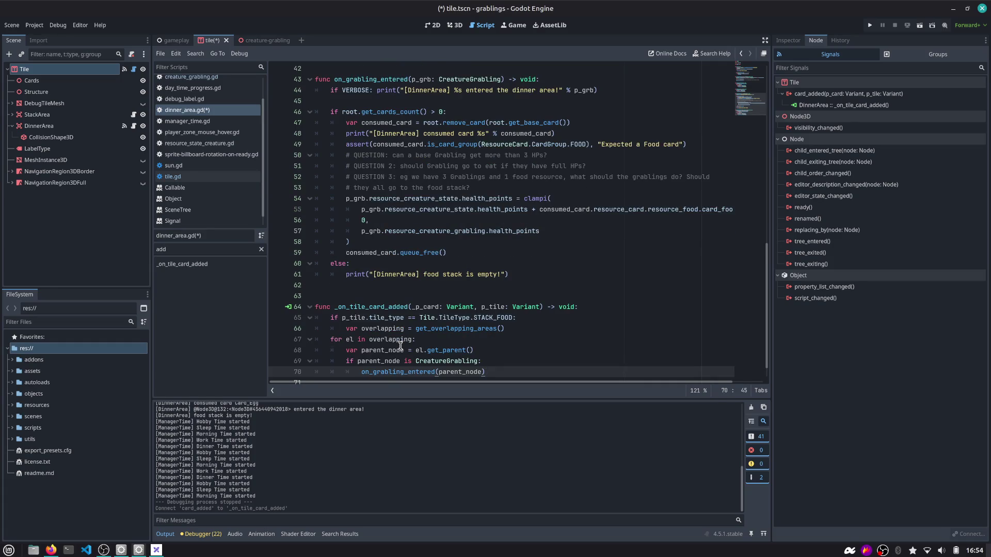
pyautogui.hotkey('ctrl', 'z')
pyautogui.write('check')
pyautogui.press('Return')
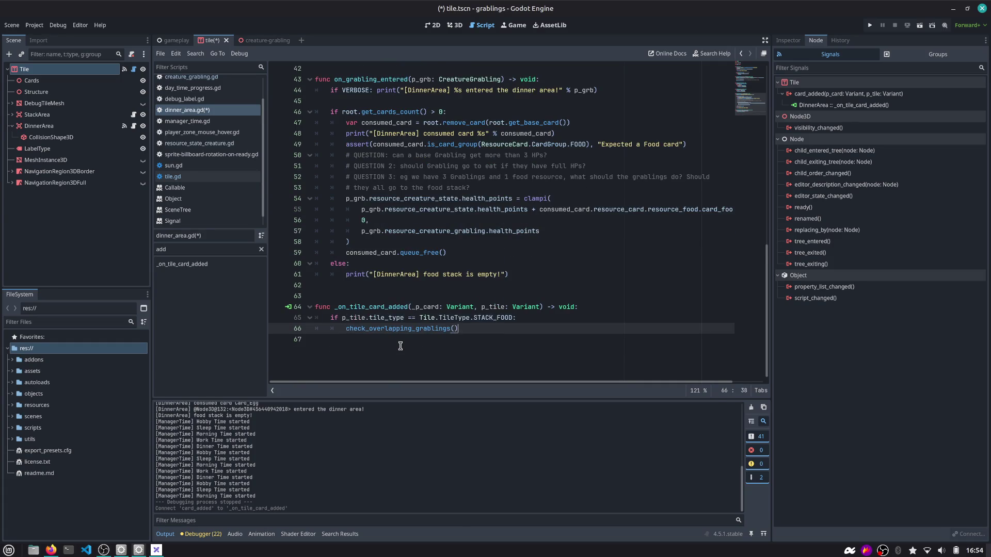
pyautogui.hotkey('ctrl', 's')
pyautogui.doubleClick(401, 308)
pyautogui.doubleClick(411, 328)
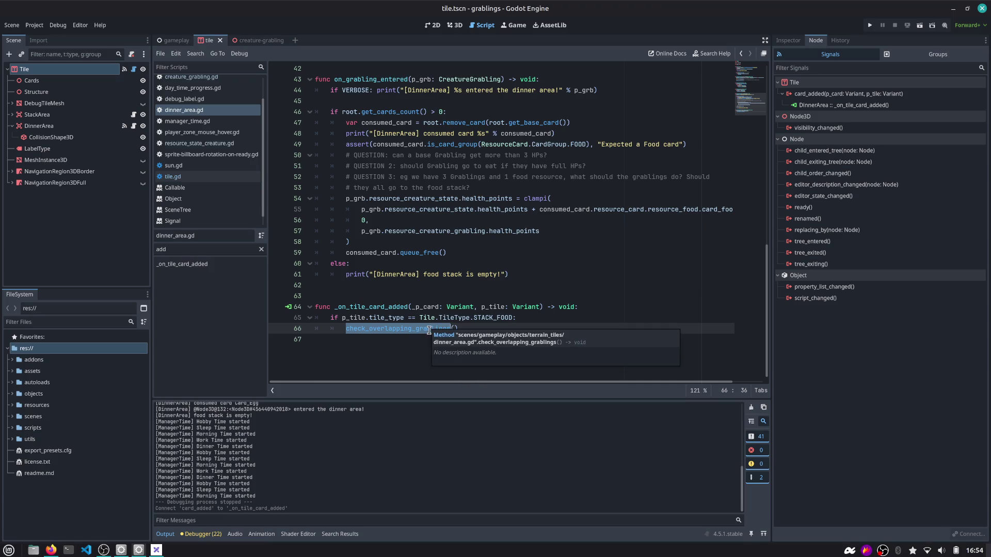
# Highlight the call and definition of on_grabling_entered in dinner_area.gd.
pyautogui.scroll(7, 438, 331)
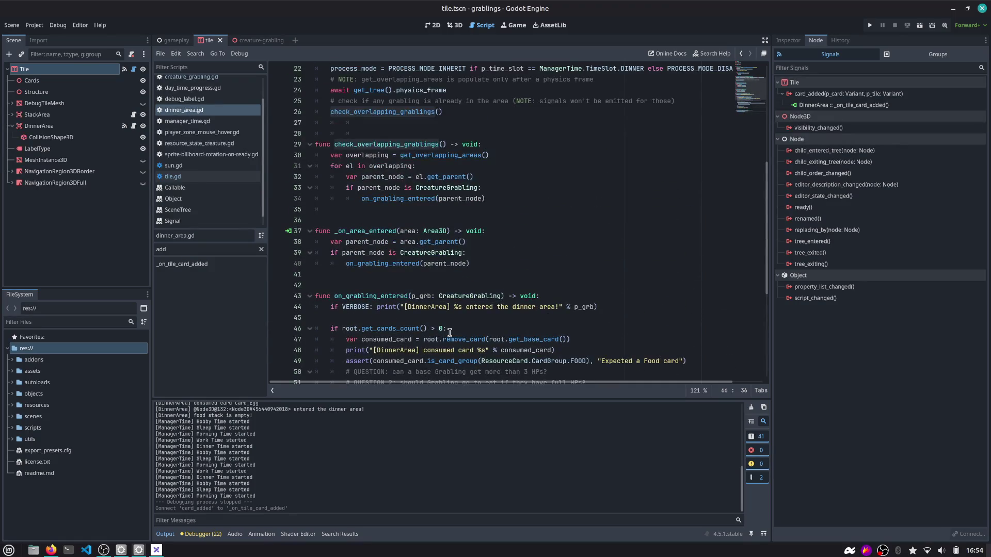
pyautogui.click(413, 198)
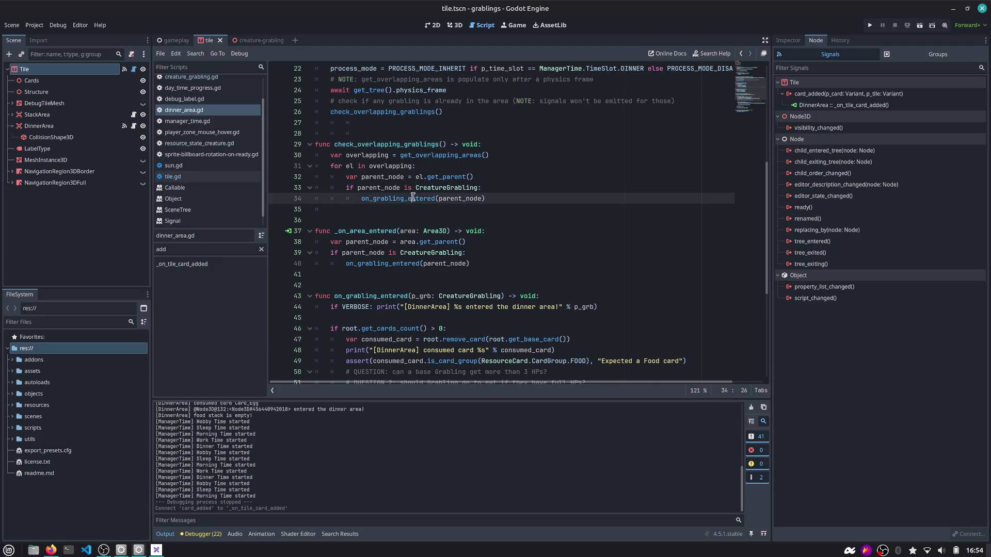
pyautogui.doubleClick(413, 199)
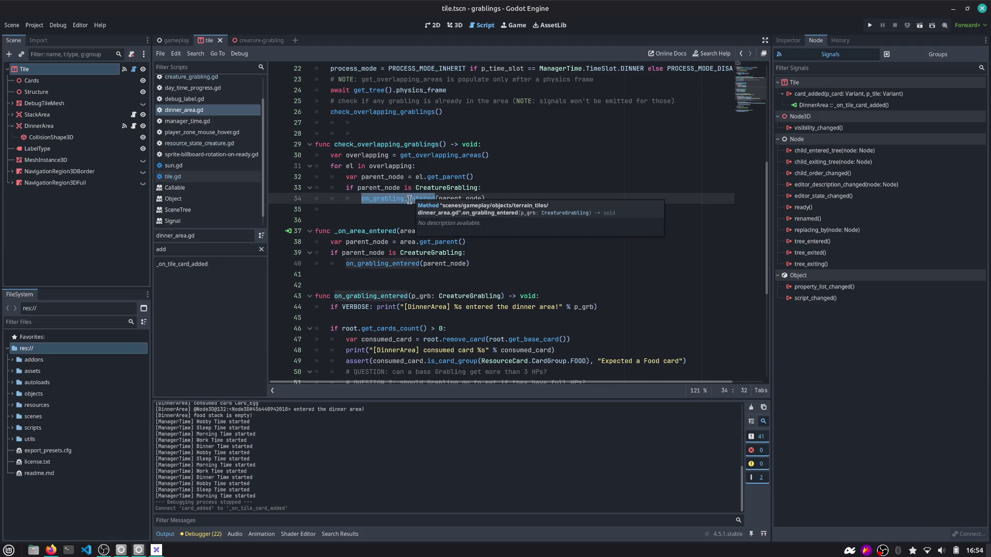
pyautogui.scroll(-2, 401, 196)
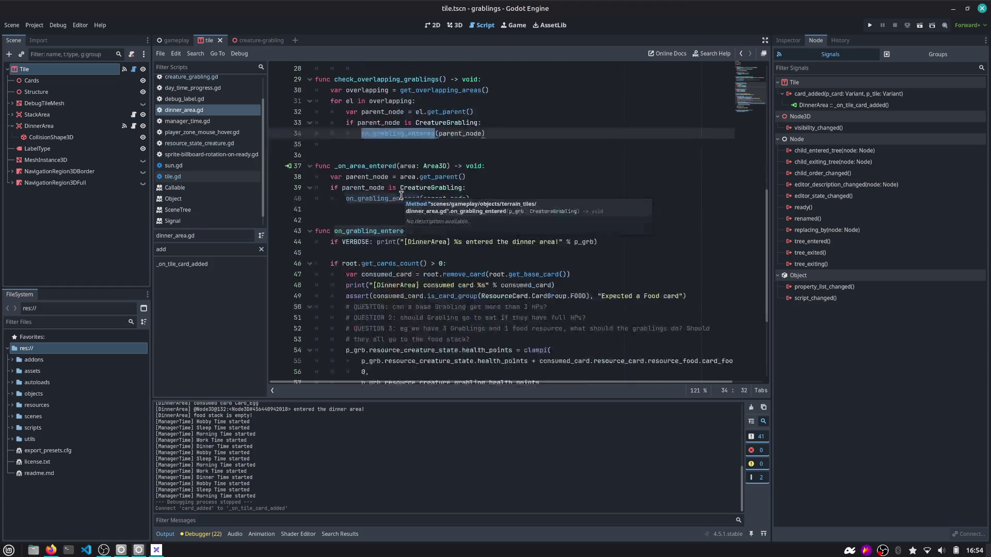
pyautogui.doubleClick(369, 232)
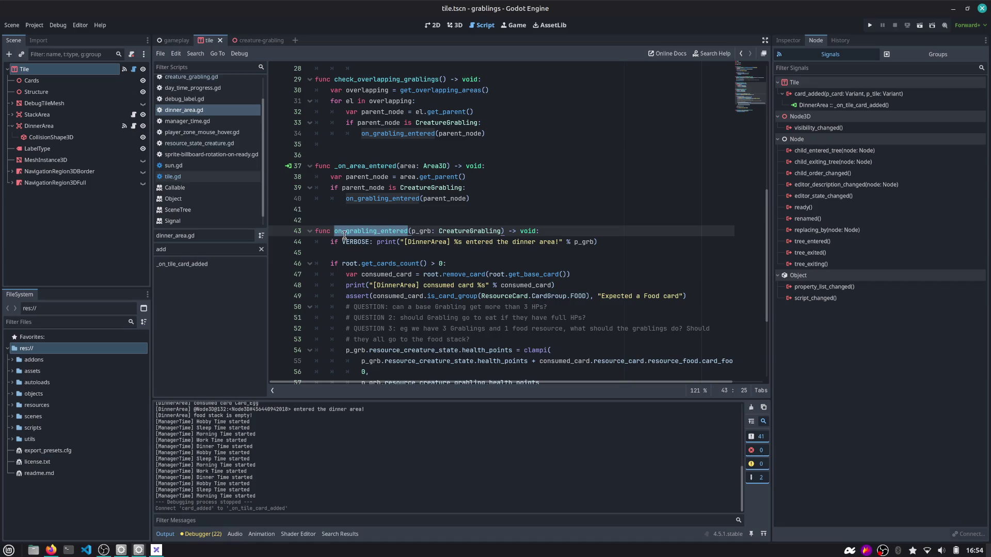
# Inspect consumed_card, resource_creature_state and the _on_tile_card_added handler, widening the script list.
pyautogui.scroll(-2, 387, 251)
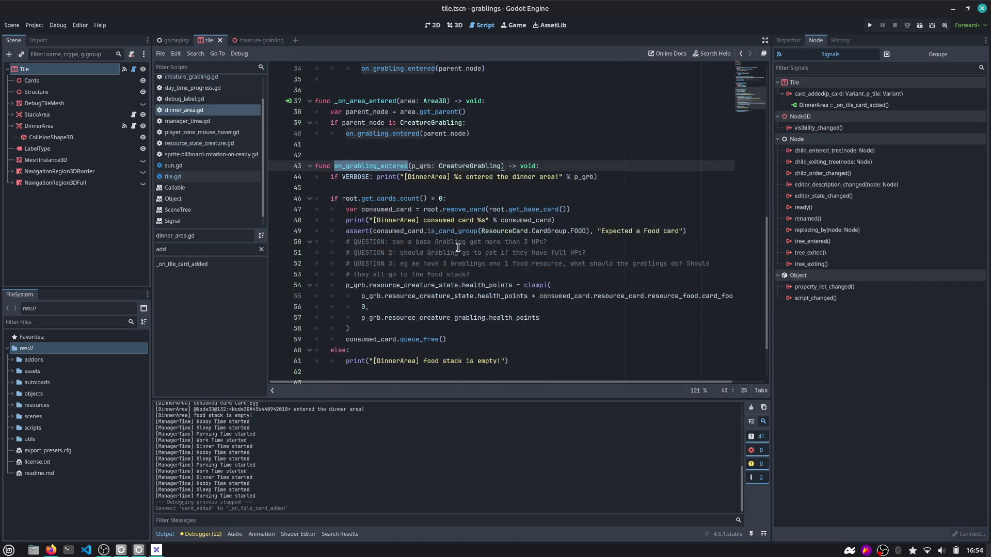
pyautogui.scroll(-2, 390, 231)
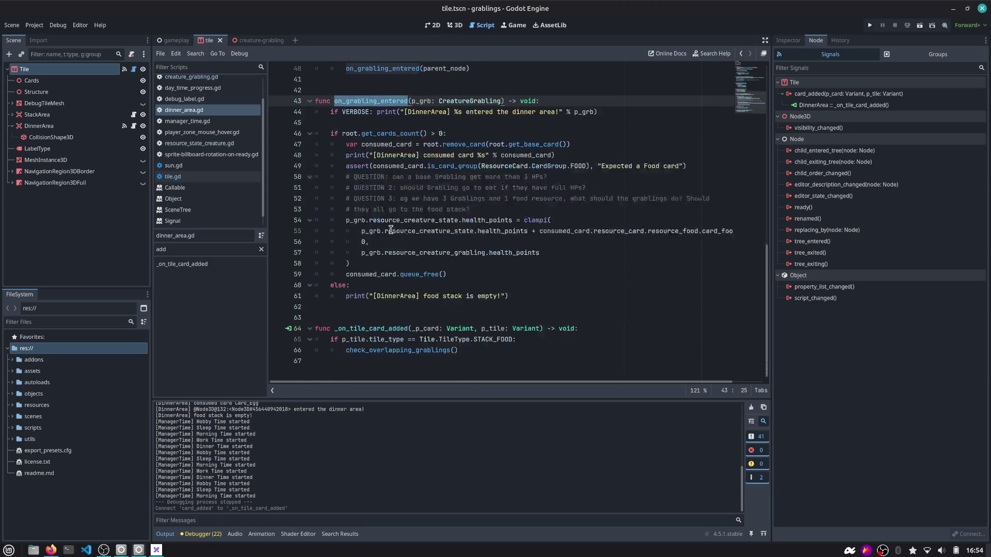
pyautogui.doubleClick(375, 275)
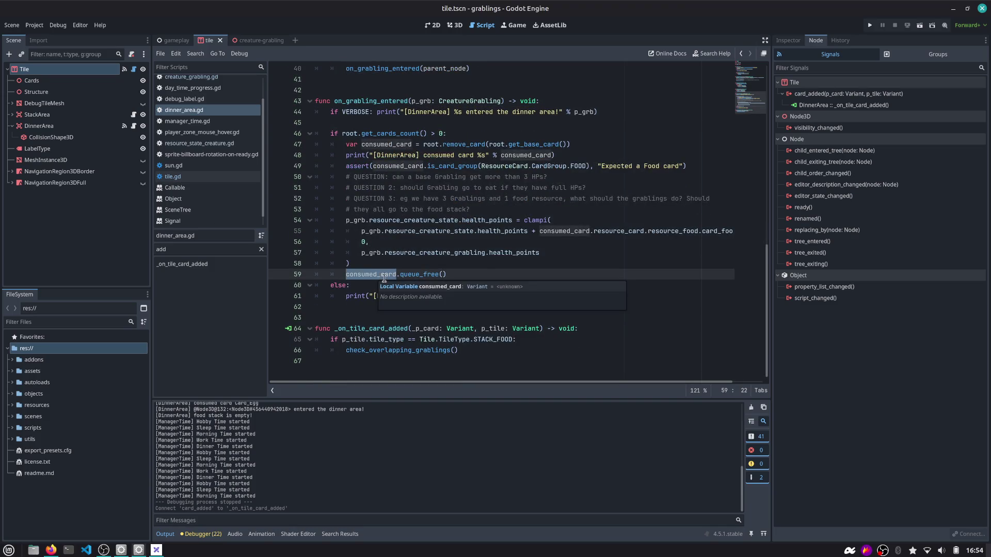
pyautogui.click(433, 221)
pyautogui.doubleClick(432, 221)
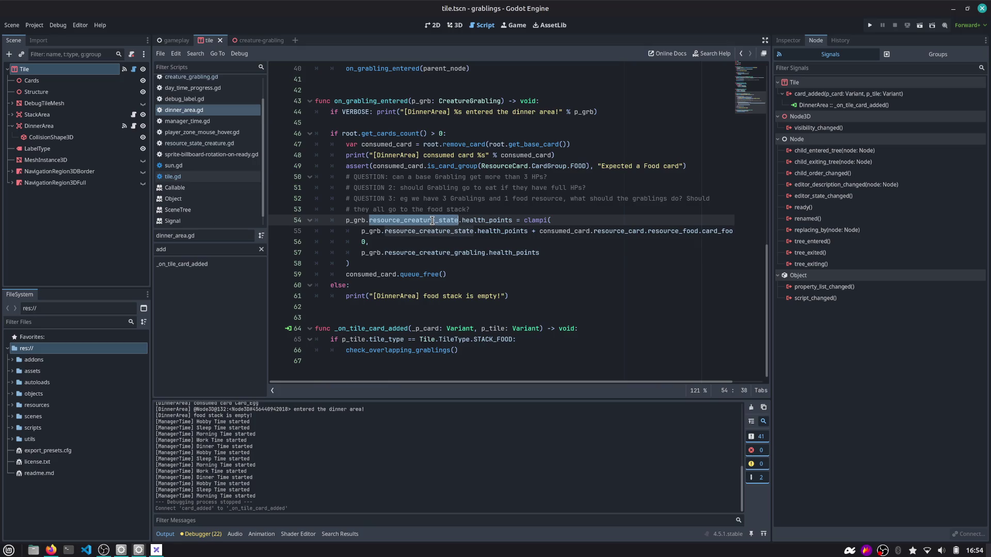
pyautogui.moveTo(465, 349); pyautogui.dragTo(287, 333)
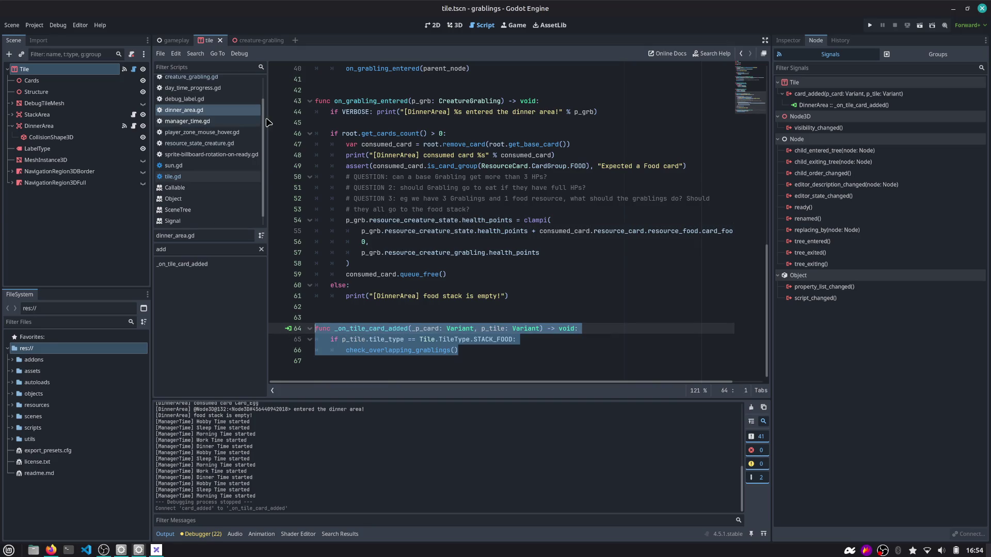
pyautogui.moveTo(268, 109); pyautogui.dragTo(277, 109)
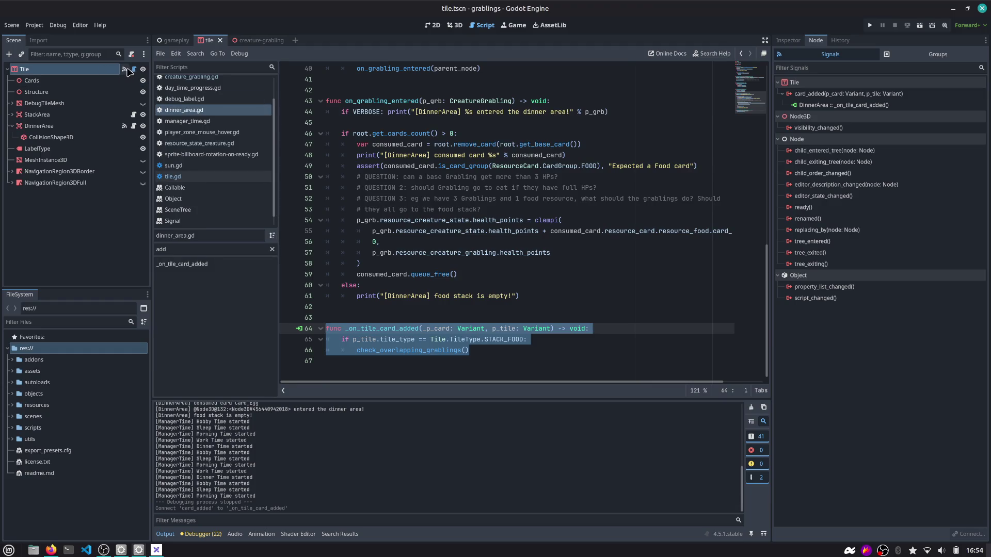
pyautogui.click(335, 132)
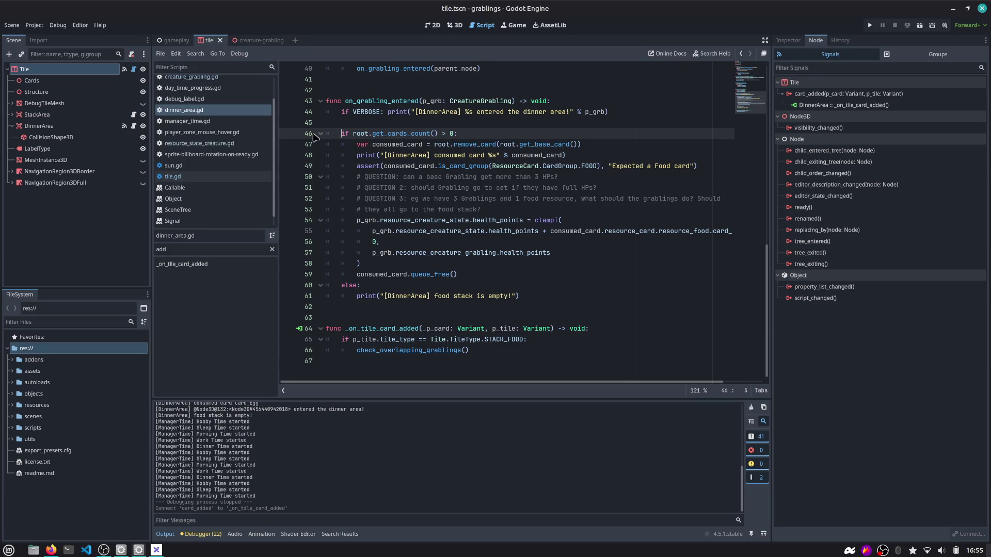
pyautogui.click(613, 113)
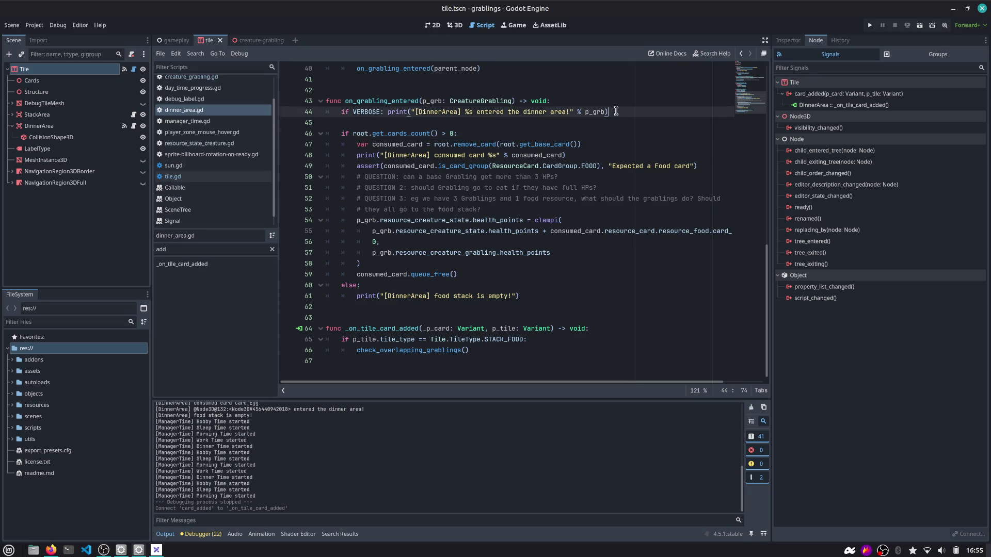
pyautogui.press('Return')
pyautogui.write('Vector3.')
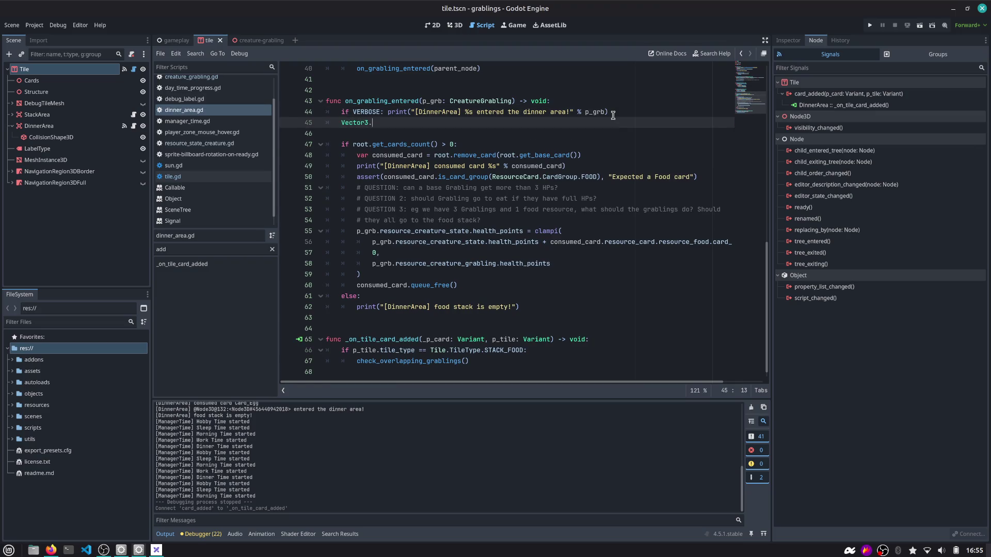
pyautogui.press('BackSpace')
pyautogui.press('BackSpace')
pyautogui.press('BackSpace')
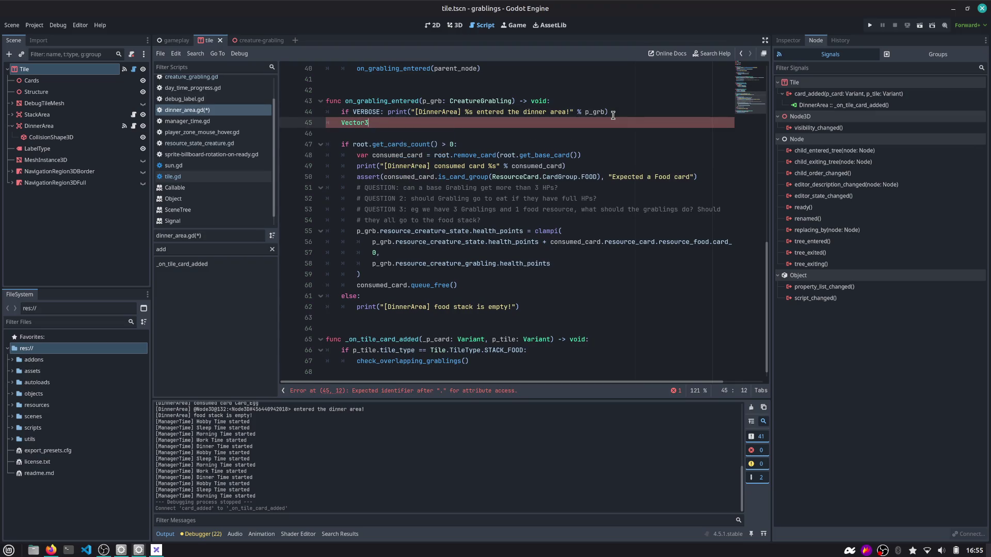
pyautogui.press('BackSpace')
pyautogui.press('BackSpace')
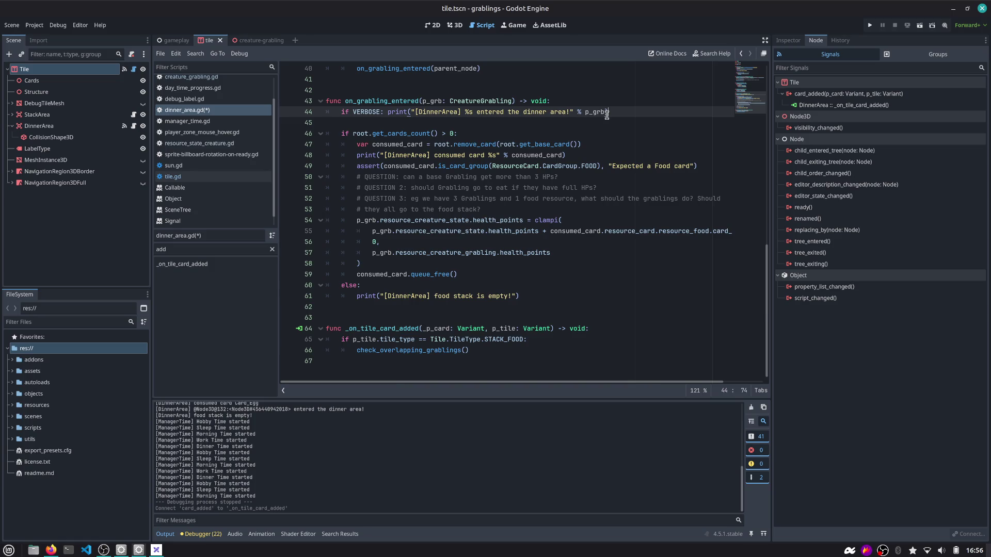
pyautogui.click(602, 135)
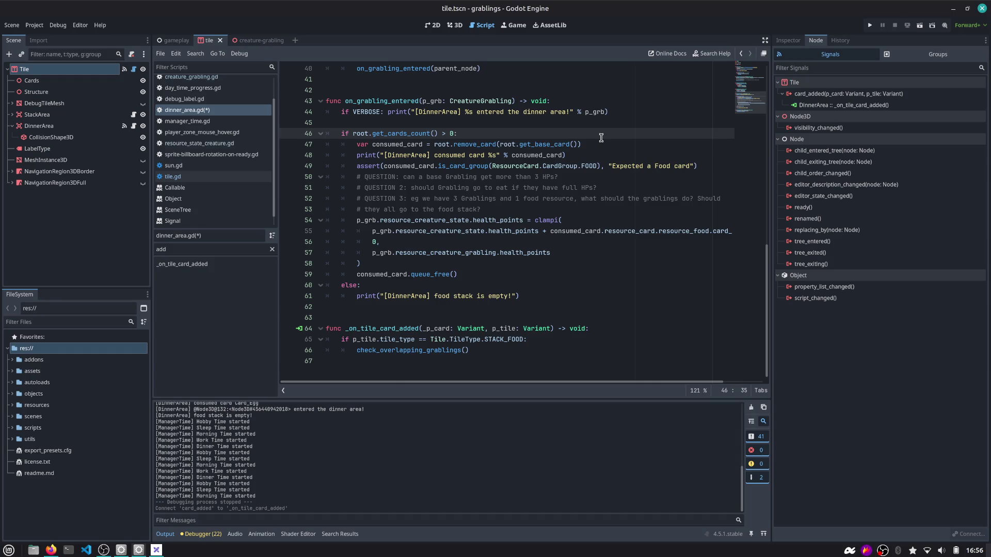
pyautogui.press('Home')
pyautogui.press('Up')
pyautogui.press('Up')
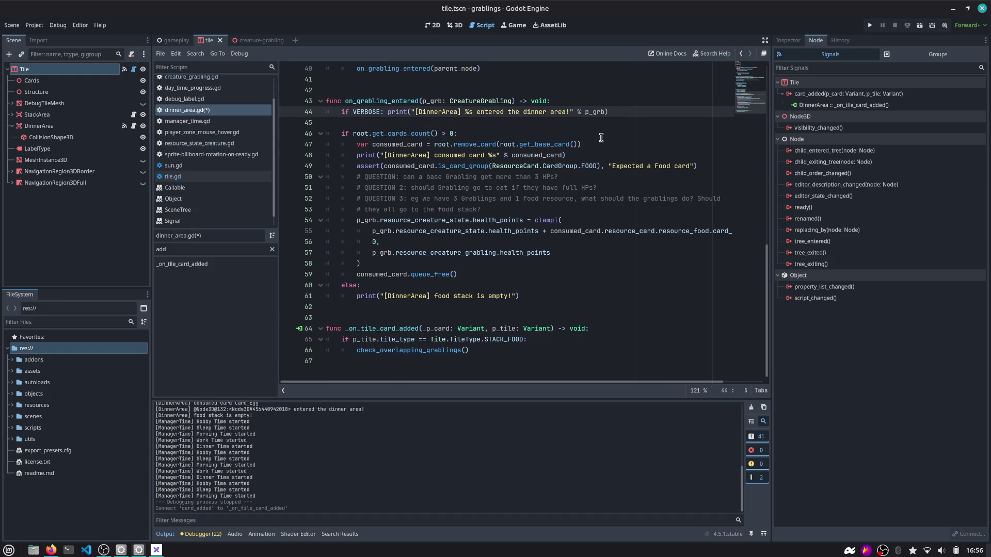
pyautogui.hotkey('shift', 'End')
pyautogui.click(602, 137)
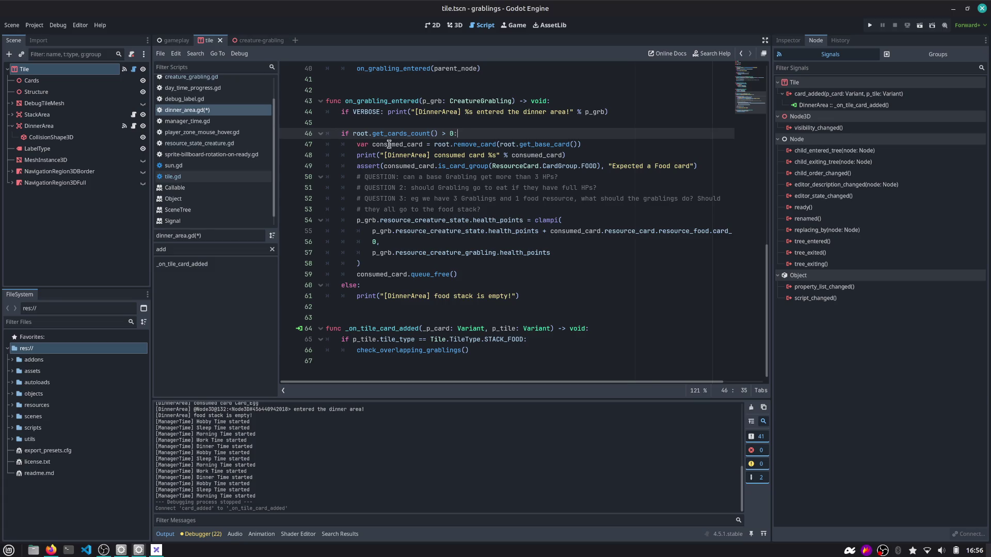
# Inspect root, is_card_group, _on_tile_card_added and on_grabling_entered, then save dinner_area.gd.
pyautogui.doubleClick(360, 133)
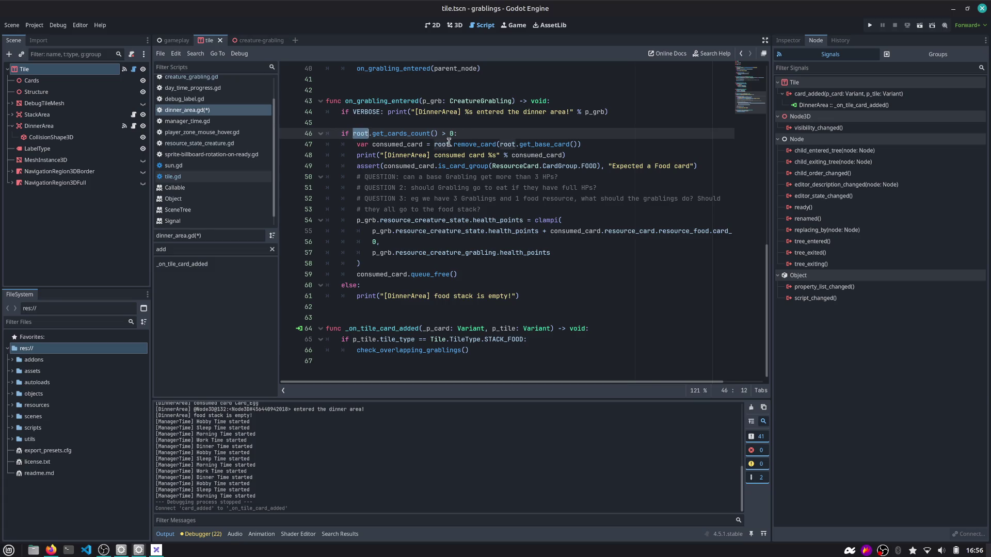
pyautogui.doubleClick(465, 165)
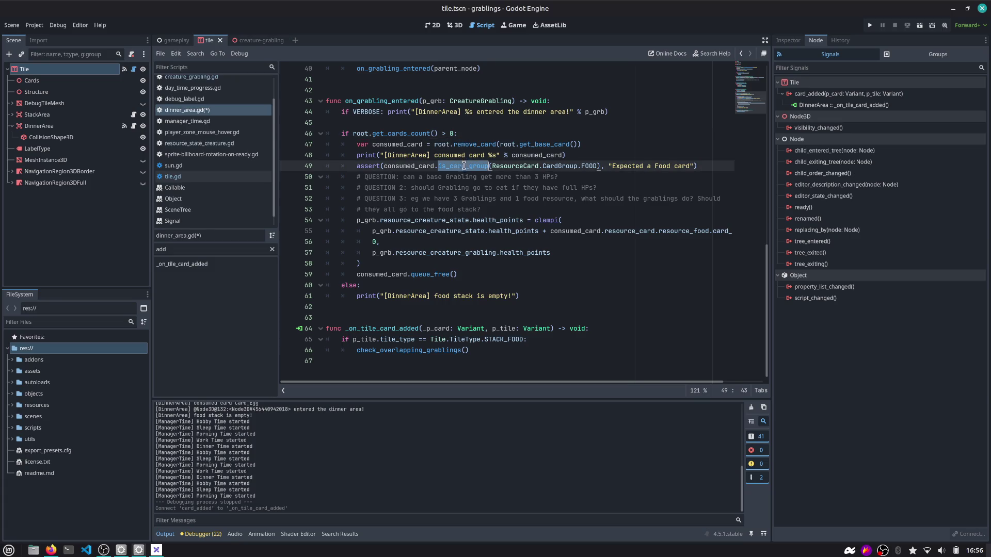
pyautogui.doubleClick(390, 330)
pyautogui.scroll(4, 390, 333)
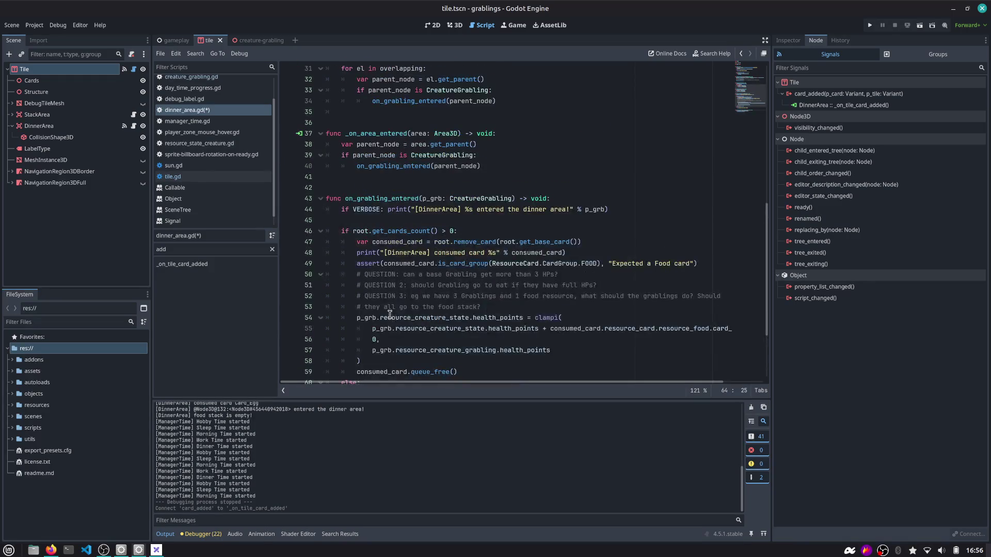
pyautogui.doubleClick(391, 199)
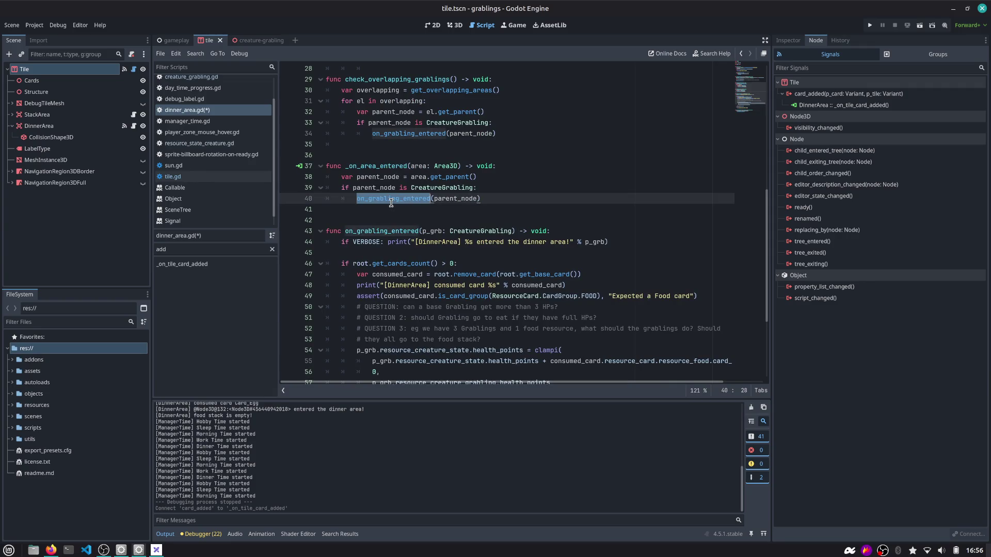
pyautogui.hotkey('ctrl', 's')
# Check check_overlapping_grablings on line 66 and switch back to tile.gd.
pyautogui.scroll(-2, 391, 203)
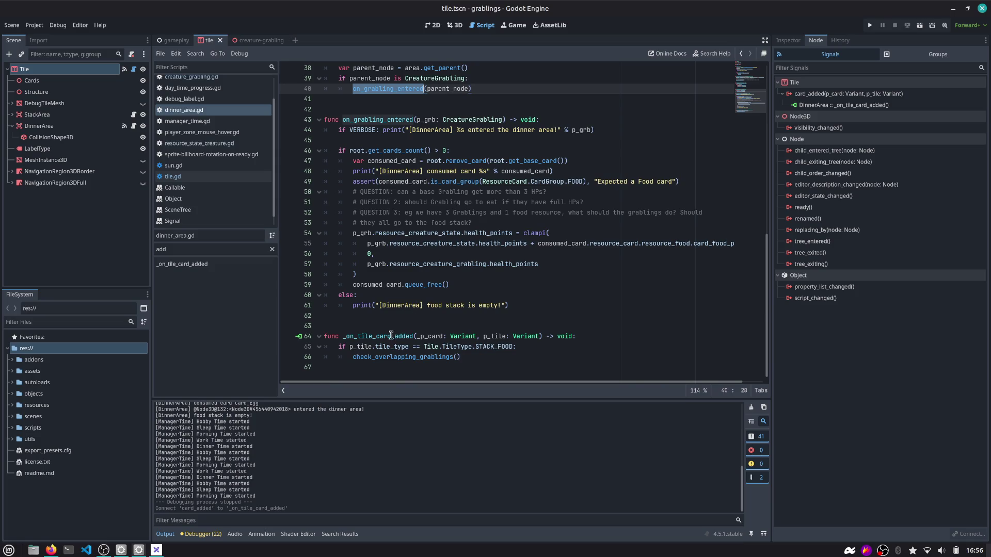
pyautogui.doubleClick(389, 357)
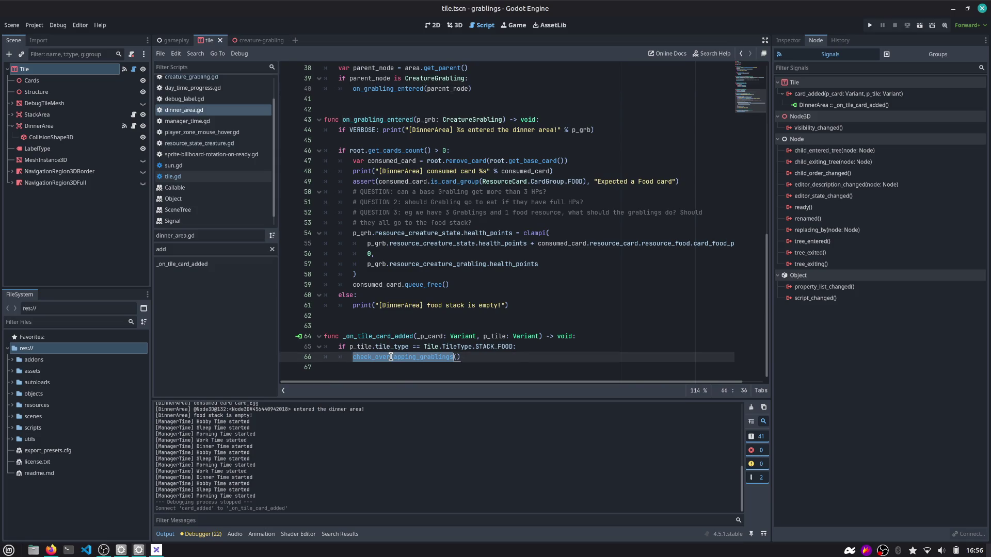
pyautogui.scroll(2, 222, 118)
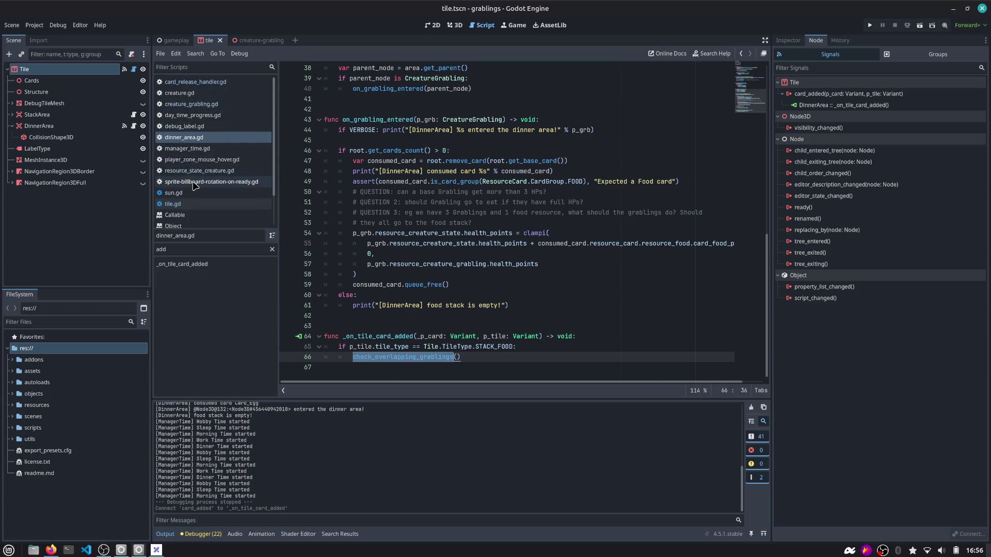
pyautogui.click(134, 69)
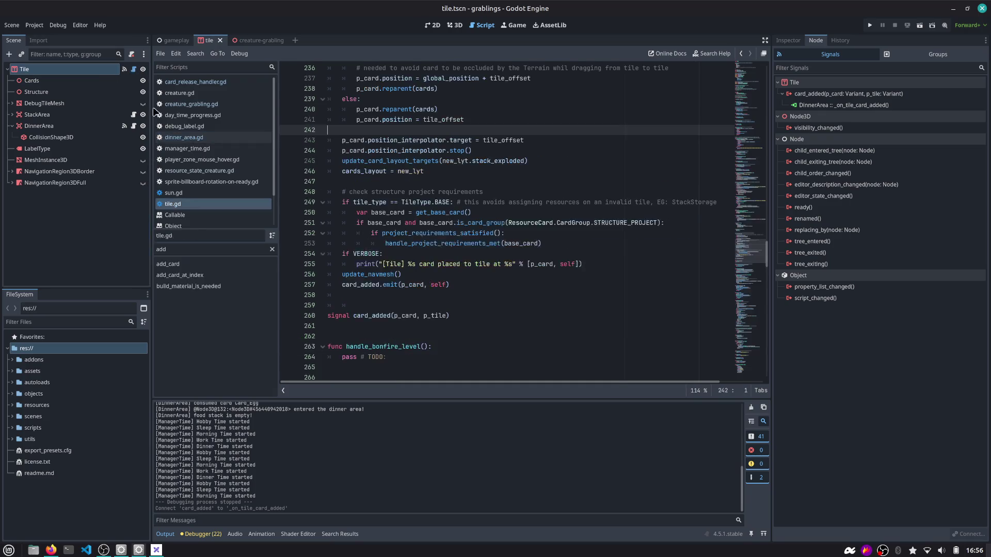
# Move the signal card_added declaration from near add_card to the top of tile.gd.
pyautogui.click(186, 267)
pyautogui.scroll(-8, 376, 255)
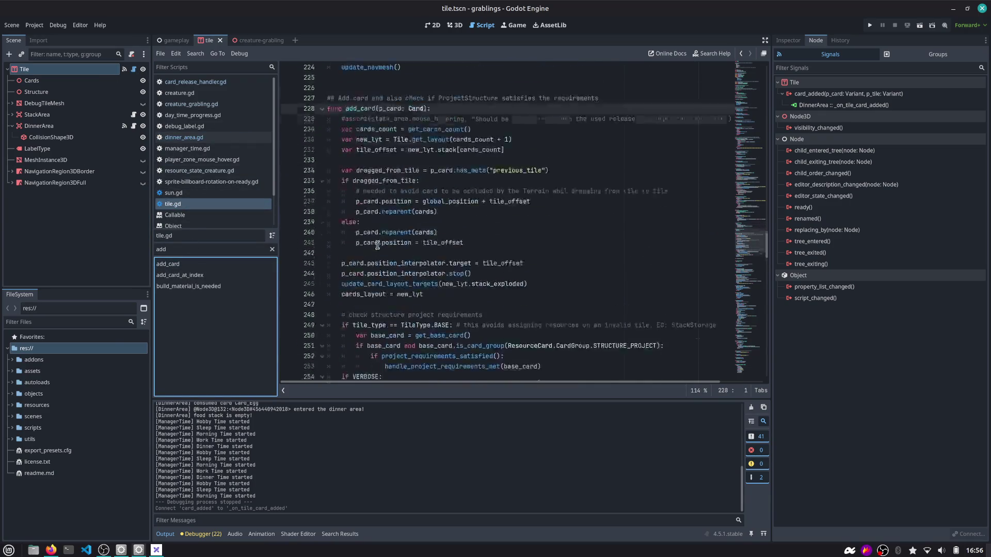
pyautogui.click(376, 255)
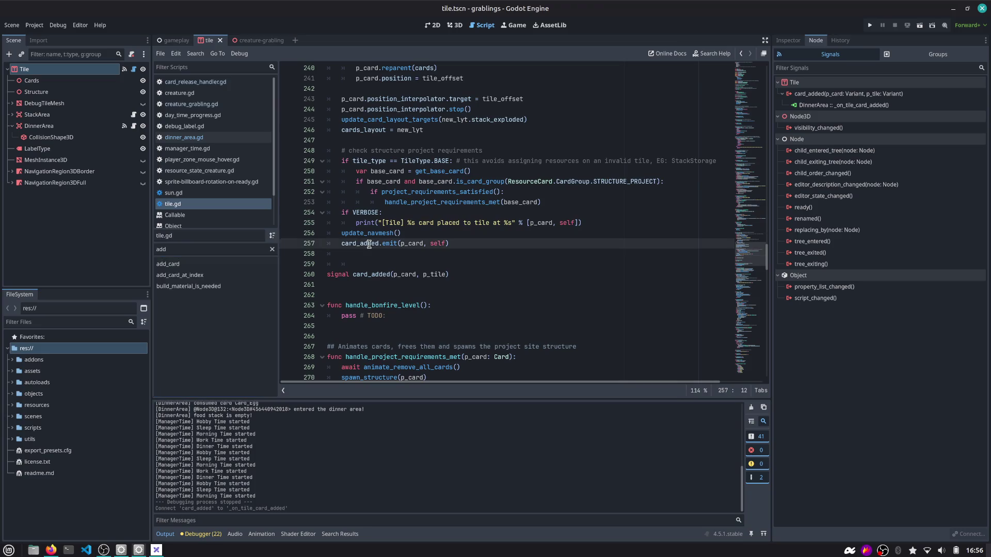
pyautogui.click(459, 274)
pyautogui.hotkey('shift', 'Home')
pyautogui.hotkey('ctrl', 'c')
pyautogui.press('BackSpace')
pyautogui.press('BackSpace')
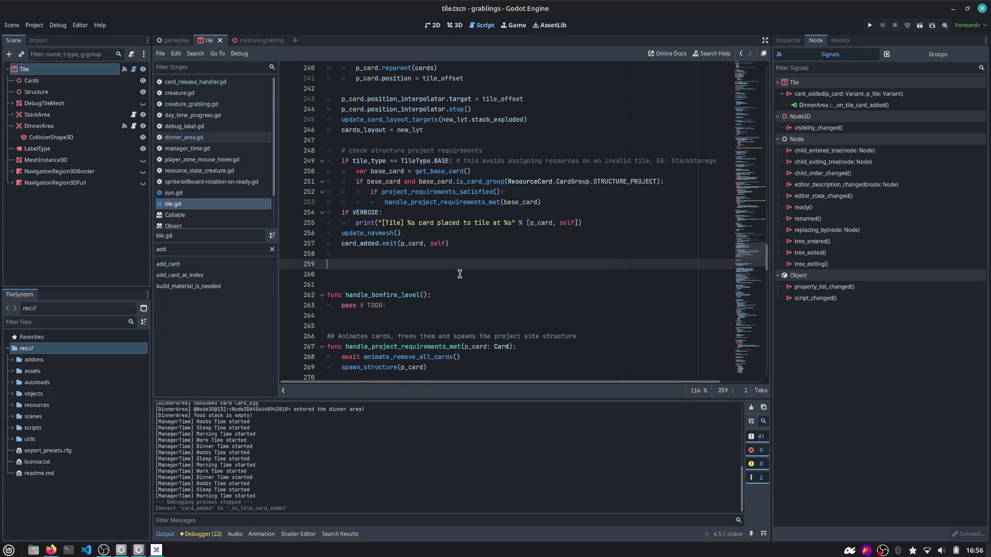
pyautogui.press('BackSpace')
pyautogui.press('Delete')
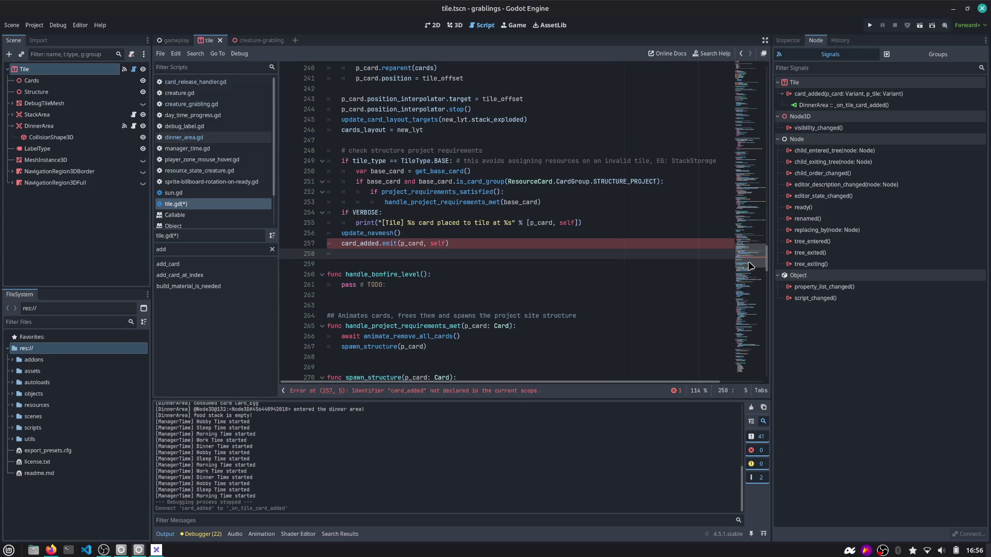
pyautogui.scroll(20, 469, 147)
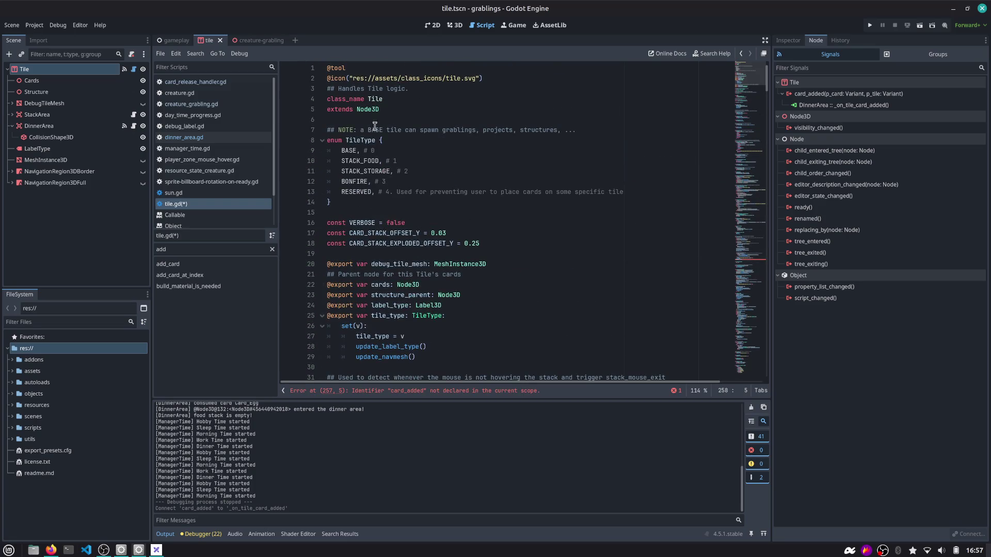
pyautogui.click(413, 118)
pyautogui.press('Return')
pyautogui.hotkey('ctrl', 'v')
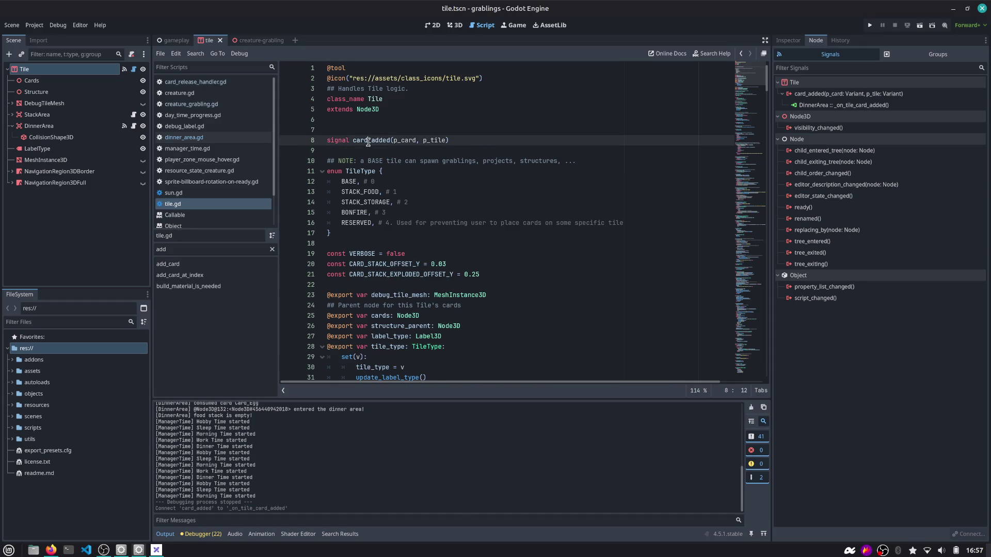
# Add get_tree().get_nodes_in_group("grablings") on a new line after card_added.emit.
pyautogui.doubleClick(392, 140)
pyautogui.hotkey('ctrl', 'f')
pyautogui.press('Return')
pyautogui.press('Escape')
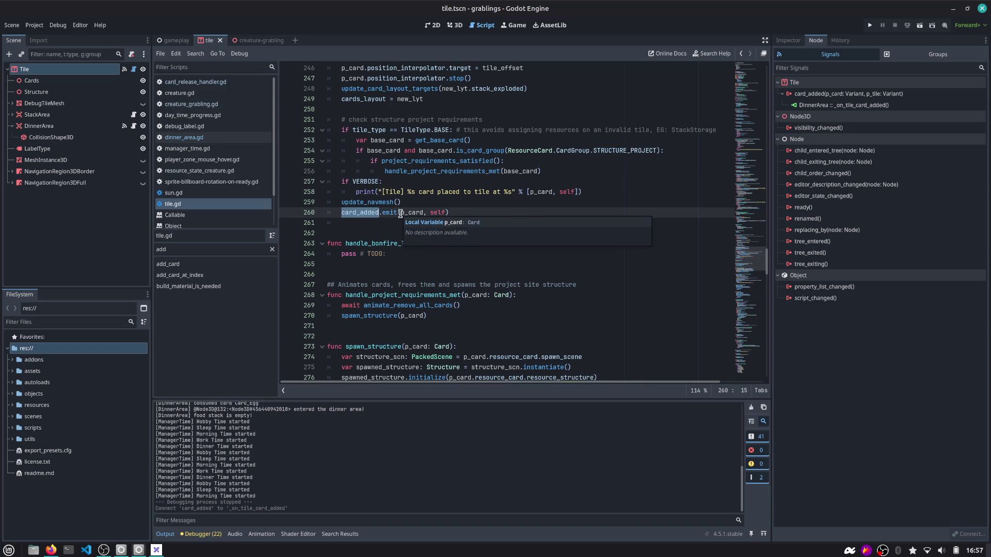
pyautogui.doubleClick(382, 203)
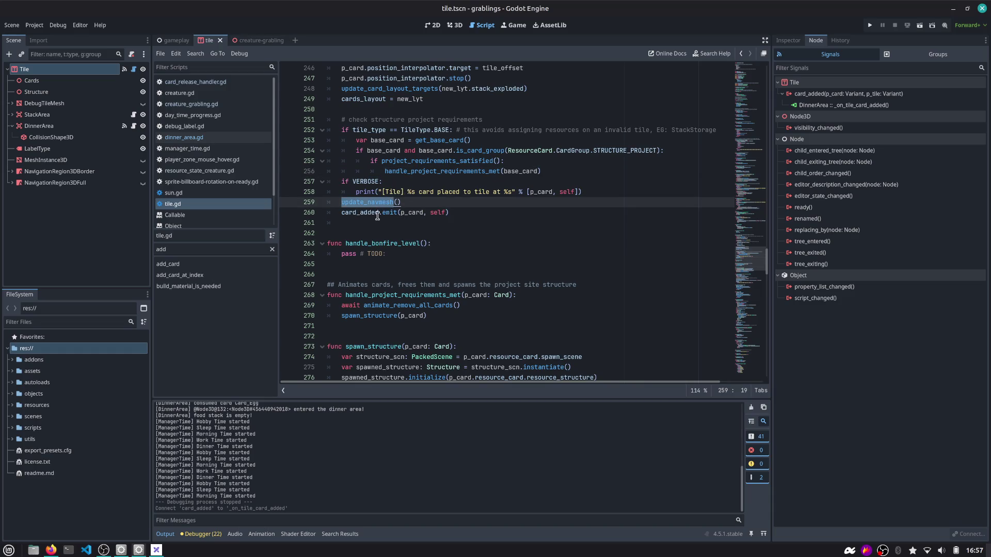
pyautogui.click(357, 214)
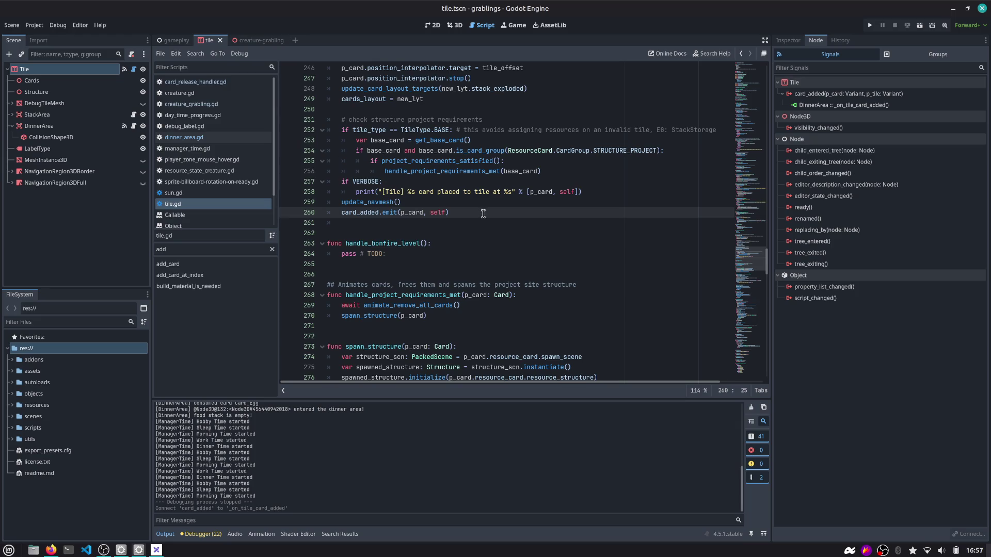
pyautogui.press('Return')
pyautogui.write('get_')
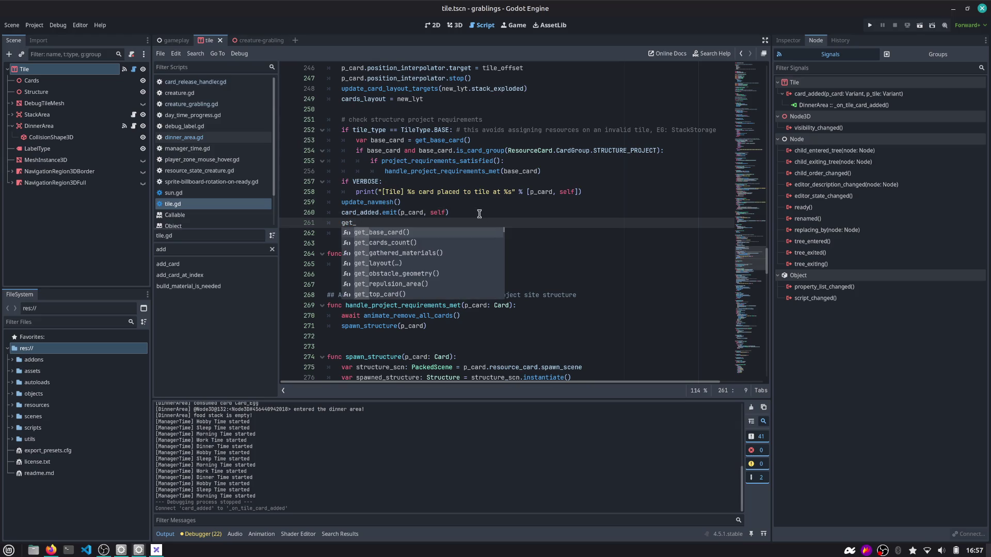
pyautogui.write('tr')
pyautogui.press('Return')
pyautogui.write('.ge')
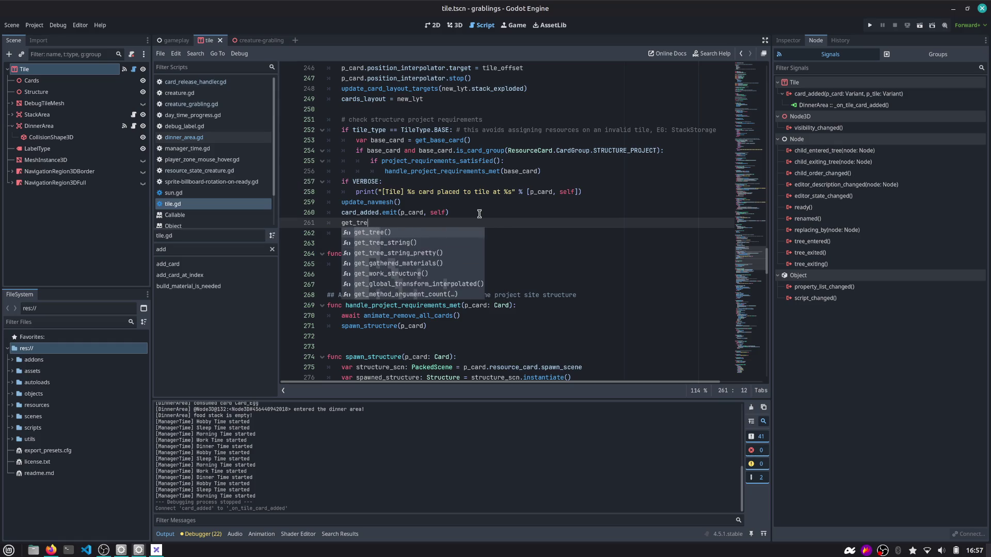
pyautogui.write('t_')
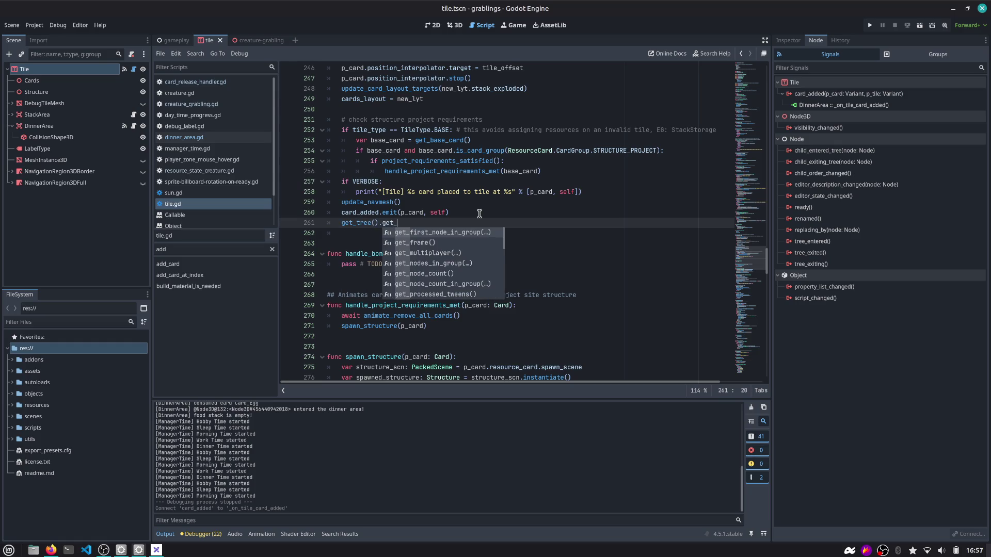
pyautogui.write('nodes')
pyautogui.press('Return')
pyautogui.write('"grablings')
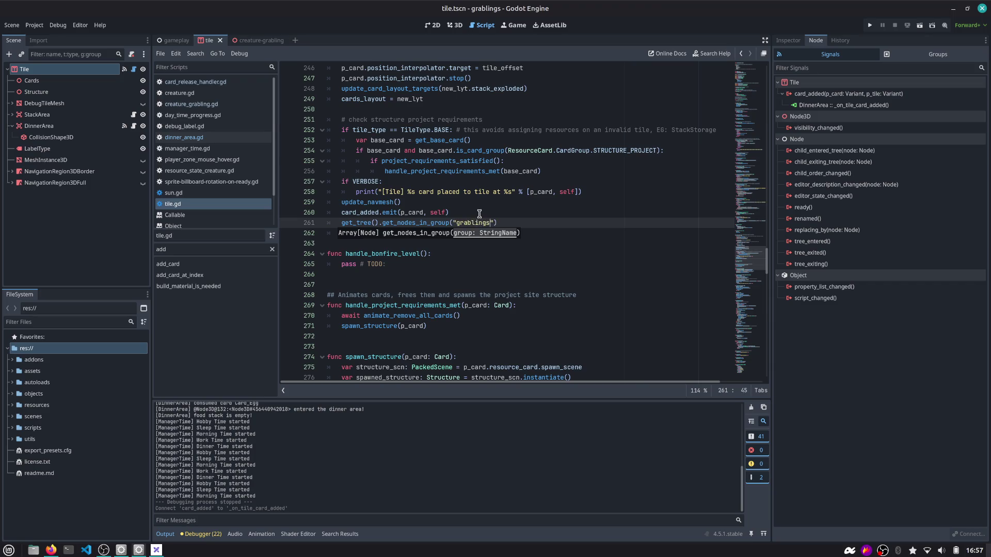
pyautogui.write('")')
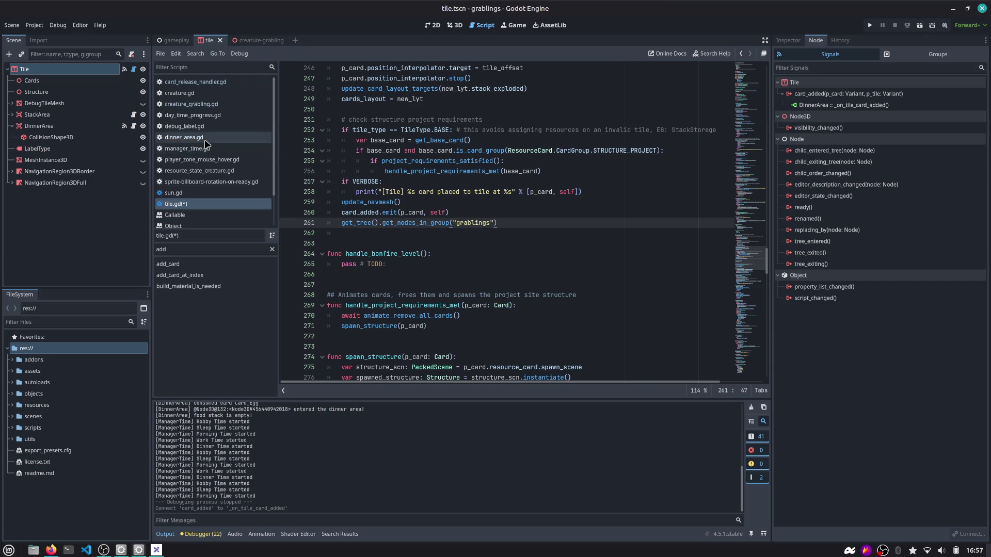
pyautogui.click(202, 104)
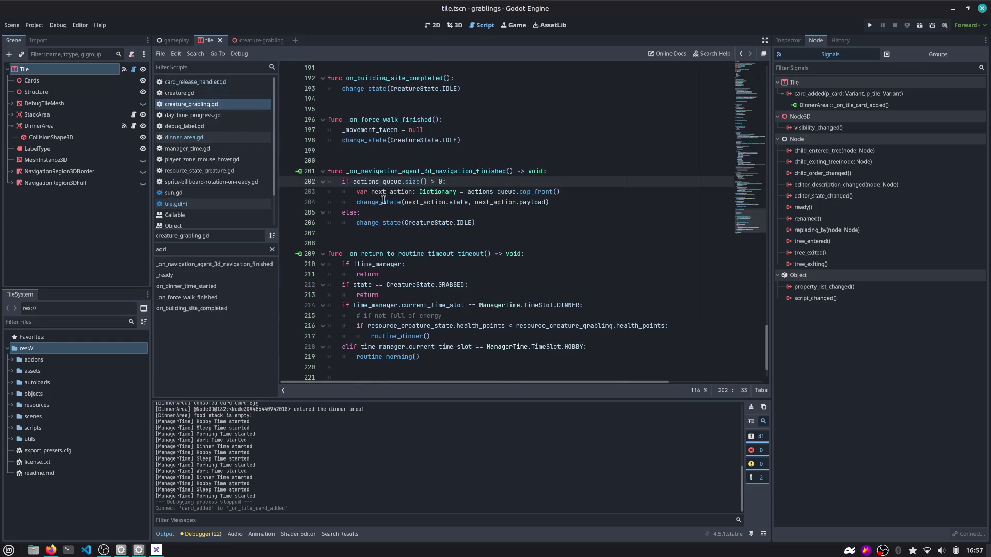
pyautogui.scroll(3, 386, 146)
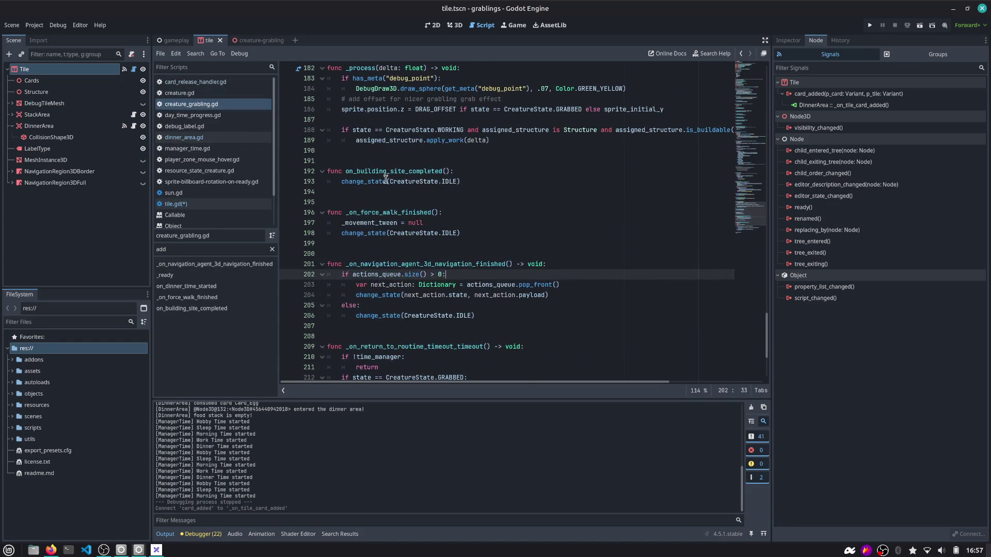
pyautogui.scroll(3, 386, 179)
pyautogui.scroll(17, 387, 181)
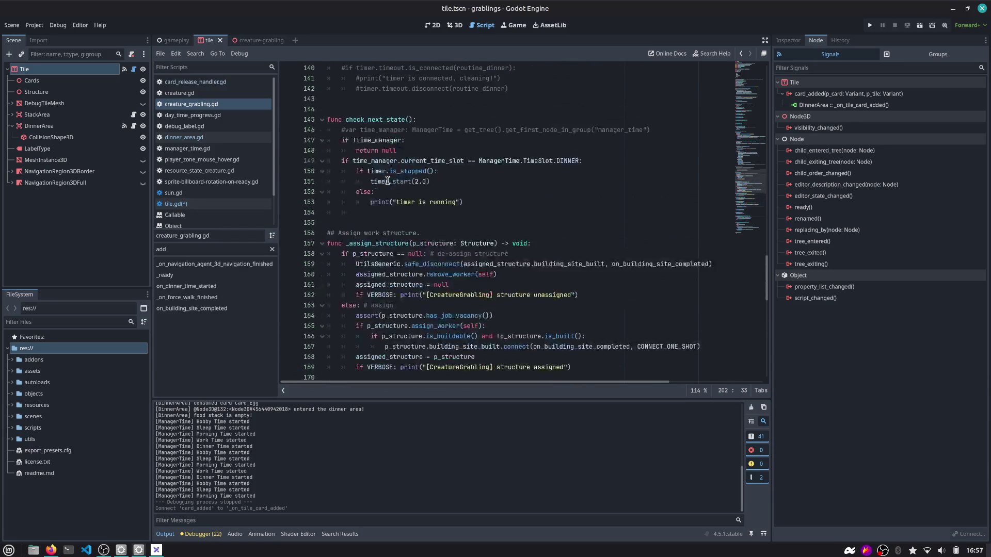
pyautogui.scroll(20, 387, 181)
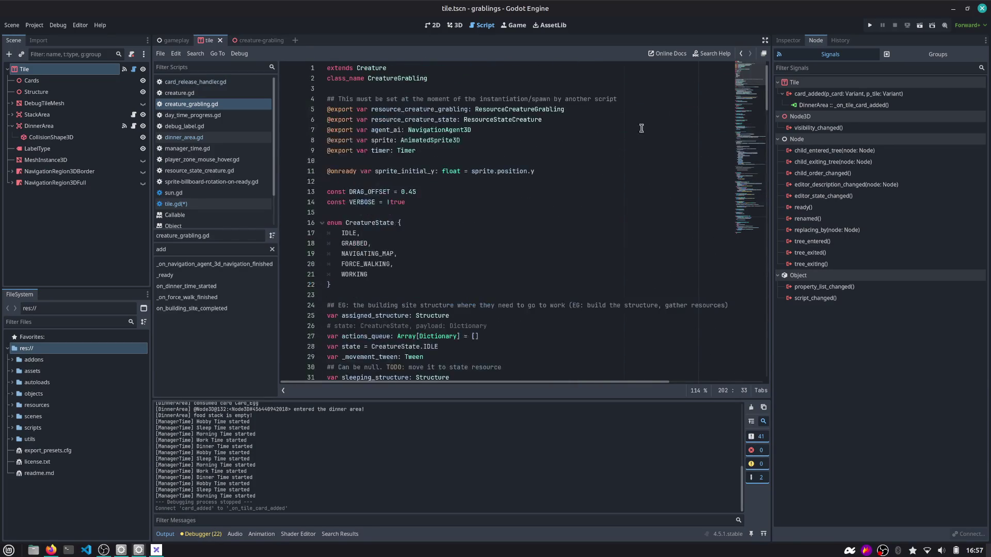
pyautogui.scroll(-12, 393, 236)
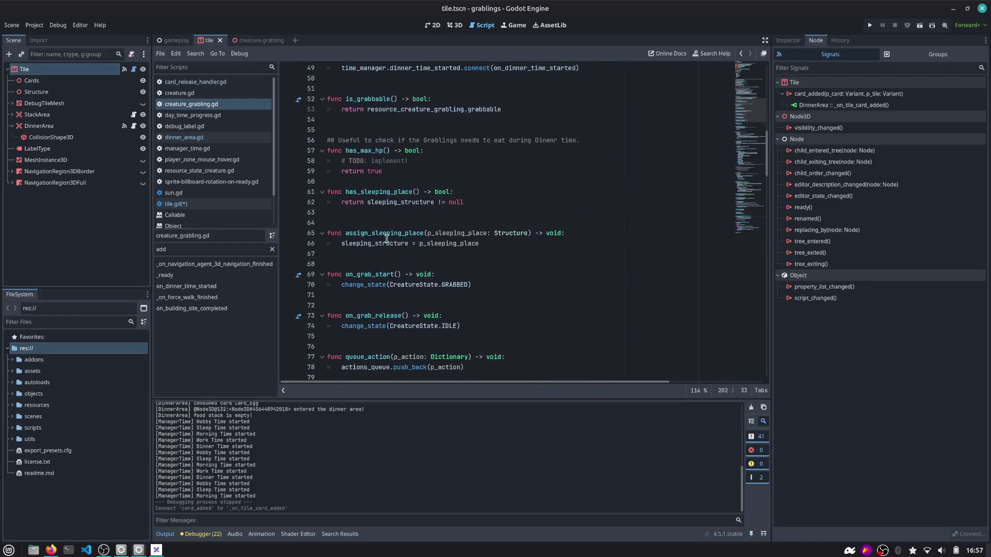
pyautogui.click(227, 287)
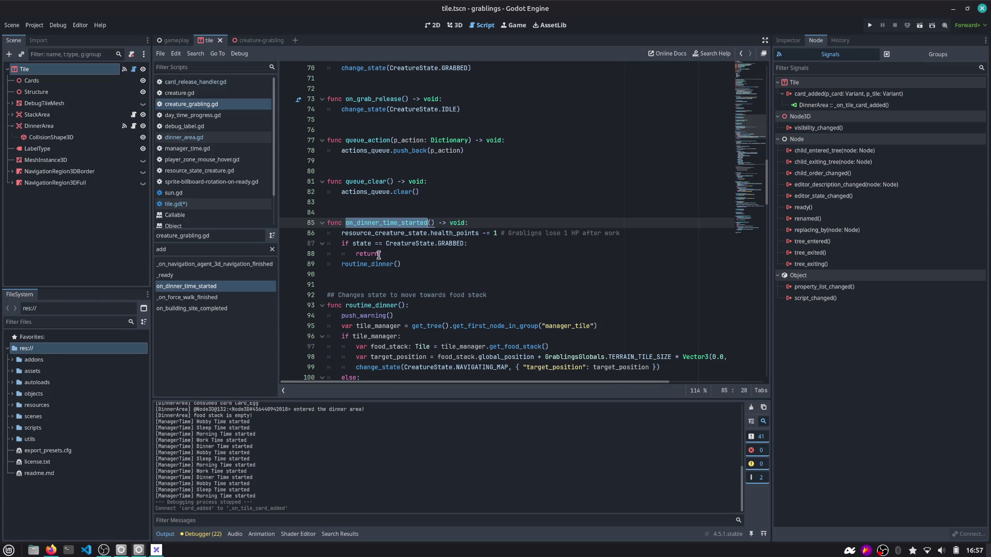
pyautogui.doubleClick(358, 265)
pyautogui.scroll(-2, 418, 256)
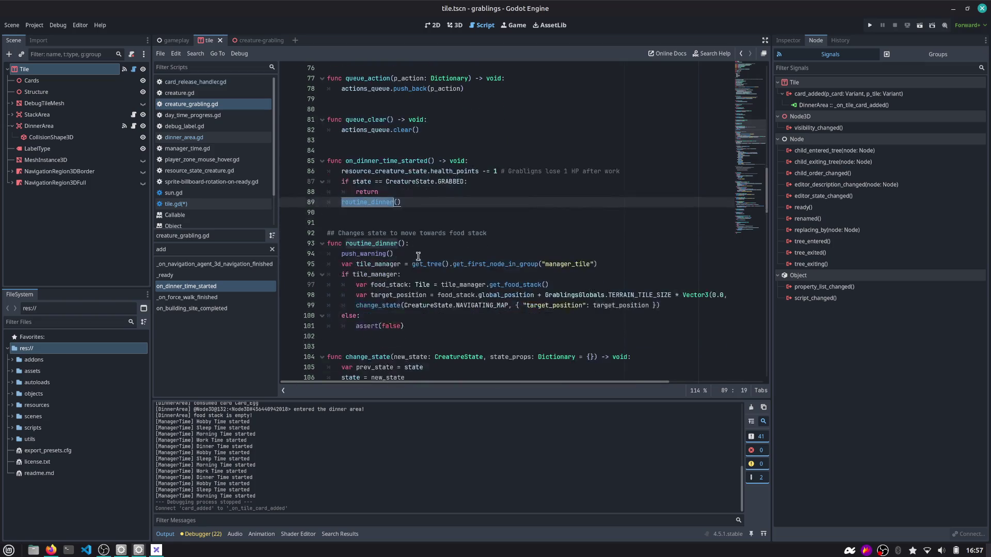
pyautogui.scroll(-2, 403, 211)
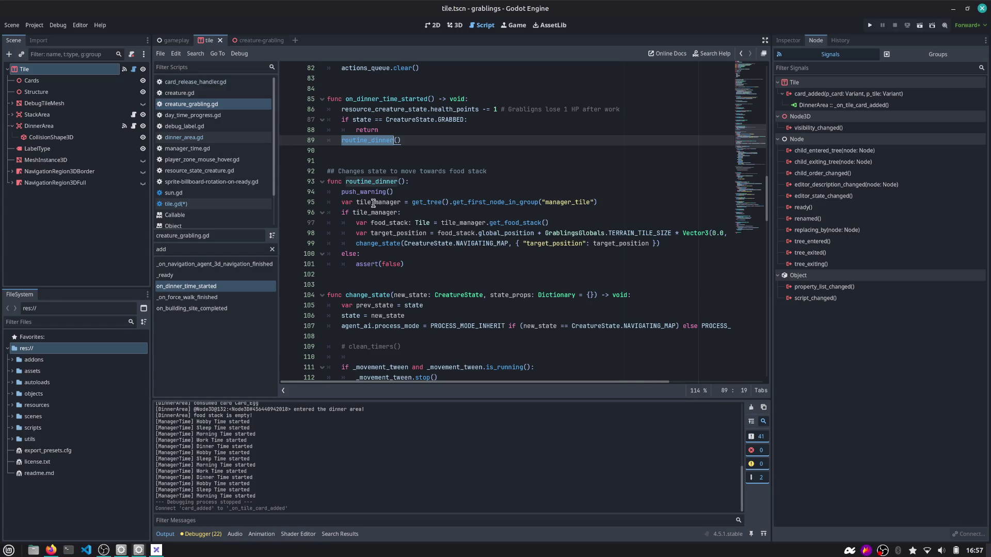
pyautogui.doubleClick(400, 244)
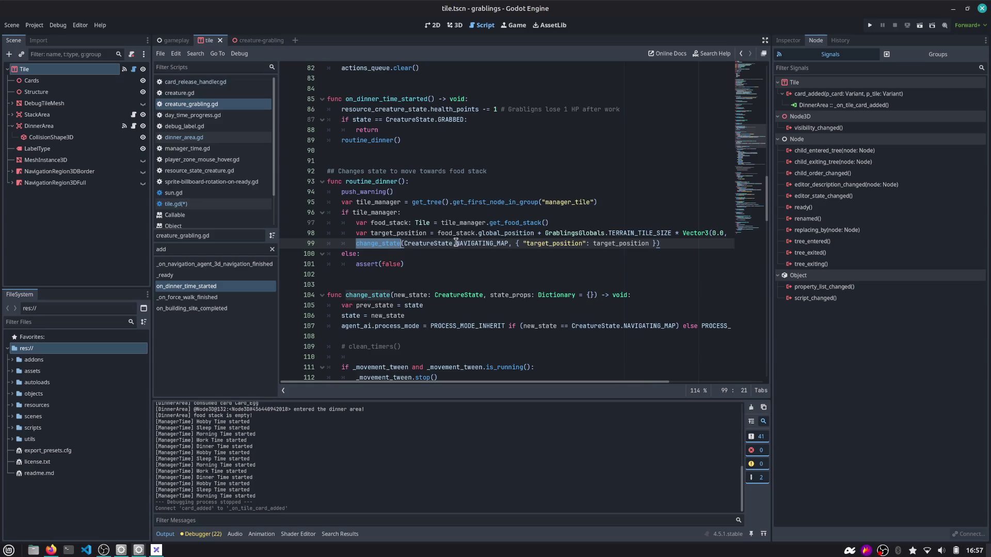
pyautogui.scroll(-1, 457, 243)
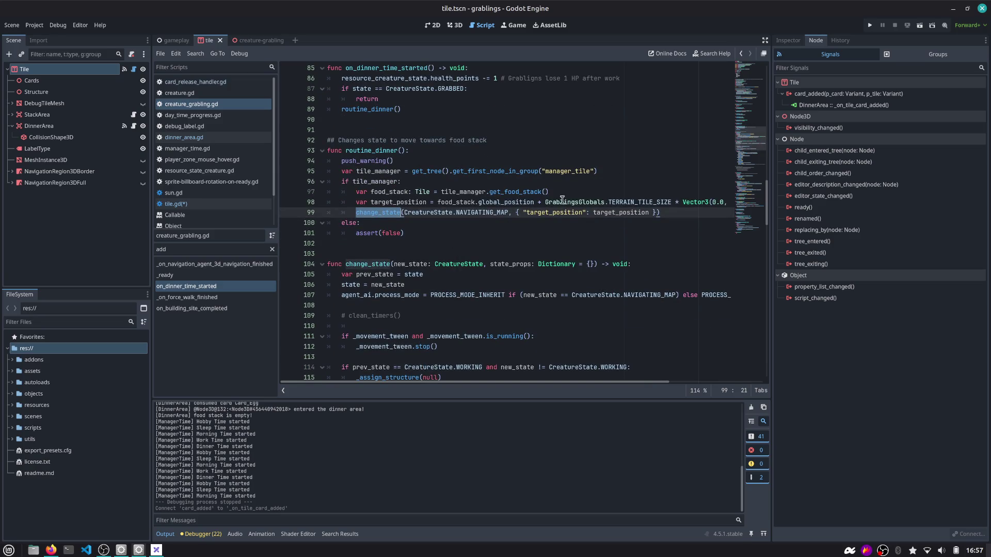
pyautogui.click(413, 191)
pyautogui.hotkey('ctrl', 'f')
pyautogui.write('go_to')
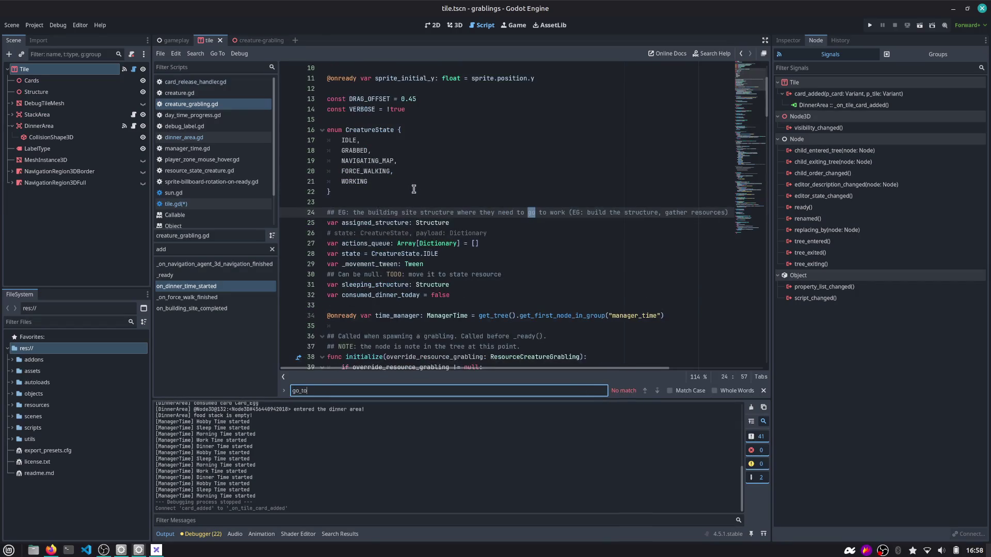
pyautogui.press('Escape')
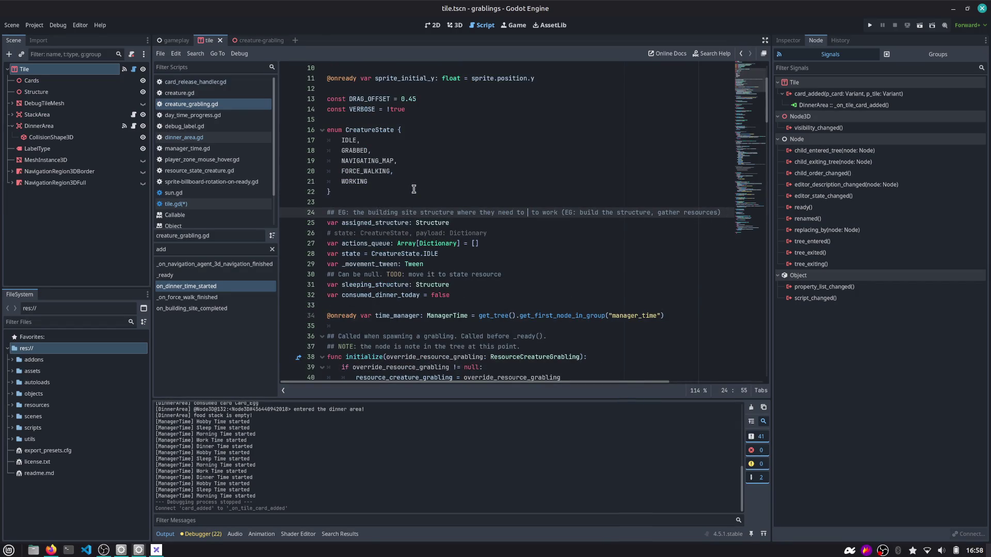
pyautogui.moveTo(405, 233); pyautogui.dragTo(338, 253)
pyautogui.click(186, 252)
pyautogui.press('BackSpace')
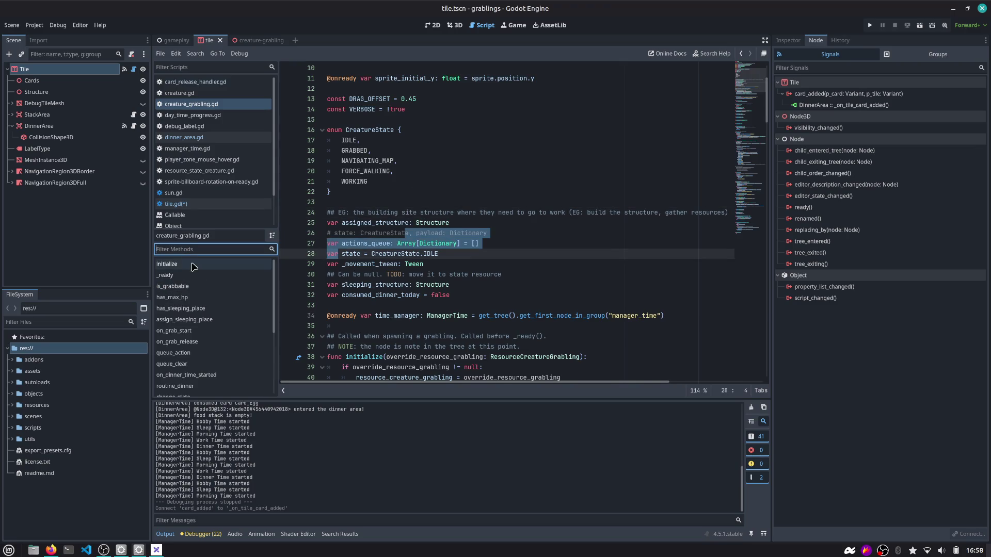
pyautogui.scroll(-5, 194, 273)
pyautogui.scroll(-3, 201, 315)
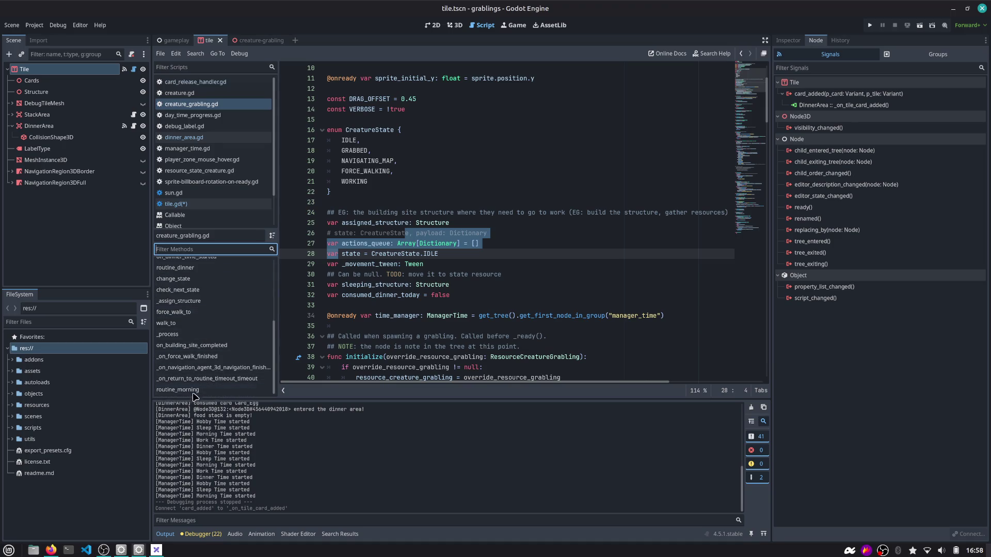
pyautogui.scroll(2, 192, 318)
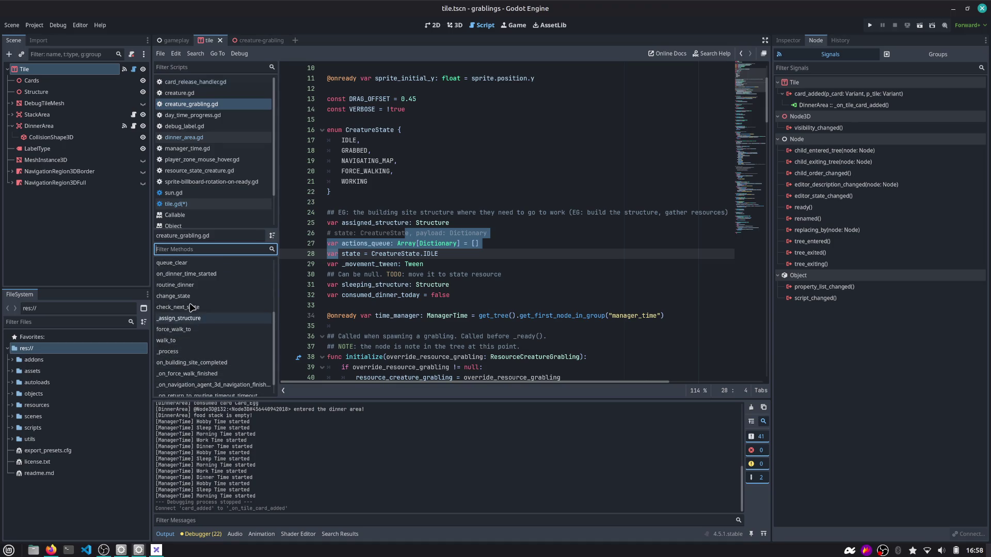
pyautogui.click(191, 287)
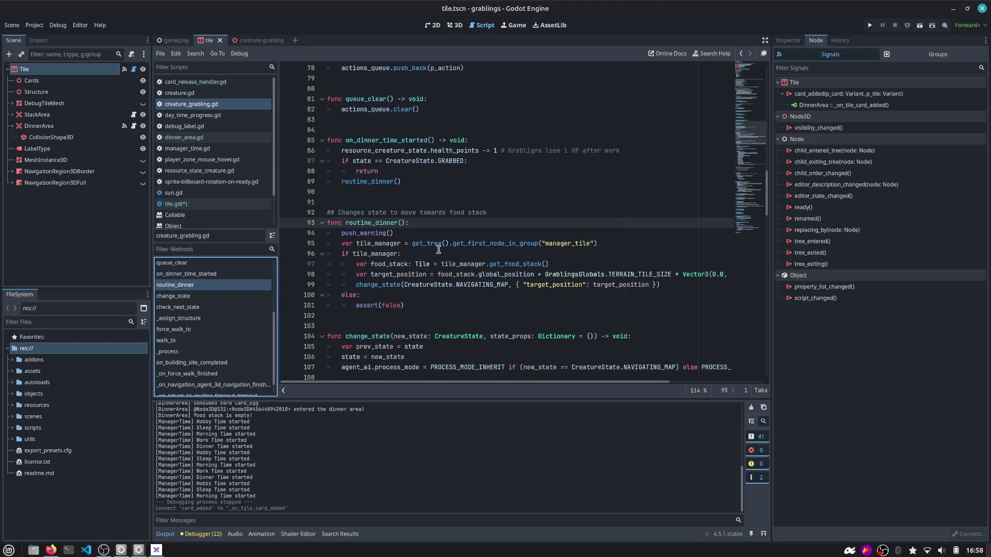
pyautogui.scroll(-1, 416, 271)
pyautogui.scroll(-1, 416, 271)
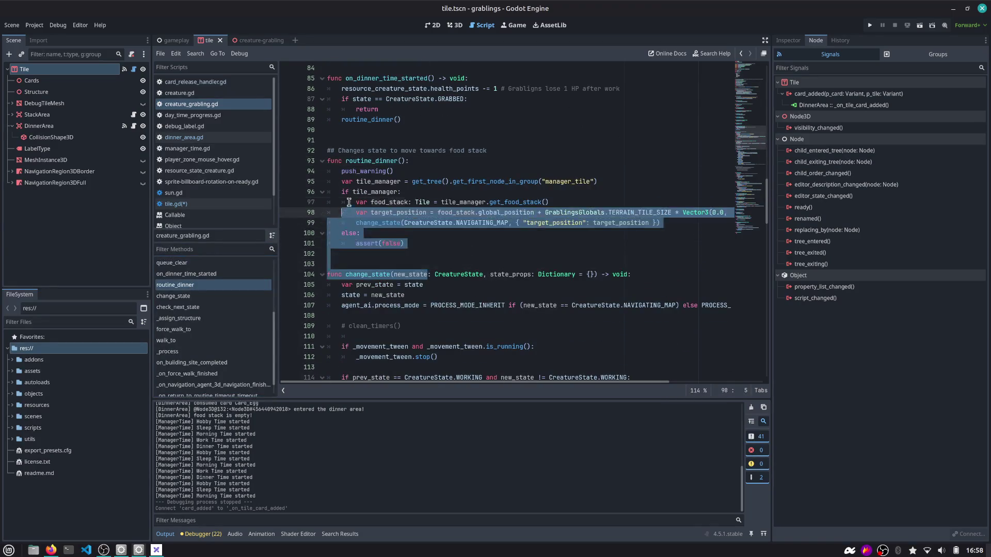
pyautogui.doubleClick(371, 161)
pyautogui.moveTo(416, 119); pyautogui.dragTo(320, 96)
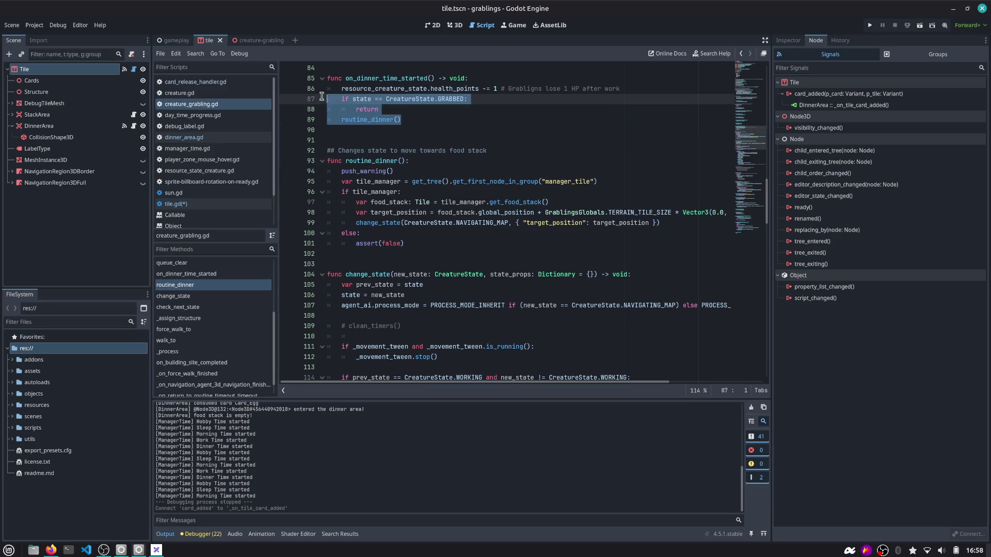
pyautogui.scroll(2, 445, 121)
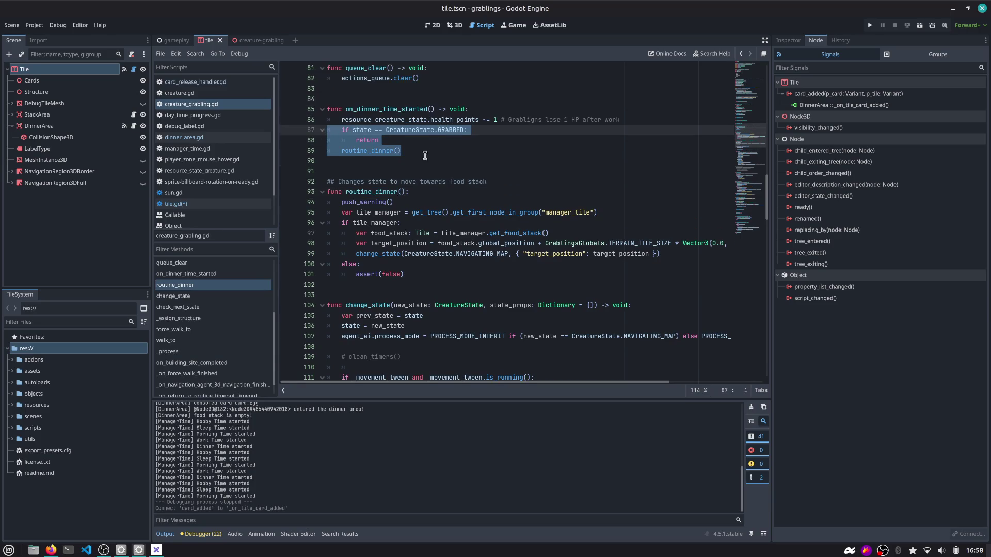
pyautogui.click(423, 161)
pyautogui.press('Down')
pyautogui.press('Down')
pyautogui.press('Down')
# Add func on_new_food_stack_card() -> void: with a pass body, then switch to the Game view.
pyautogui.press('Return')
pyautogui.press('Return')
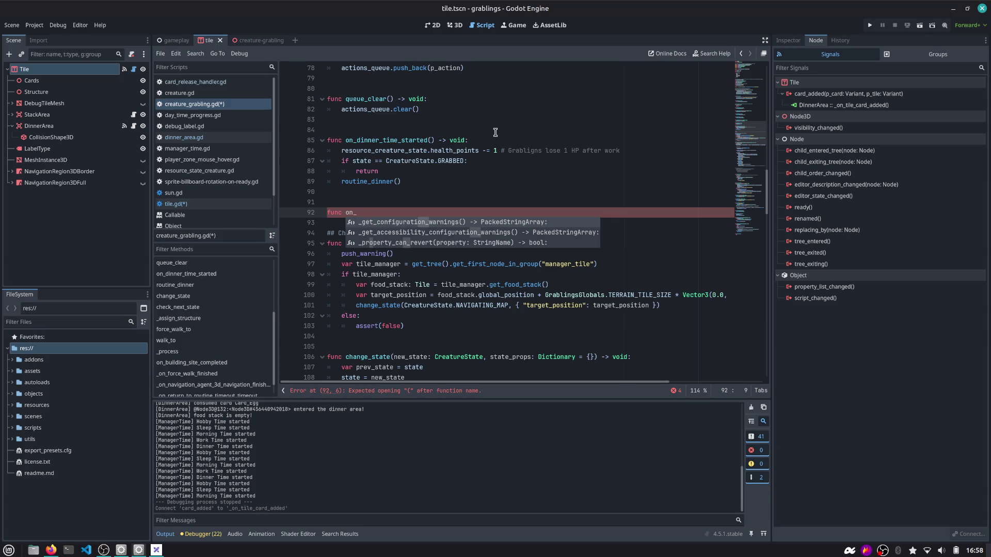
pyautogui.write('new_food_stack_card(')
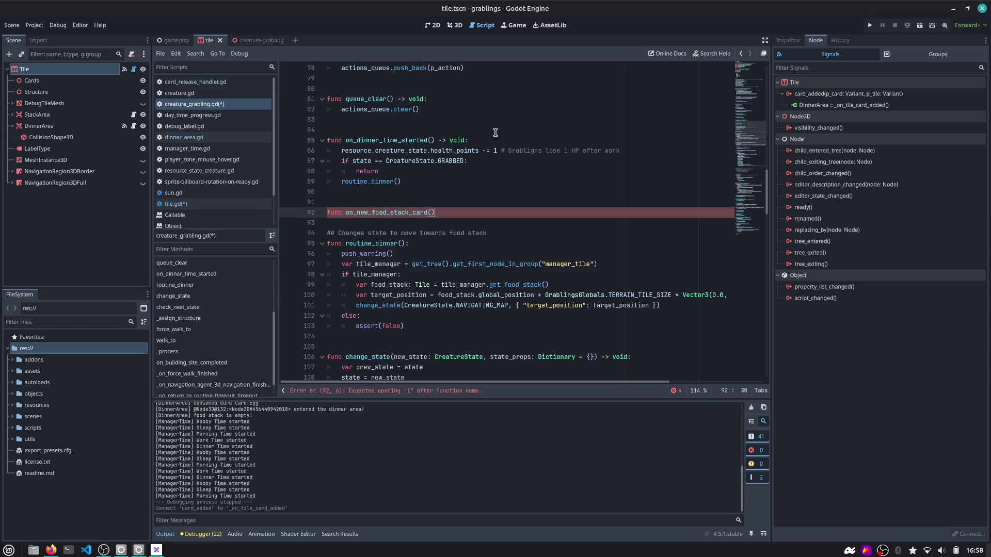
pyautogui.press('Left')
pyautogui.press('Left')
pyautogui.press('Left')
pyautogui.press('Left')
pyautogui.press('End')
pyautogui.press('Return')
pyautogui.write('pass')
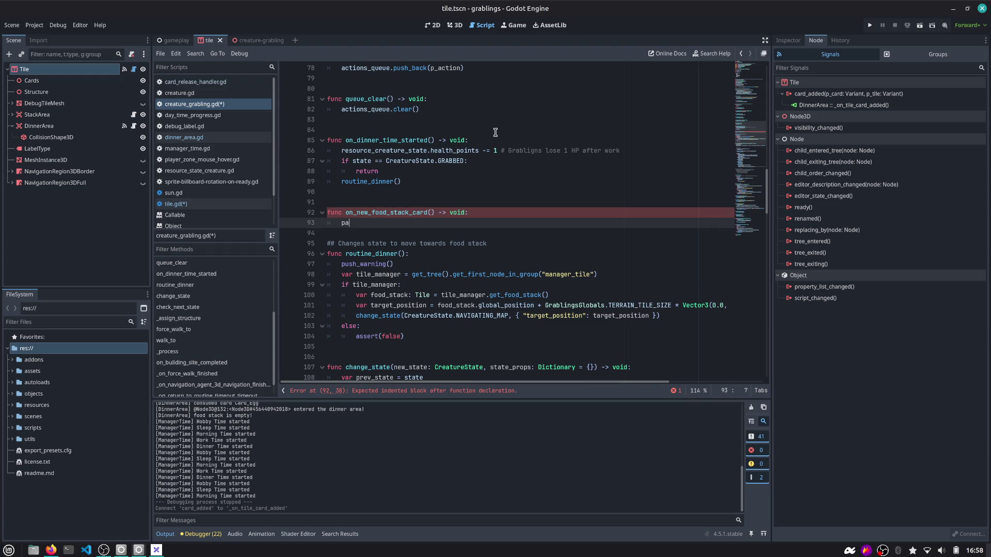
pyautogui.press('Up')
pyautogui.hotkey('ctrl', 'shift', 'Right')
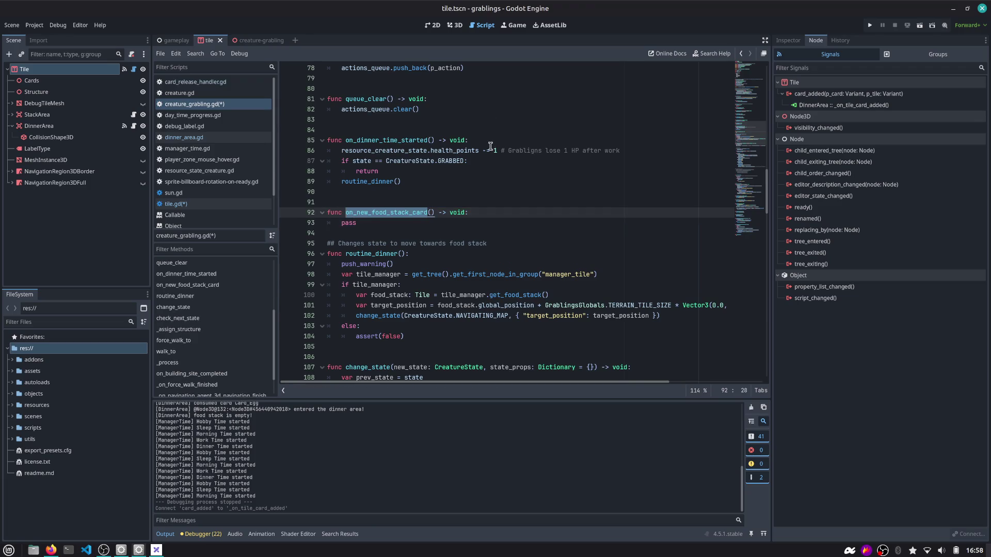
pyautogui.click(513, 25)
pyautogui.click(870, 25)
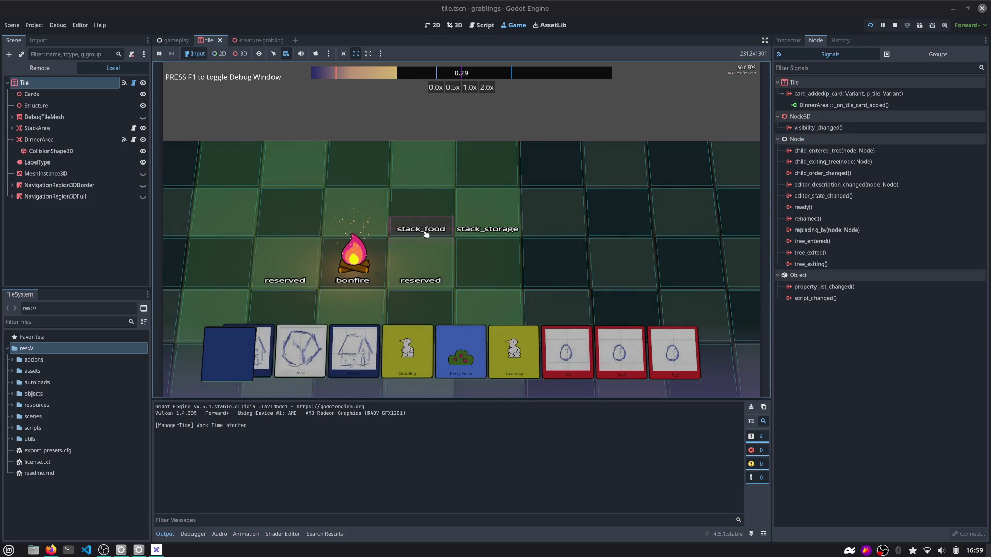
# Drag two egg cards onto the stack_food tile to test eating, then stop the game.
pyautogui.moveTo(648, 352); pyautogui.dragTo(428, 221)
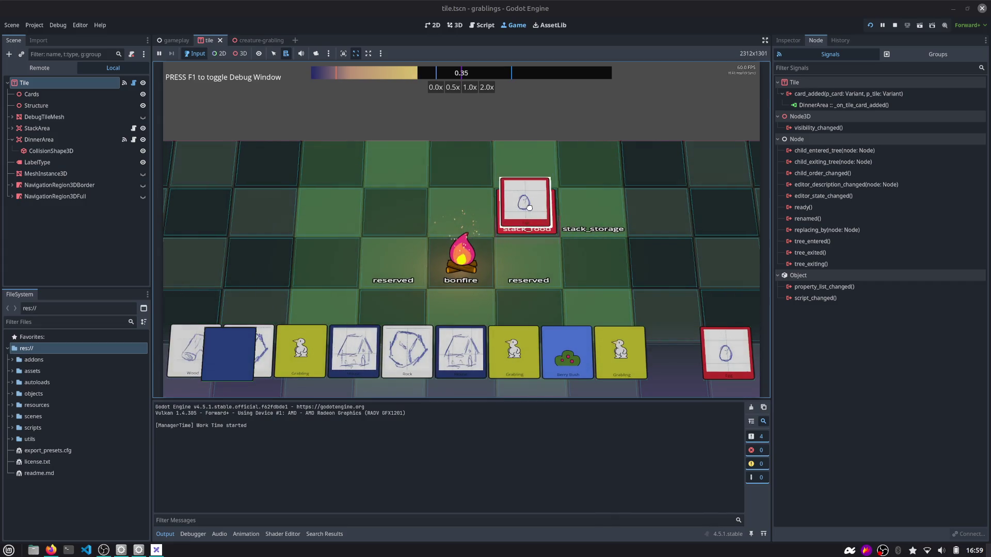
pyautogui.moveTo(699, 350)
pyautogui.mouseDown()
pyautogui.moveTo(563, 229)
pyautogui.moveTo(527, 214)
pyautogui.mouseUp()
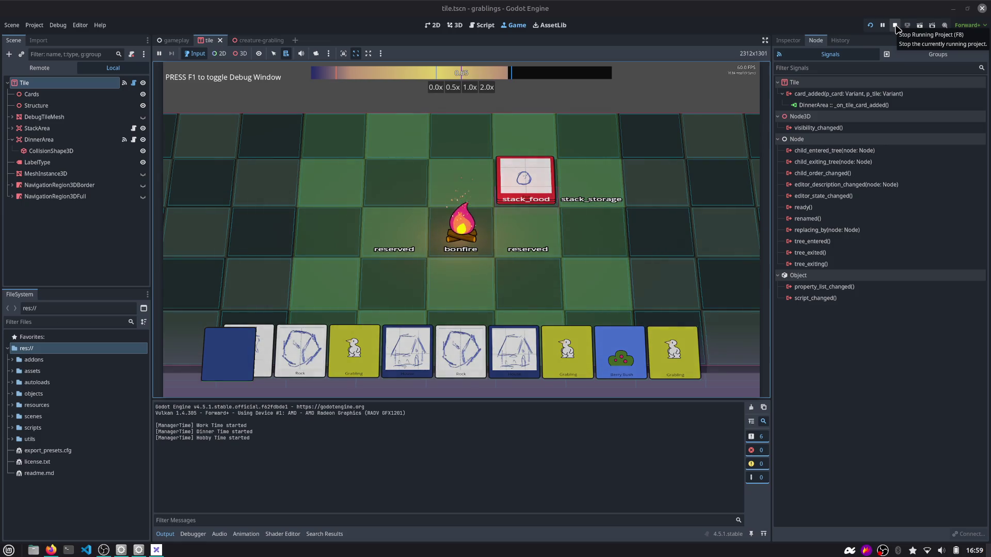
pyautogui.click(896, 26)
# Bring up the Excalidraw whiteboard and try the freehand tool, undoing a stray pink dot.
pyautogui.hotkey('alt', 'Tab')
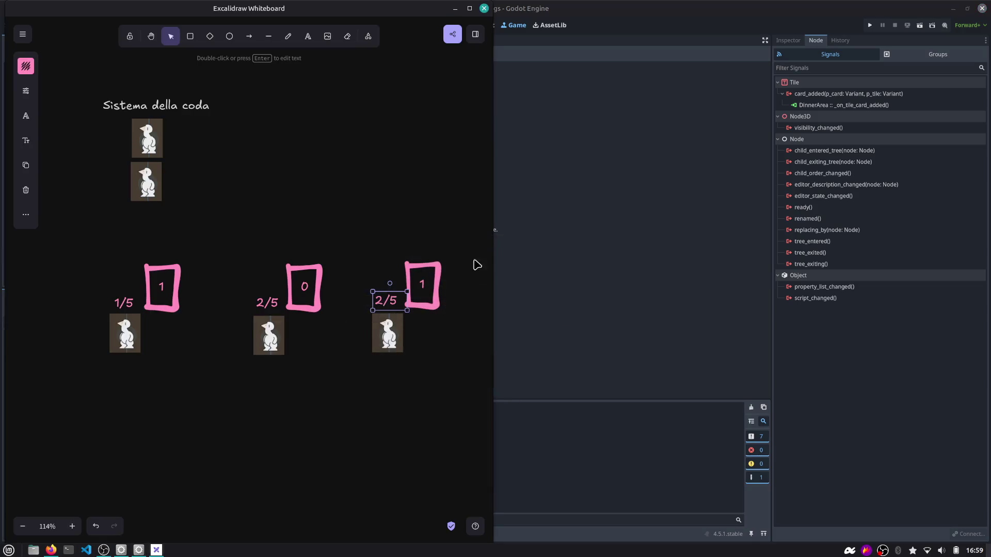
pyautogui.click(411, 223)
pyautogui.scroll(-2, 352, 198)
pyautogui.hscroll(1, 352, 199)
pyautogui.click(331, 255)
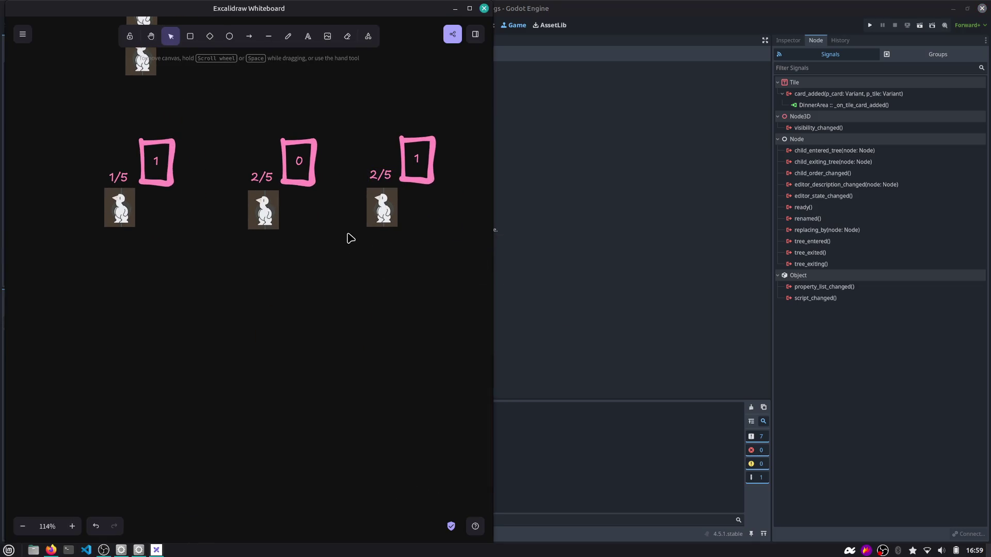
pyautogui.moveTo(75, 245)
pyautogui.mouseDown()
pyautogui.moveTo(172, 121)
pyautogui.moveTo(194, 110)
pyautogui.mouseUp()
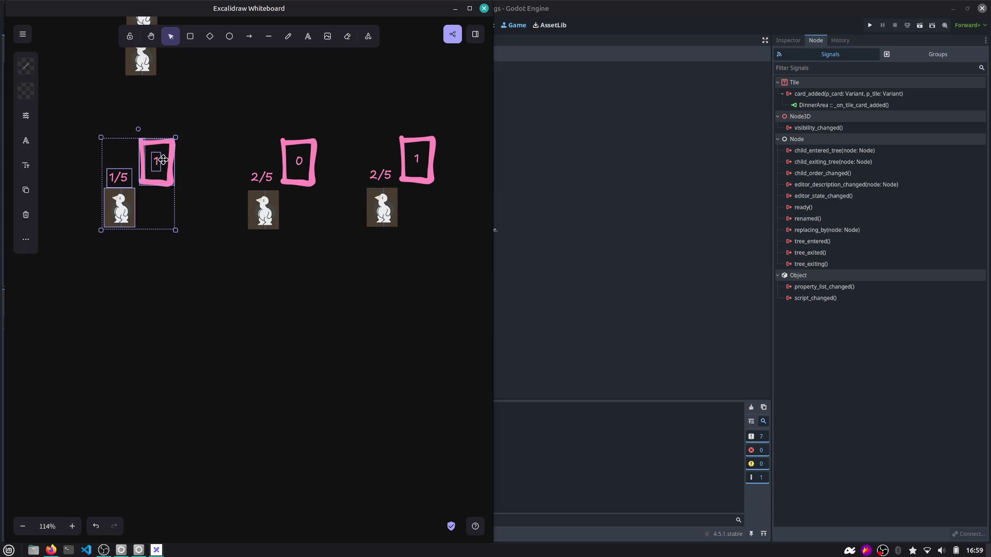
pyautogui.click(157, 205)
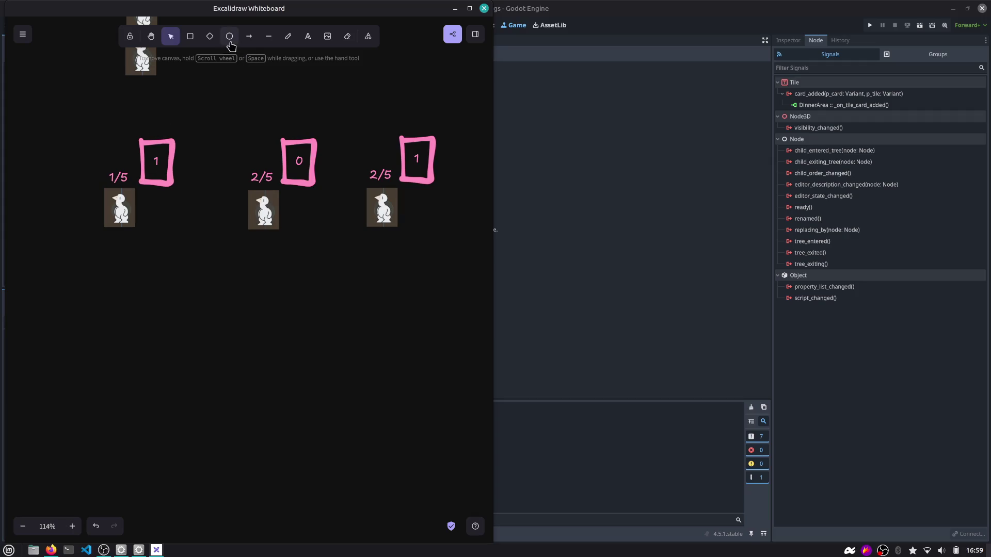
pyautogui.click(288, 36)
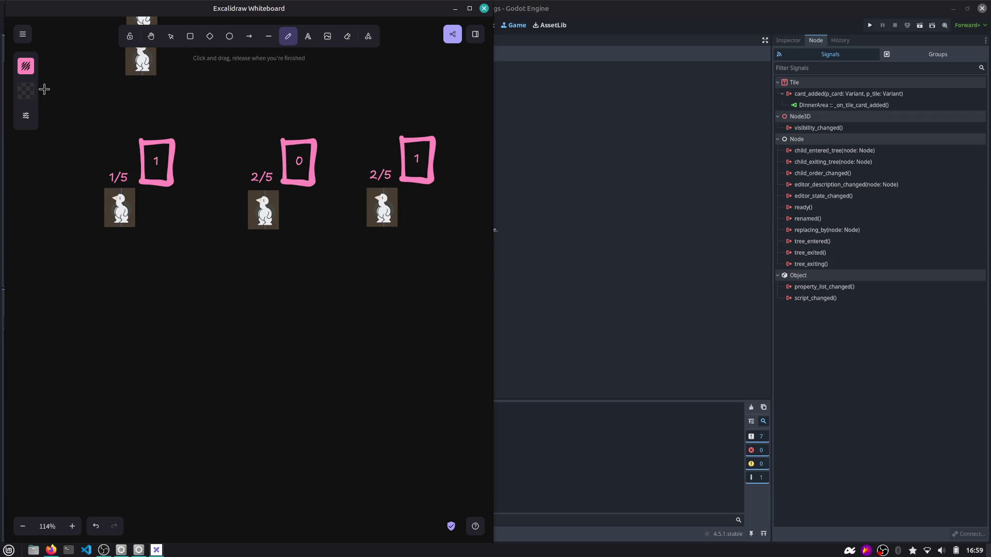
pyautogui.click(26, 65)
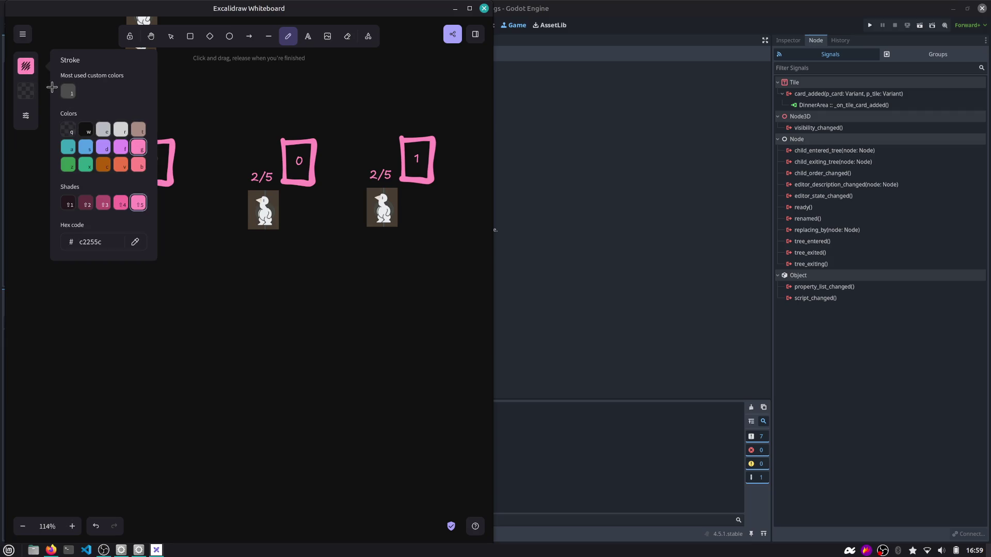
pyautogui.click(22, 102)
pyautogui.press('Escape')
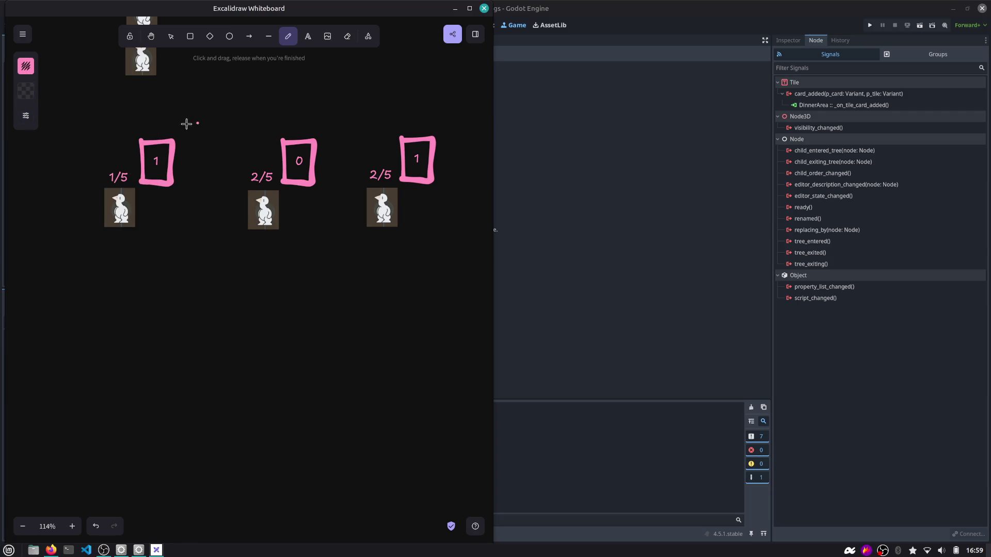
pyautogui.hotkey('ctrl', 'z')
# Add a 'dinner time' text label positioned above the cards.
pyautogui.press('t')
pyautogui.click(192, 118)
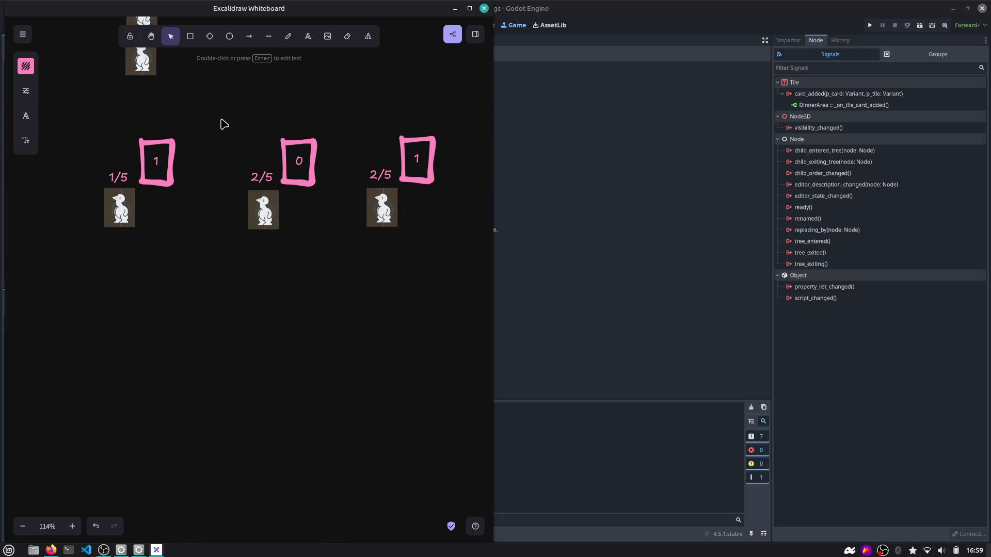
pyautogui.write('dinner time')
pyautogui.press('Escape')
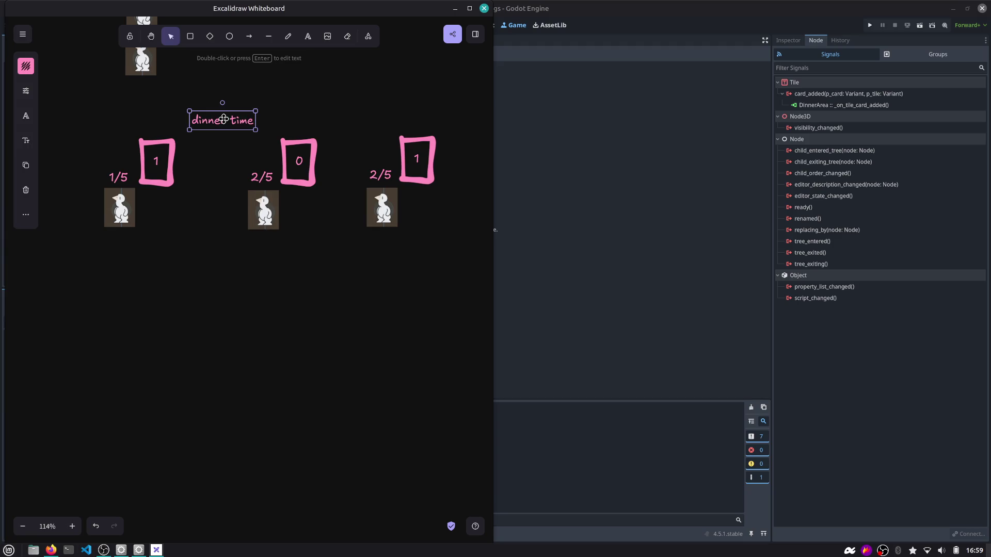
pyautogui.moveTo(224, 119)
pyautogui.mouseDown()
pyautogui.moveTo(216, 111)
pyautogui.moveTo(206, 130)
pyautogui.moveTo(207, 158)
pyautogui.mouseUp()
pyautogui.click(288, 36)
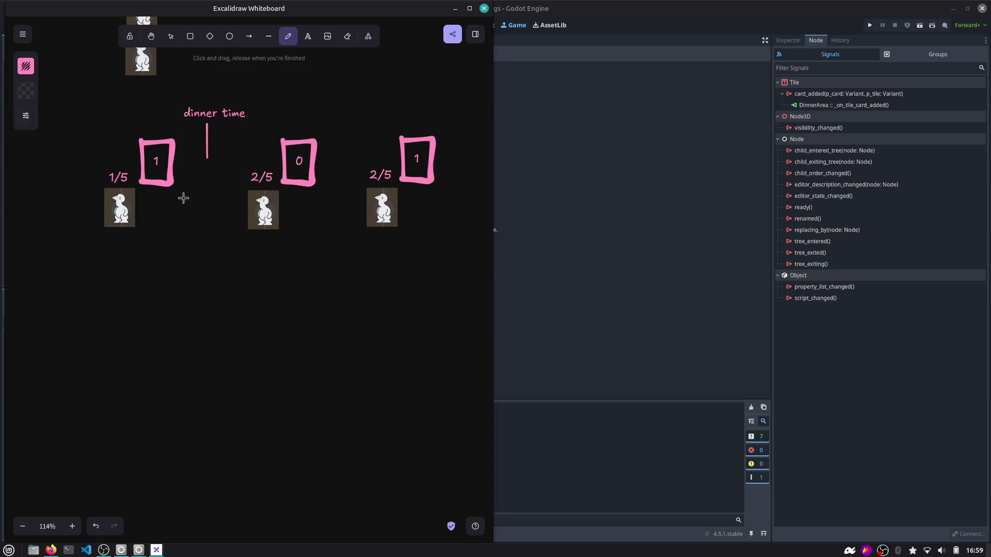
pyautogui.press('v')
# Move the right 2/5 label and duck group below its card, then return to Godot's script editor.
pyautogui.click(253, 216)
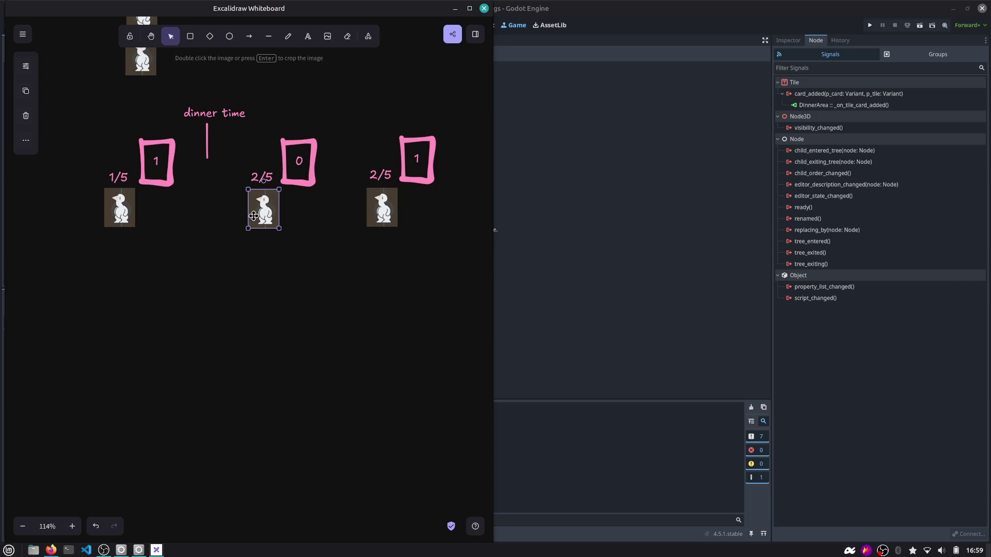
pyautogui.scroll(3, 260, 186)
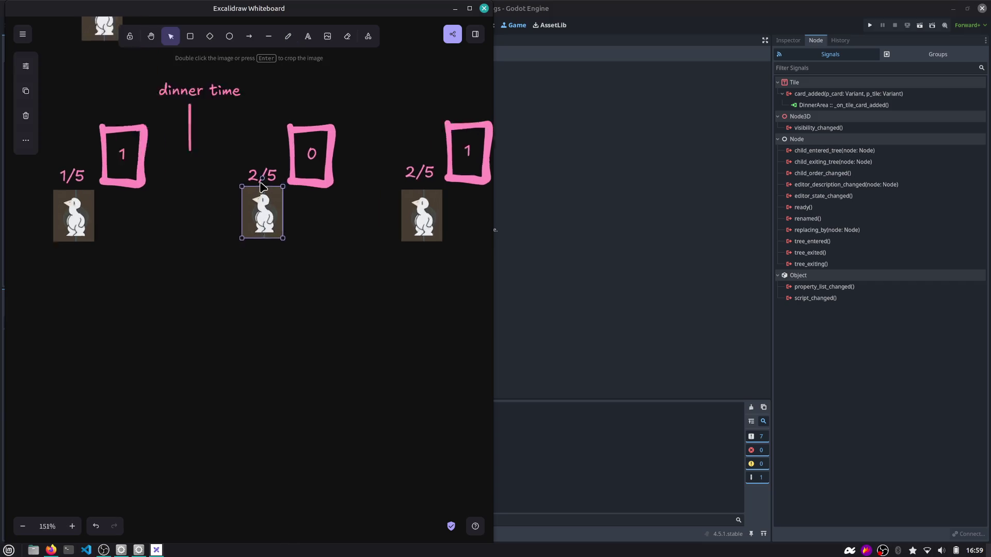
pyautogui.hscroll(1, 260, 186)
pyautogui.click(281, 166)
pyautogui.scroll(2, 287, 165)
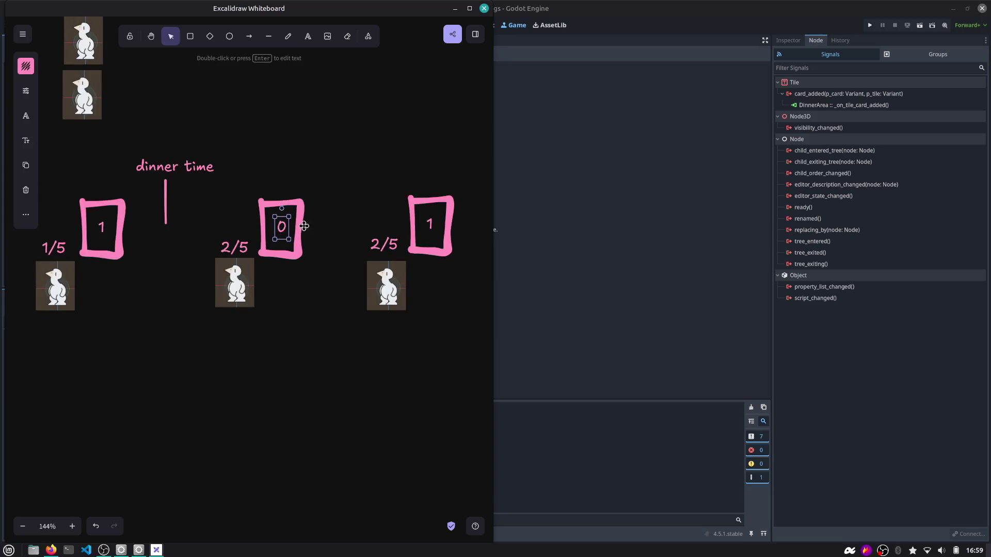
pyautogui.hscroll(1, 361, 221)
pyautogui.scroll(-1, 362, 222)
pyautogui.click(402, 213)
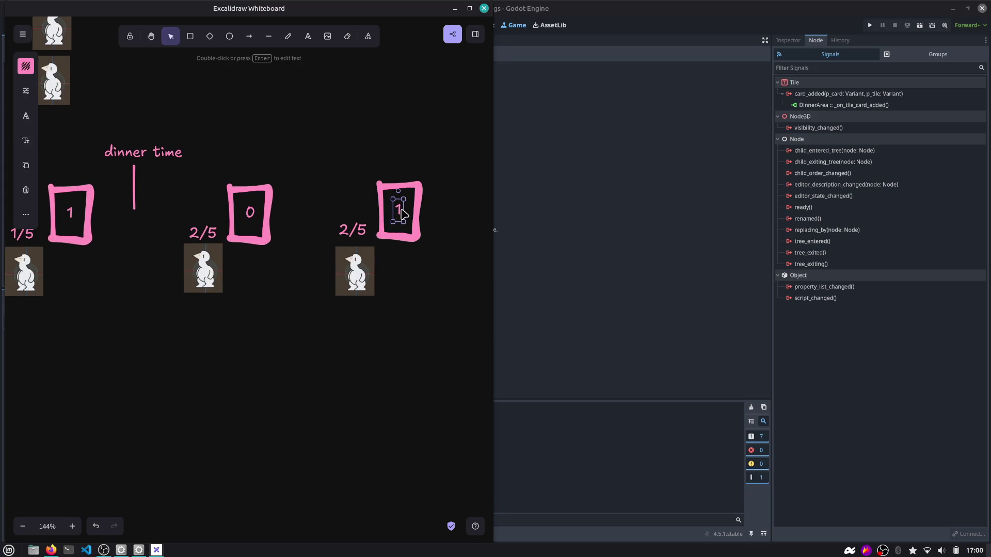
pyautogui.moveTo(346, 279); pyautogui.dragTo(345, 272)
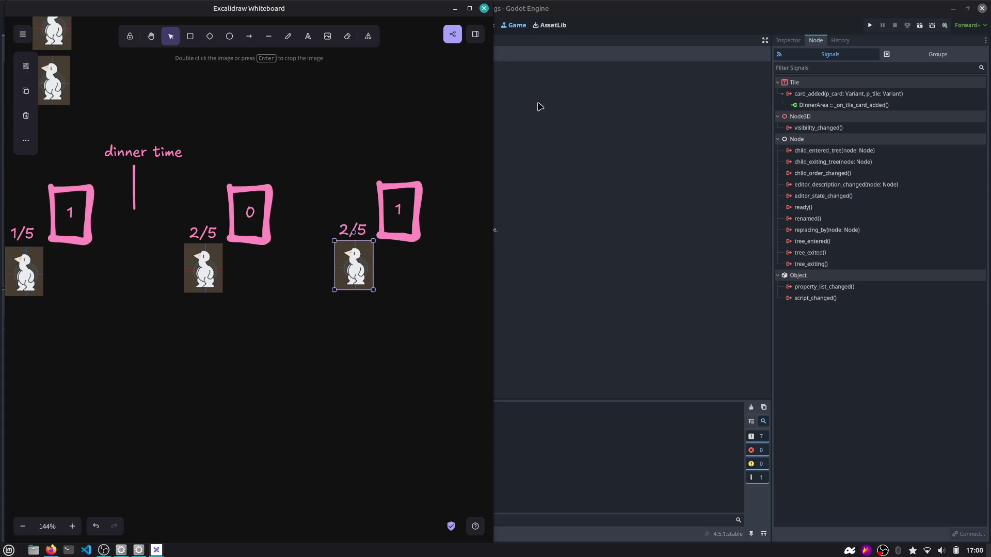
pyautogui.moveTo(330, 298); pyautogui.dragTo(376, 214)
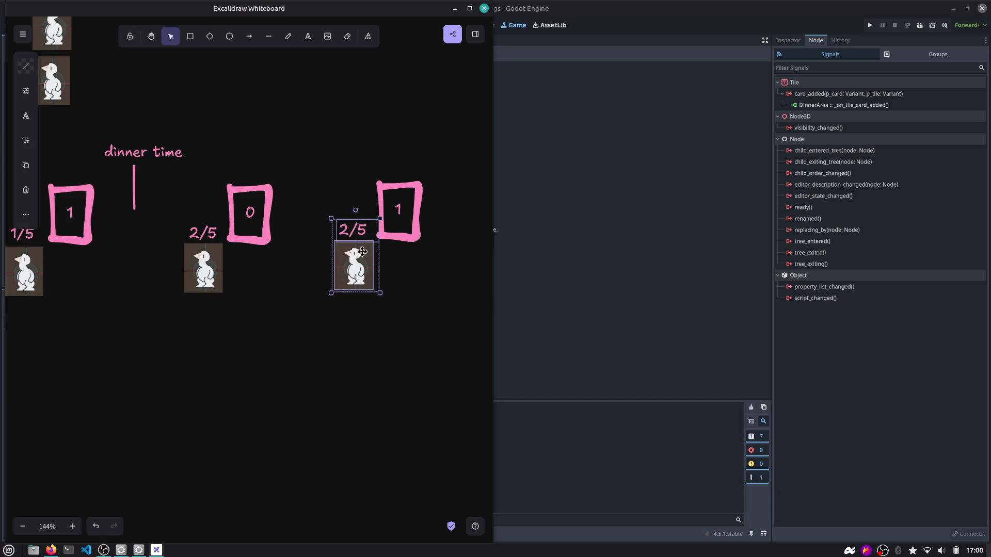
pyautogui.moveTo(354, 266)
pyautogui.mouseDown()
pyautogui.moveTo(291, 407)
pyautogui.moveTo(301, 421)
pyautogui.mouseUp()
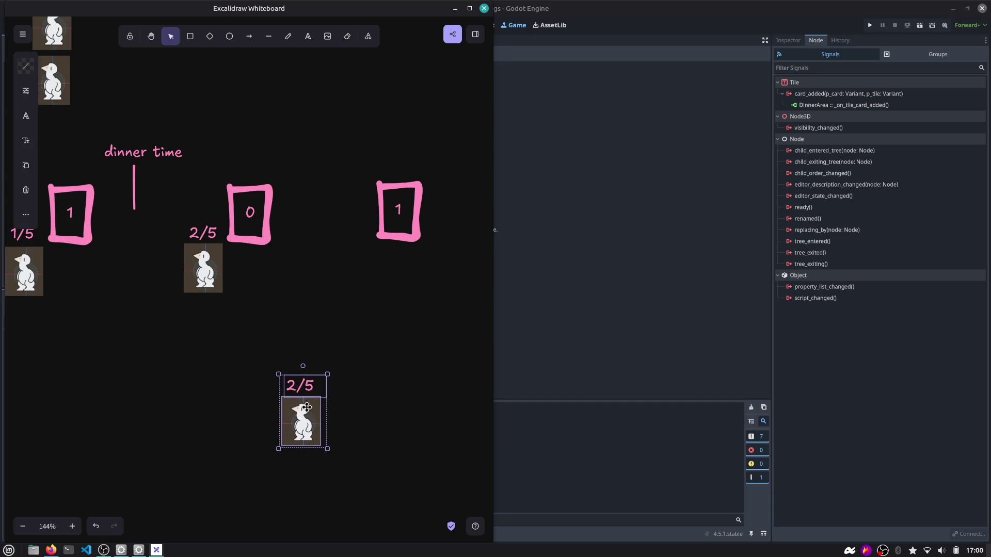
pyautogui.moveTo(305, 413); pyautogui.dragTo(353, 323)
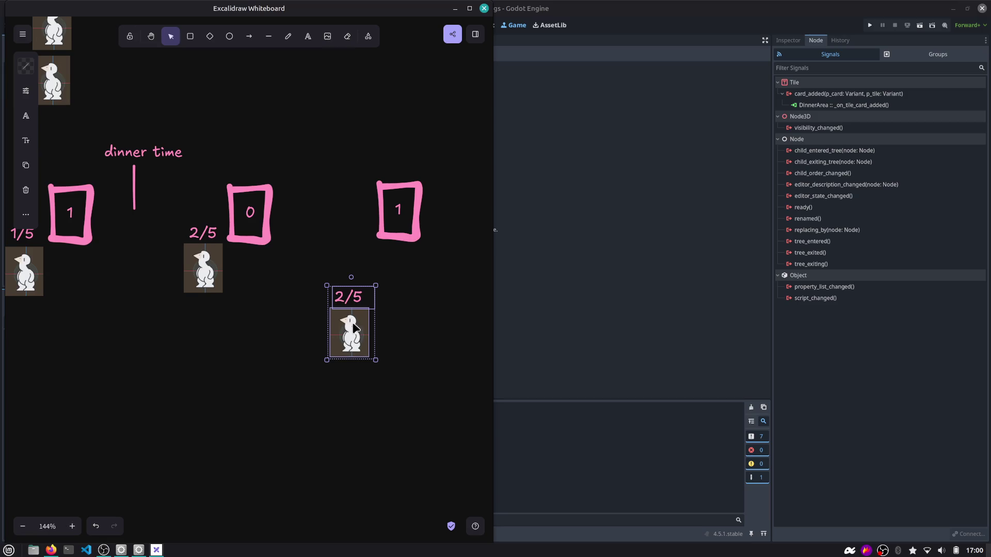
pyautogui.click(586, 219)
pyautogui.click(484, 25)
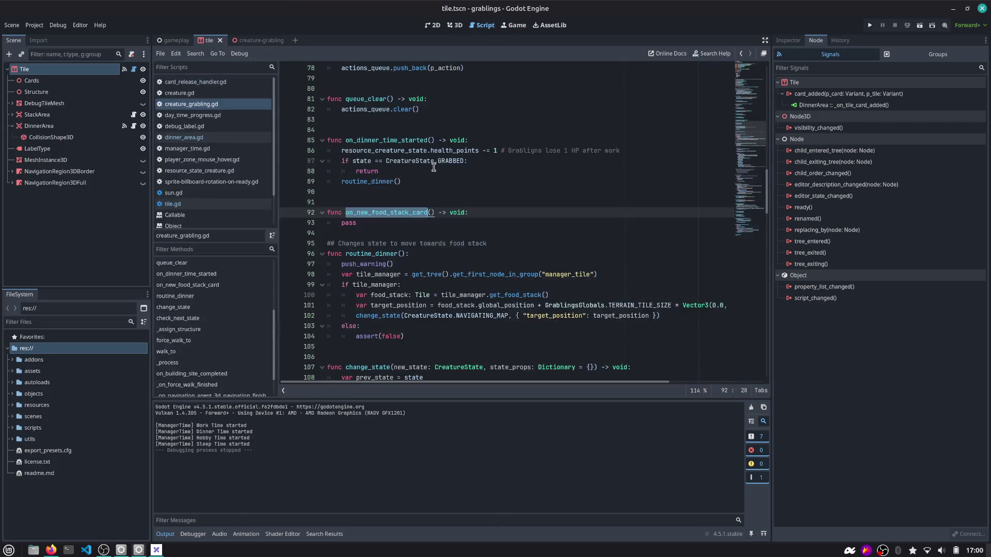
# Select the health-points comparison on line 220 and open a blank line 225 after the timeout handler.
pyautogui.click(398, 219)
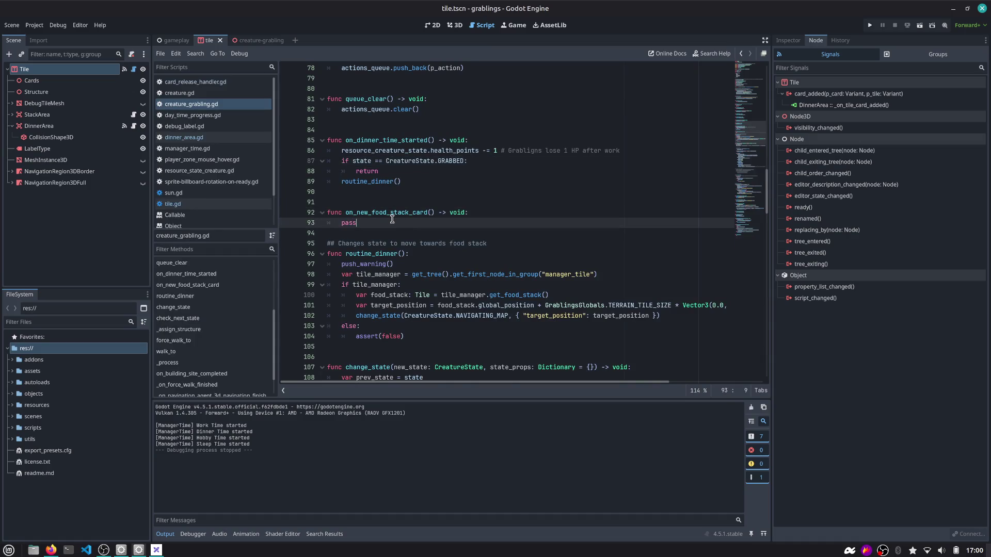
pyautogui.press('Return')
pyautogui.press('Up')
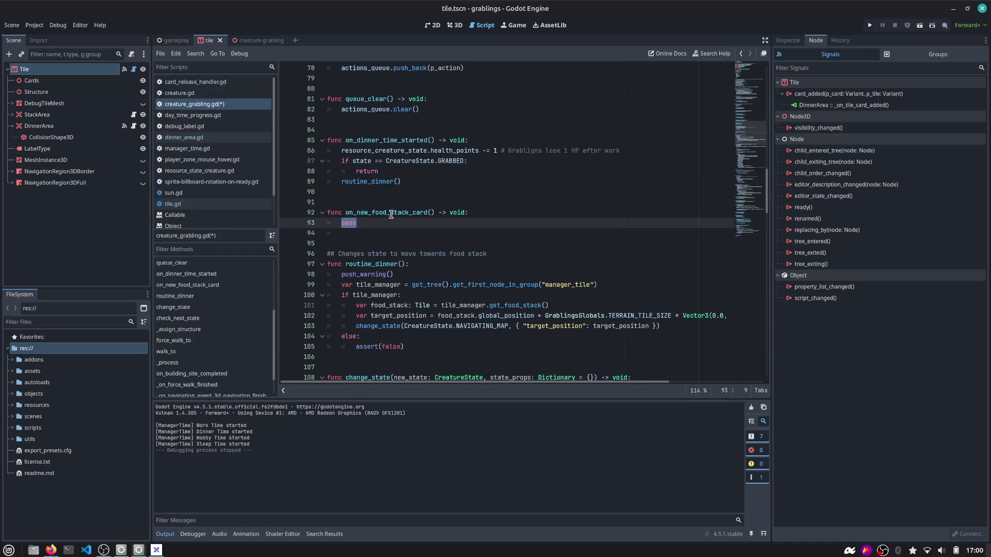
pyautogui.doubleClick(391, 213)
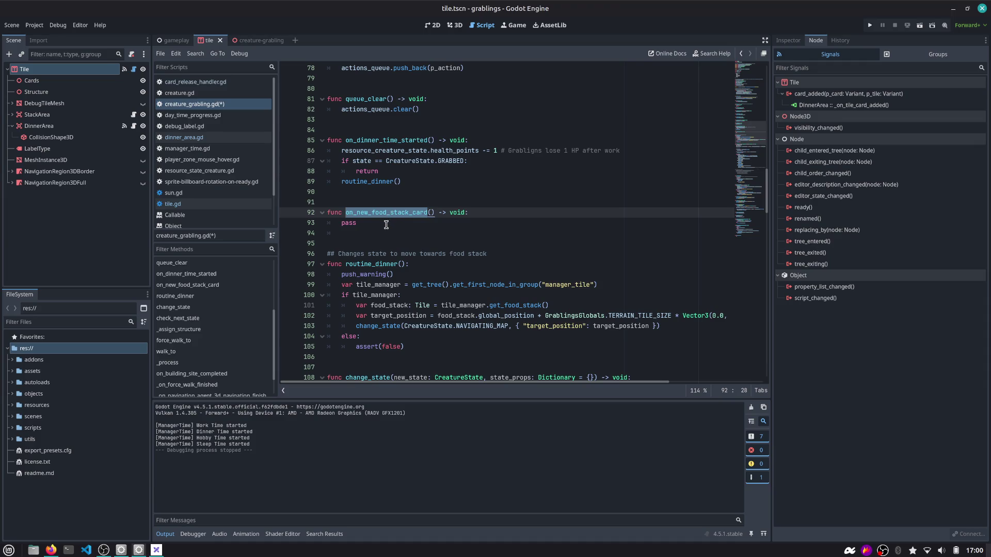
pyautogui.doubleClick(386, 225)
pyautogui.scroll(-3, 753, 158)
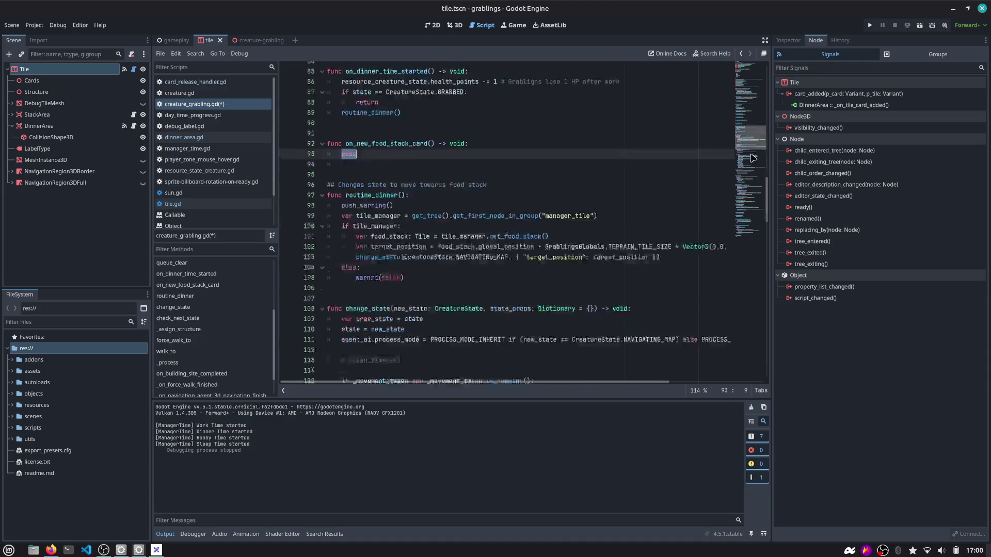
pyautogui.scroll(-15, 753, 158)
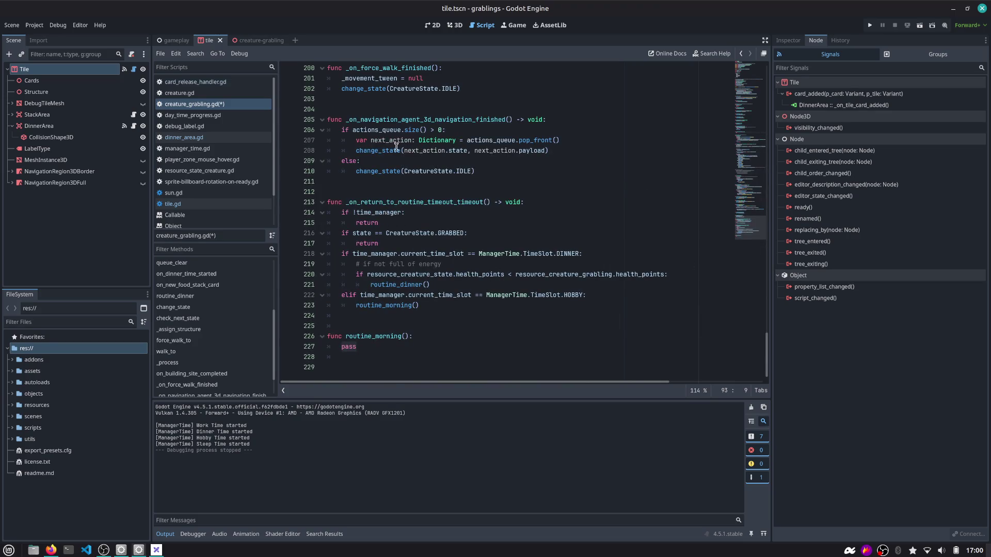
pyautogui.click(669, 272)
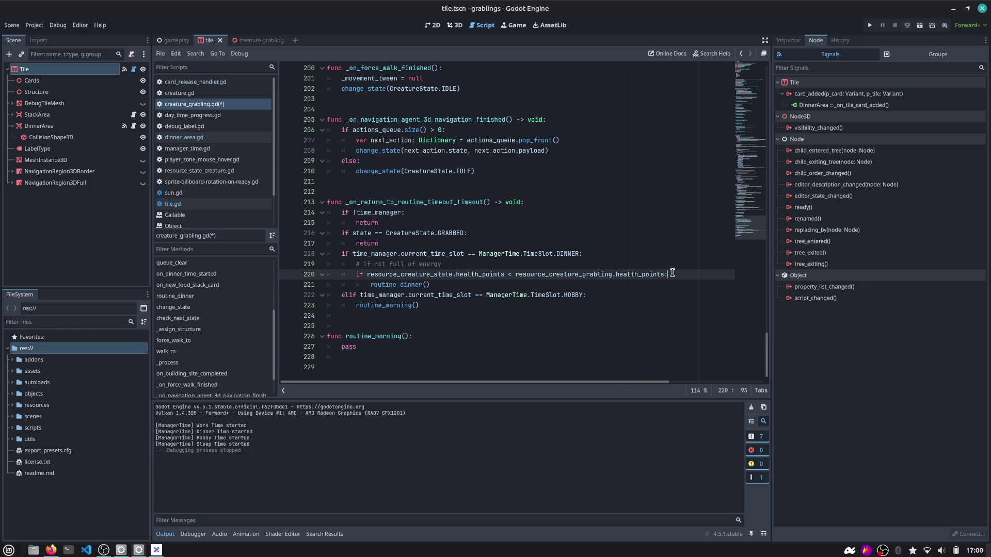
pyautogui.hotkey('ctrl', 'shift', 'Left')
pyautogui.hotkey('ctrl', 'shift', 'Left')
pyautogui.hotkey('ctrl', 'shift', 'Left')
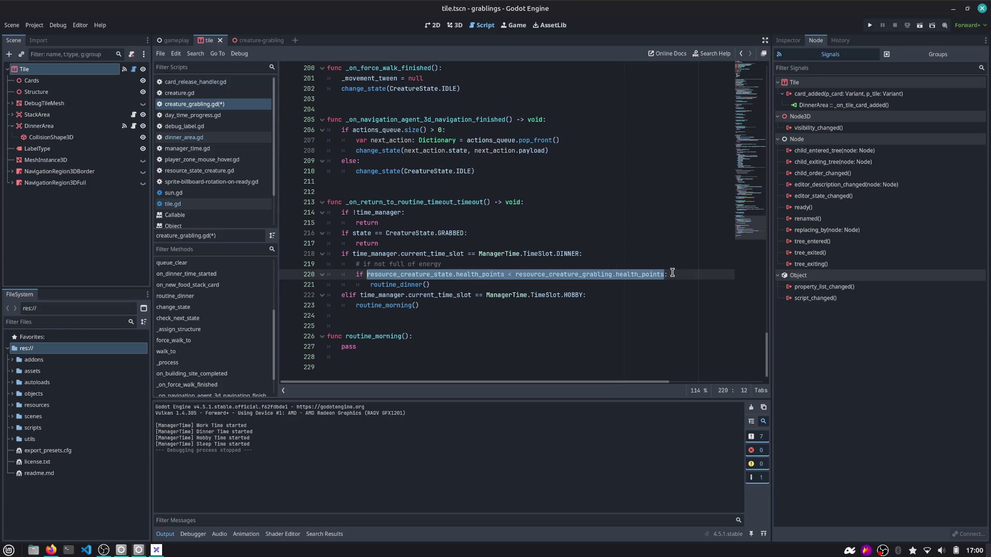
pyautogui.press('Down')
pyautogui.press('Down')
pyautogui.press('Down')
pyautogui.press('Return')
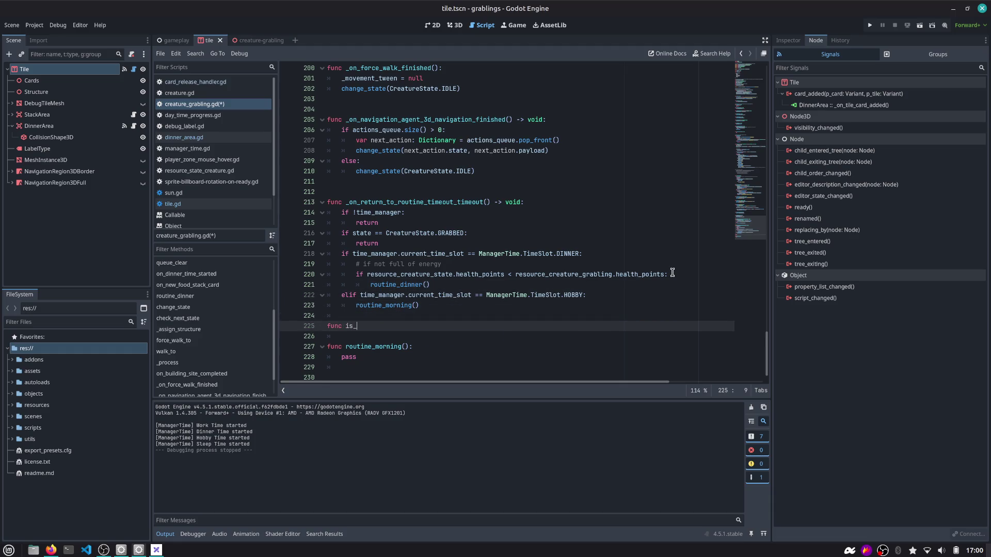
# Search the script and the whole project for is_full, finding no existing helper.
pyautogui.hotkey('ctrl', 'f')
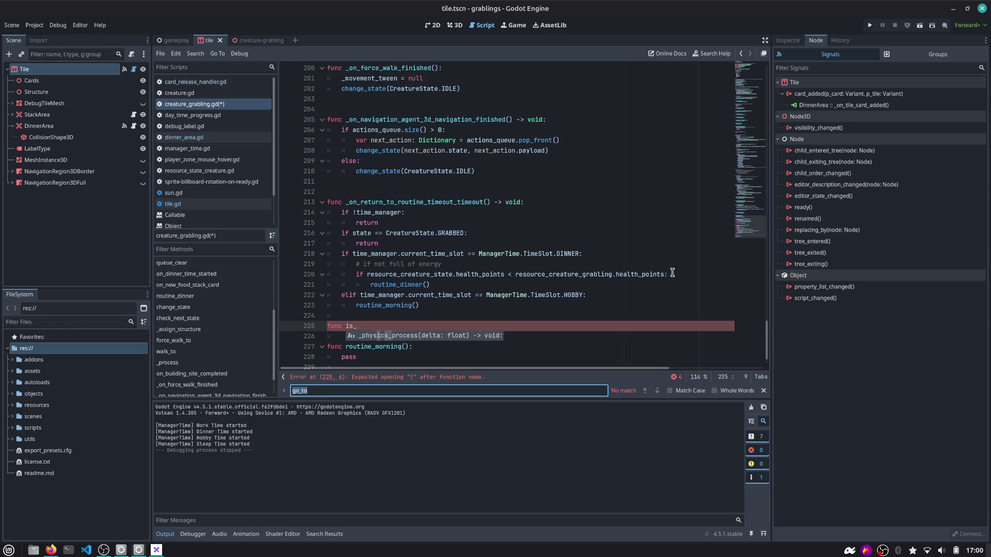
pyautogui.write('is_full')
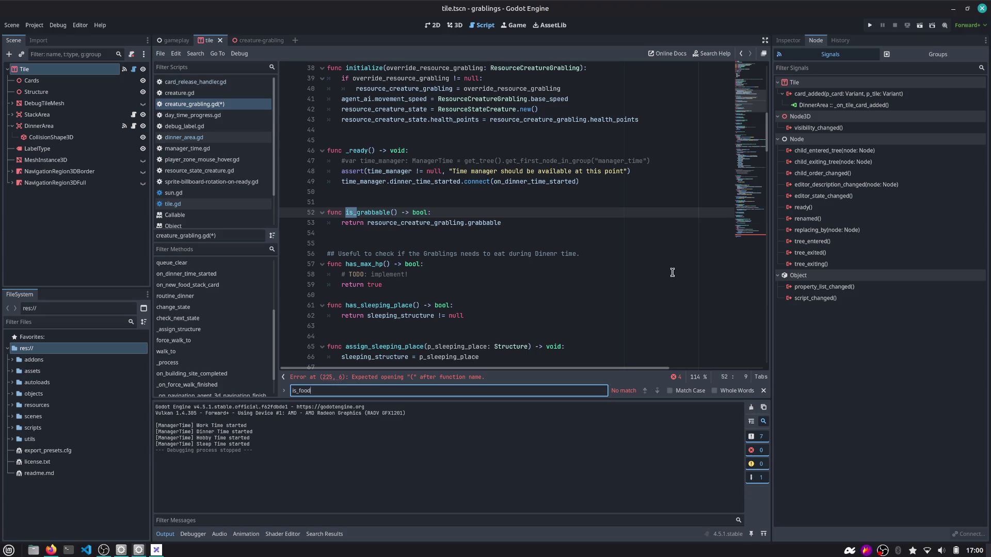
pyautogui.press('BackSpace')
pyautogui.press('BackSpace')
pyautogui.press('BackSpace')
pyautogui.hotkey('ctrl', 'shift', 'f')
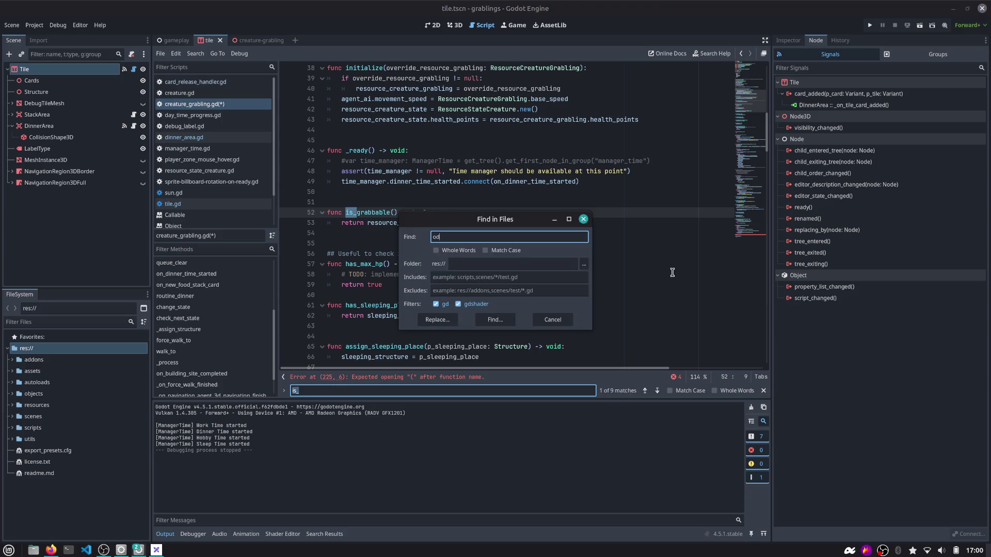
pyautogui.press('BackSpace')
pyautogui.press('BackSpace')
pyautogui.write('is_ful')
pyautogui.press('Return')
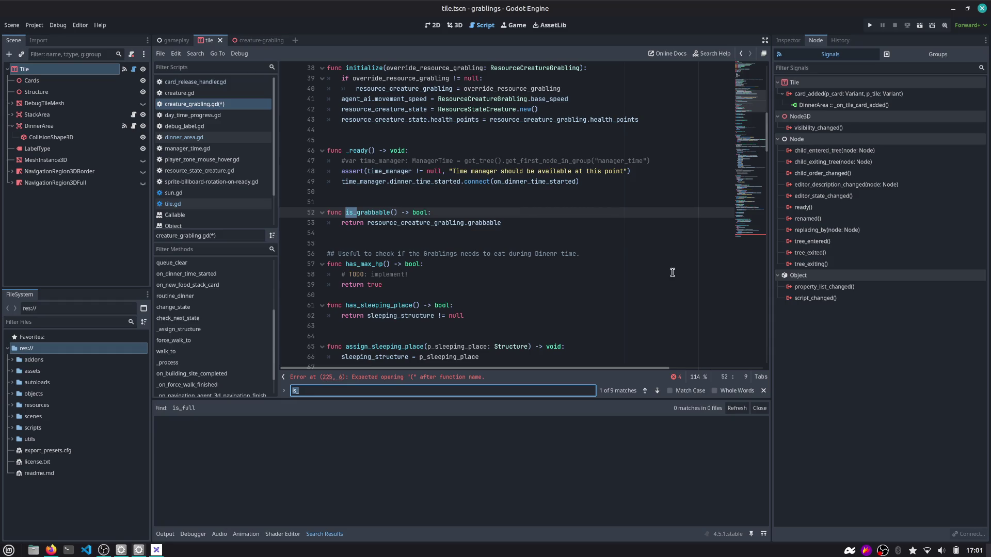
pyautogui.write('food')
pyautogui.press('Escape')
pyautogui.scroll(-10, 671, 272)
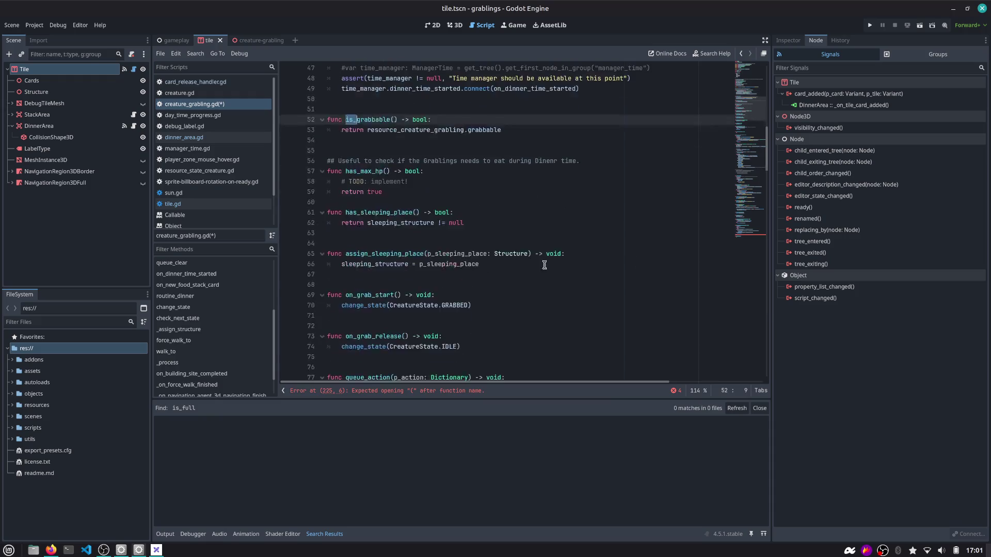
pyautogui.scroll(-20, 427, 293)
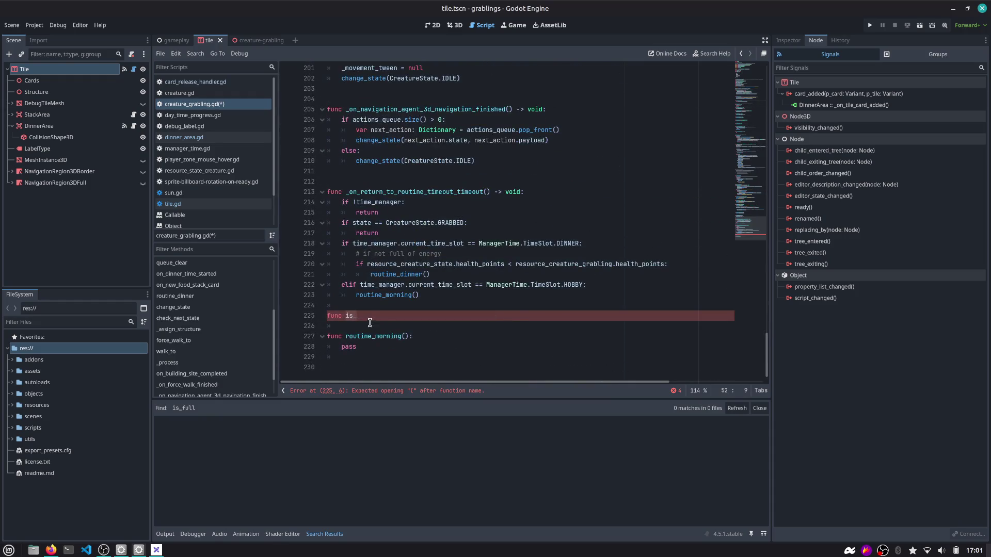
# Define has_full_energy() -> bool on line 225, returning the pasted health-points comparison.
pyautogui.click(373, 317)
pyautogui.press('End')
pyautogui.press('BackSpace')
pyautogui.press('BackSpace')
pyautogui.press('BackSpace')
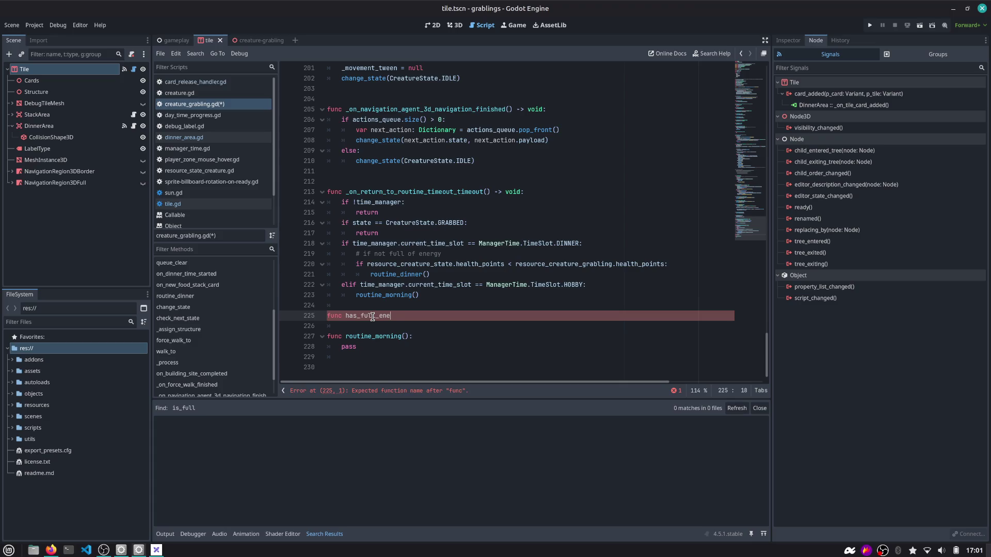
pyautogui.write('rgy() -')
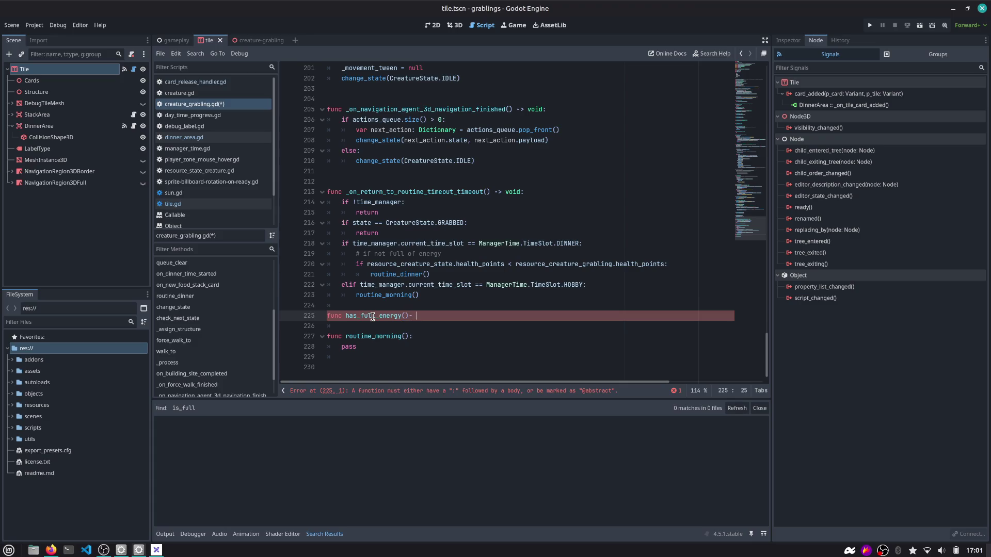
pyautogui.write('> bool:')
pyautogui.press('Return')
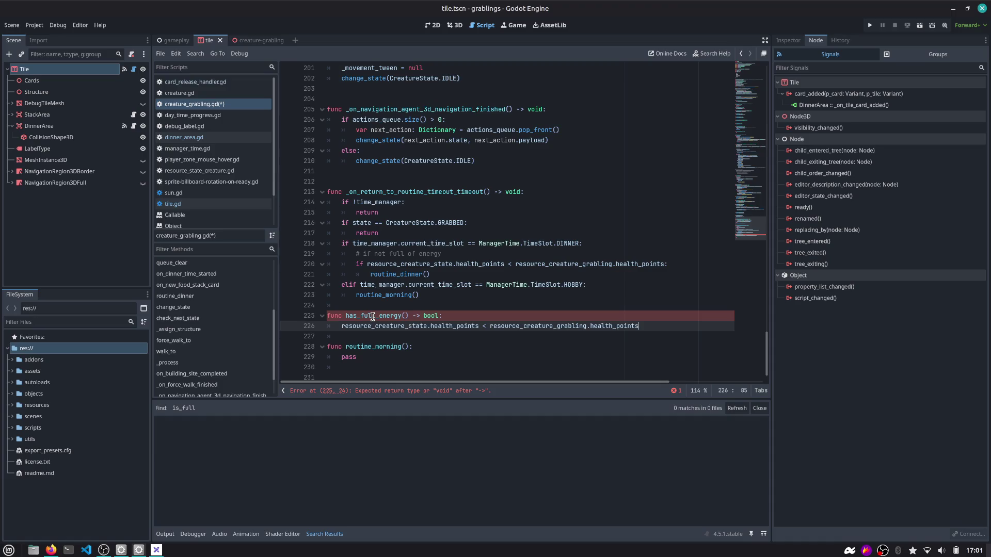
pyautogui.hotkey('ctrl', 'v')
pyautogui.press('Home')
pyautogui.write('return')
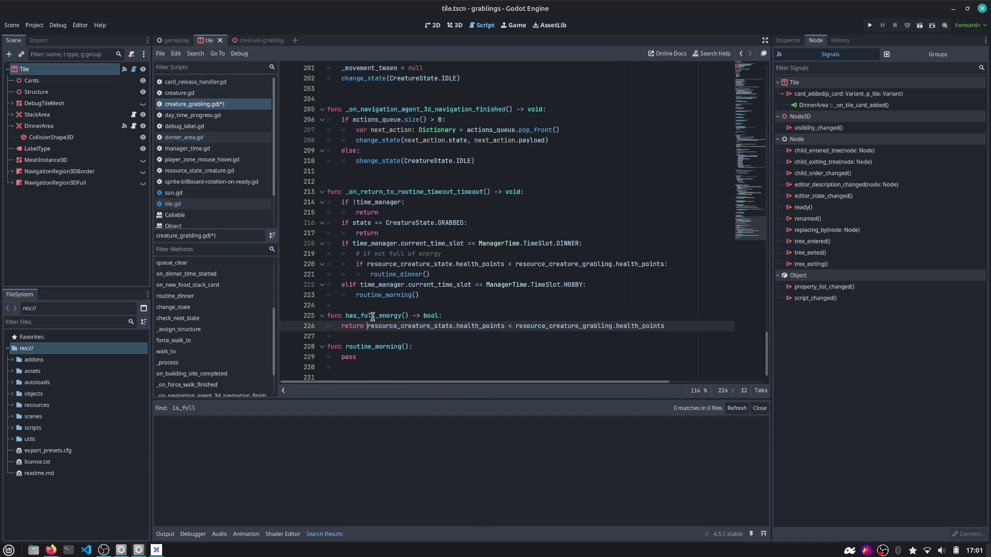
pyautogui.press('Down')
pyautogui.press('Return')
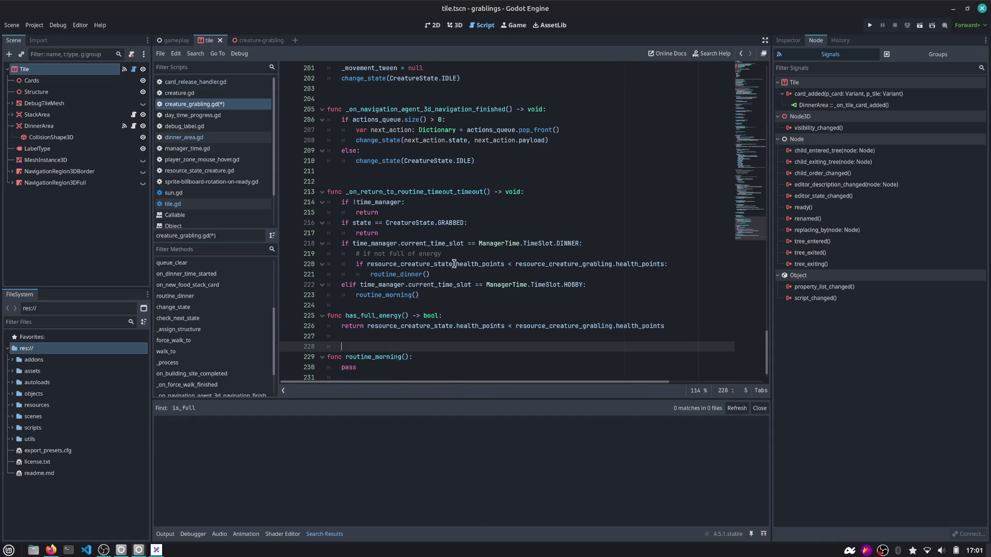
# Change the full-energy comparison to >= and use has_full_energy in the dinner check.
pyautogui.doubleClick(429, 264)
pyautogui.hotkey('shift', 'End')
pyautogui.hotkey('shift', 'Left')
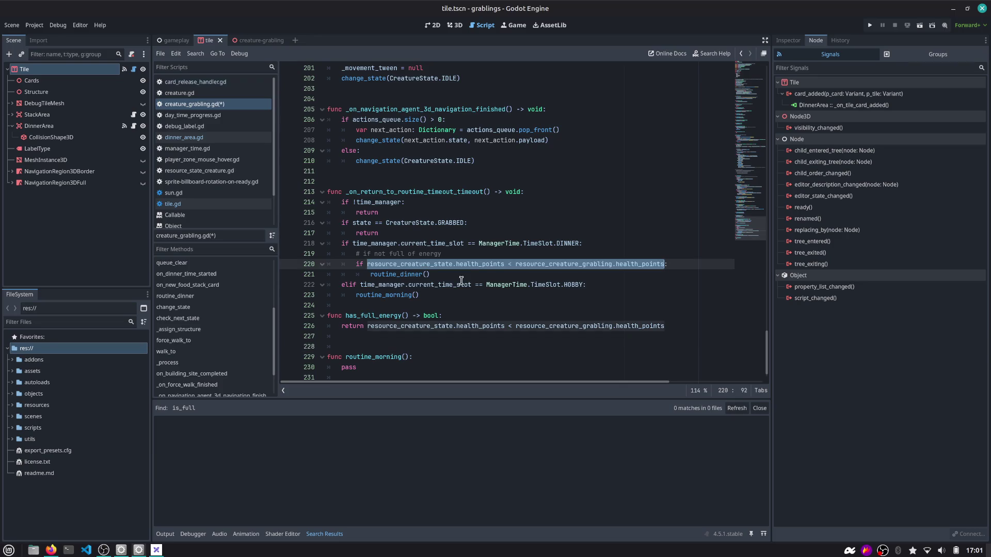
pyautogui.press('Down')
pyautogui.press('Down')
pyautogui.press('Down')
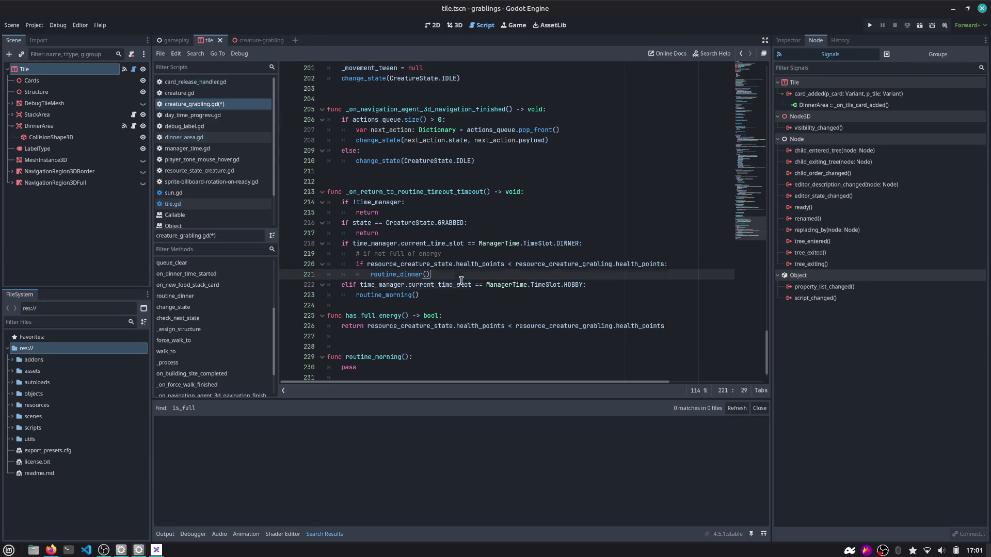
pyautogui.press('Up')
pyautogui.press('Up')
pyautogui.hotkey('ctrl', 'Left')
pyautogui.hotkey('ctrl', 'Left')
pyautogui.hotkey('ctrl', 'Left')
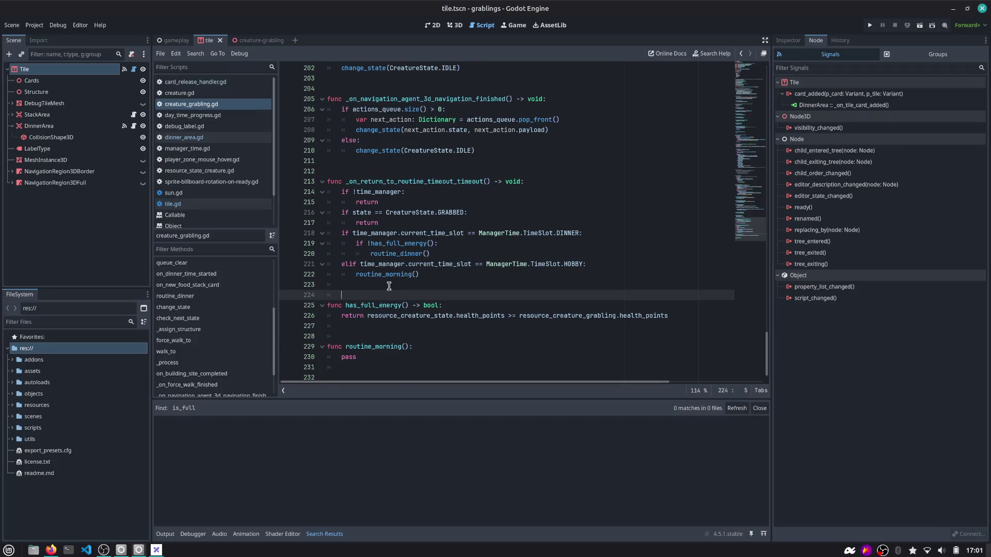
pyautogui.doubleClick(375, 305)
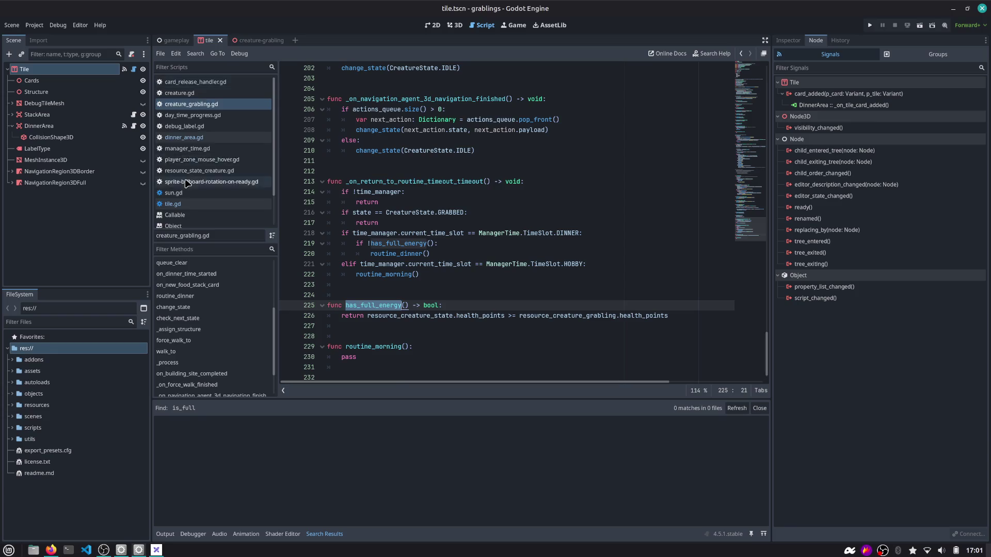
pyautogui.scroll(-2, 187, 178)
# In tile.gd, replace get_nodes_in_group with call_group on the grablings group.
pyautogui.click(178, 165)
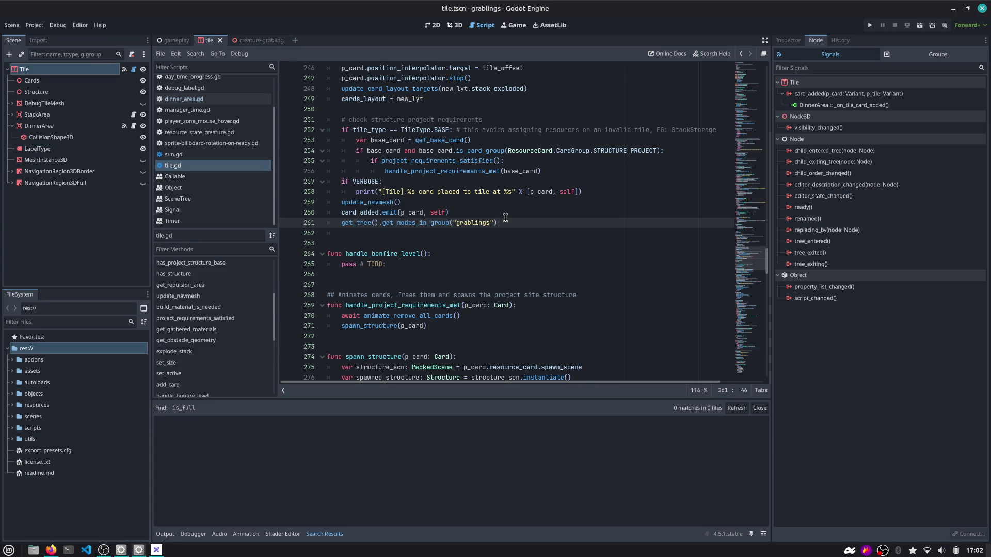
pyautogui.hotkey('ctrl', 'shift', 'Right')
pyautogui.write('call_')
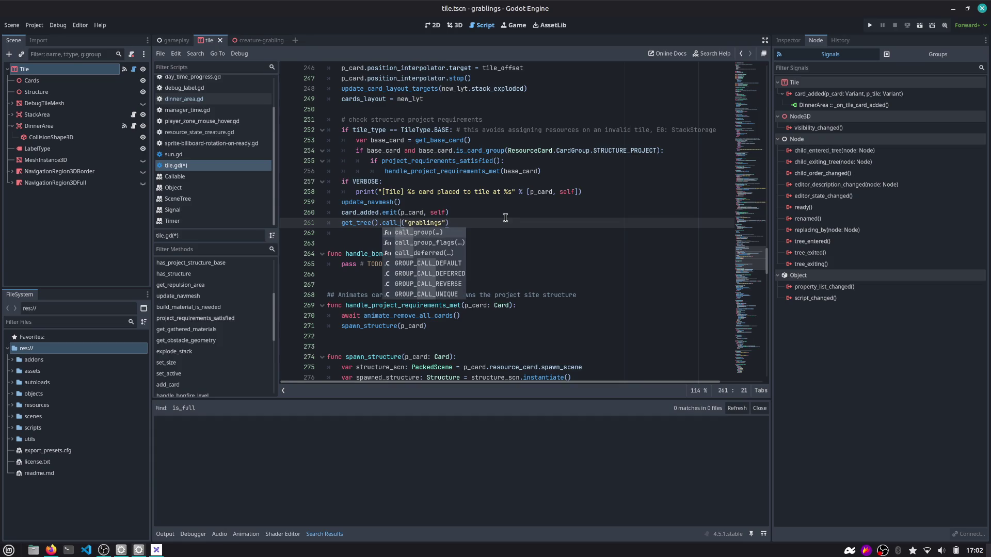
pyautogui.press('Return')
pyautogui.press('Escape')
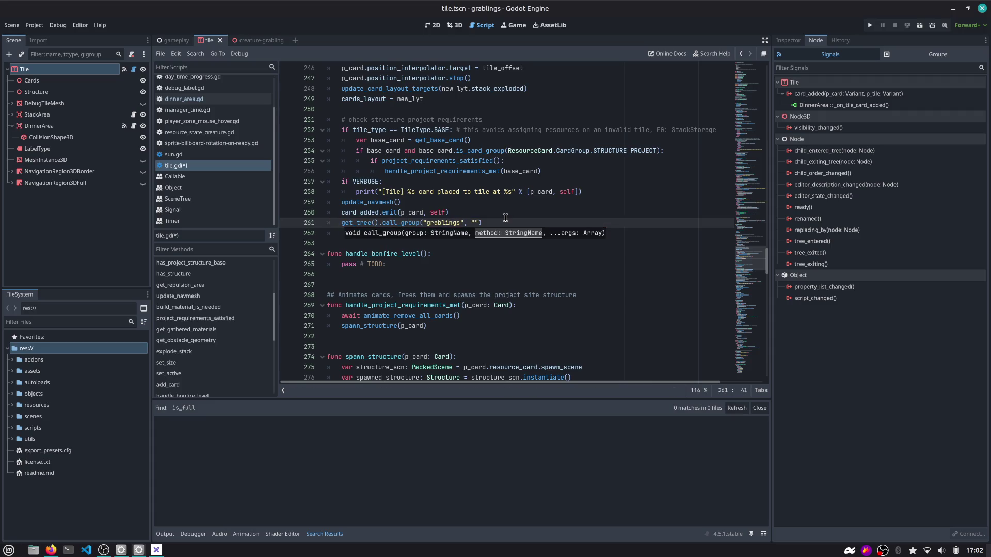
# Copy the on_new_food_stack_card name into the call_group string and save tile.gd.
pyautogui.scroll(2, 209, 104)
pyautogui.click(209, 94)
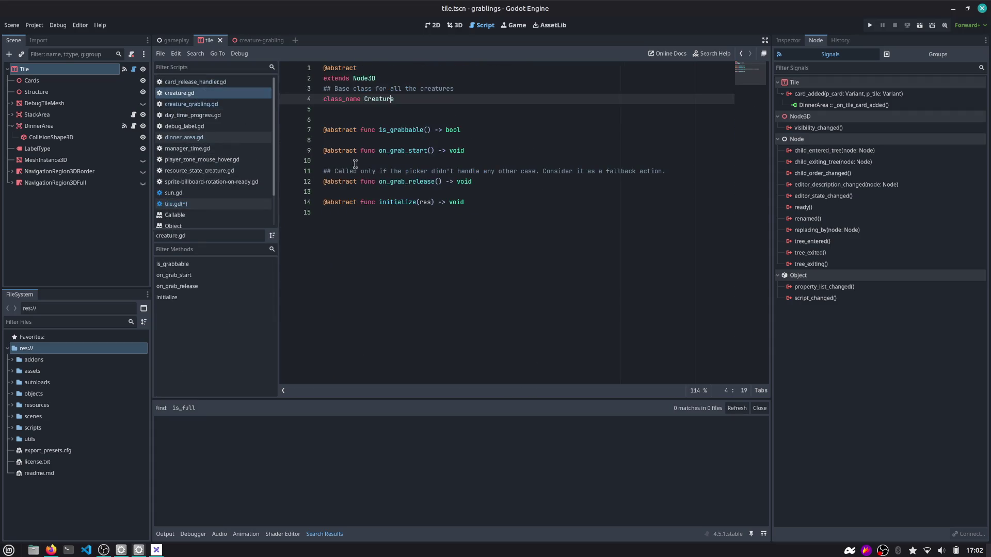
pyautogui.middleClick(212, 95)
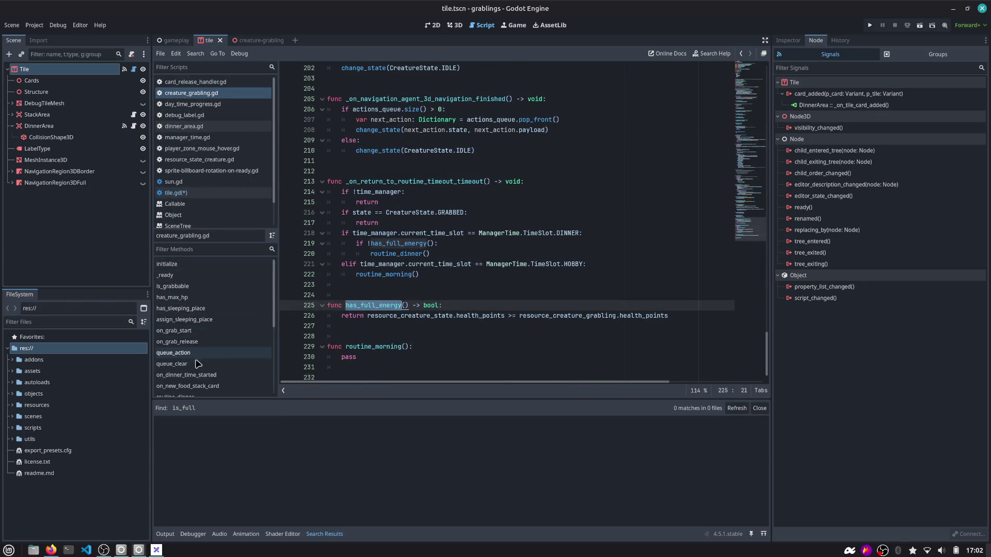
pyautogui.scroll(-2, 201, 361)
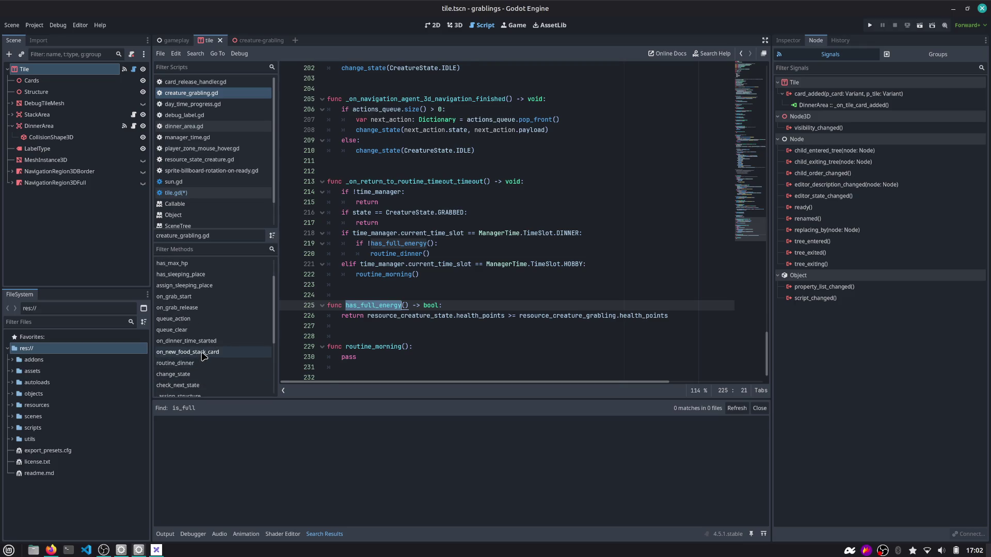
pyautogui.click(204, 354)
pyautogui.doubleClick(376, 223)
pyautogui.hotkey('ctrl', 'c')
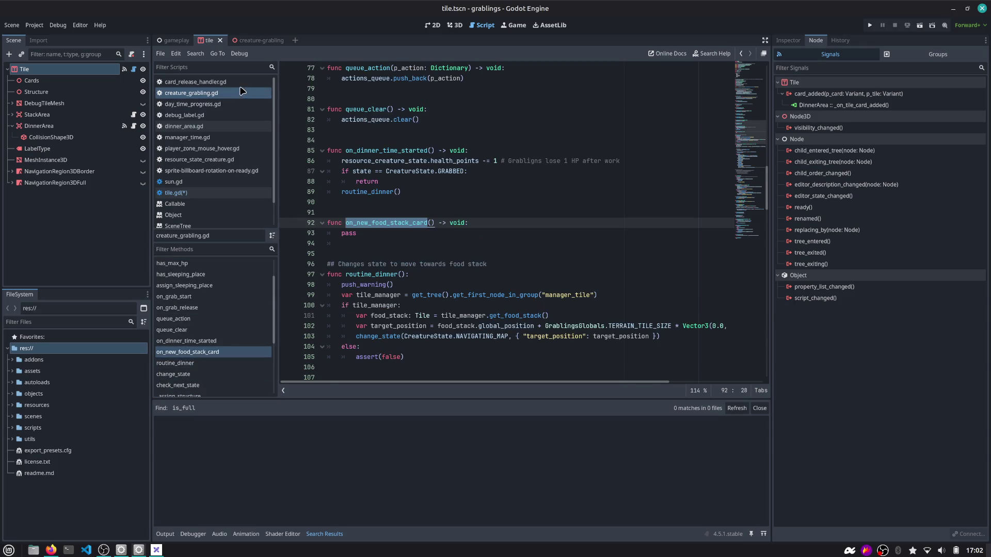
pyautogui.click(198, 97)
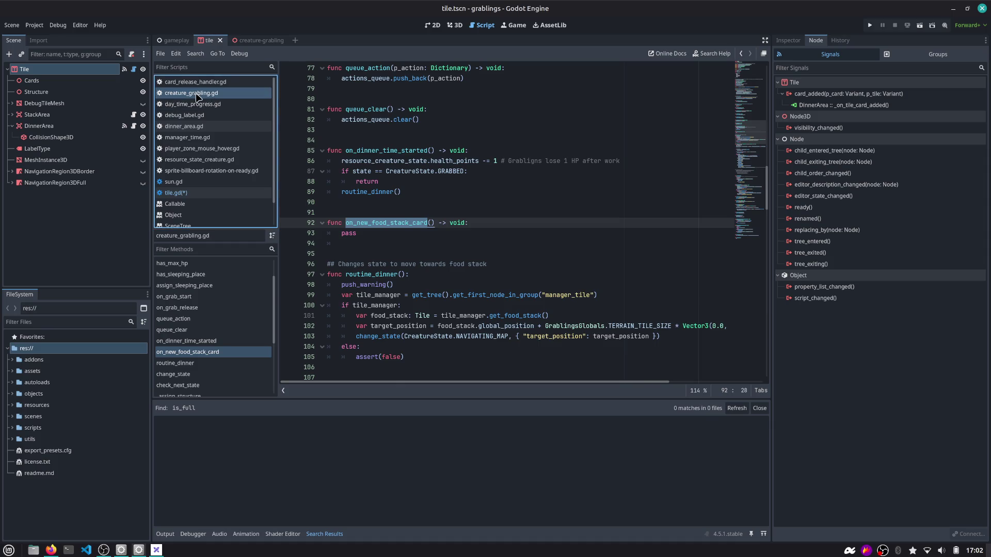
pyautogui.click(178, 193)
pyautogui.hotkey('ctrl', 'v')
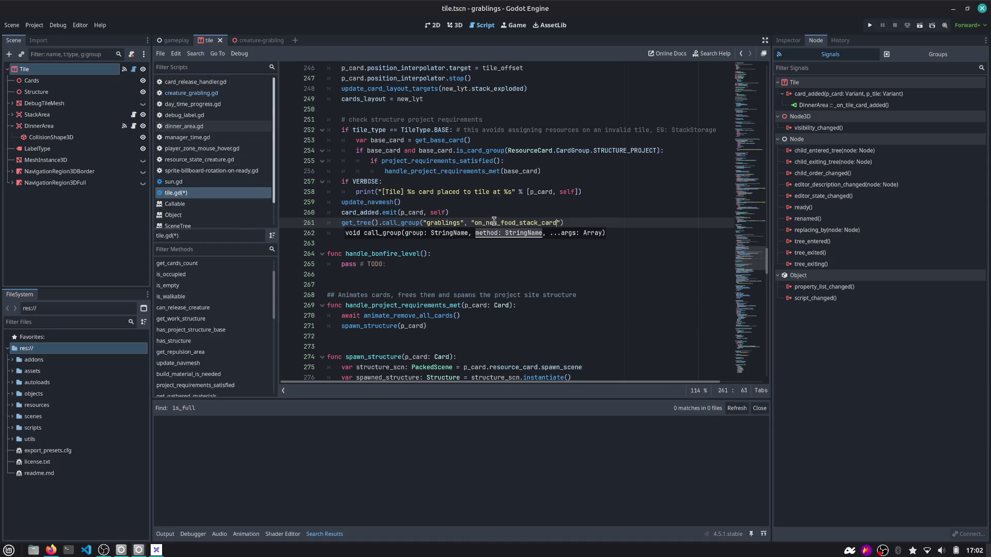
pyautogui.hotkey('ctrl', 's')
pyautogui.click(413, 237)
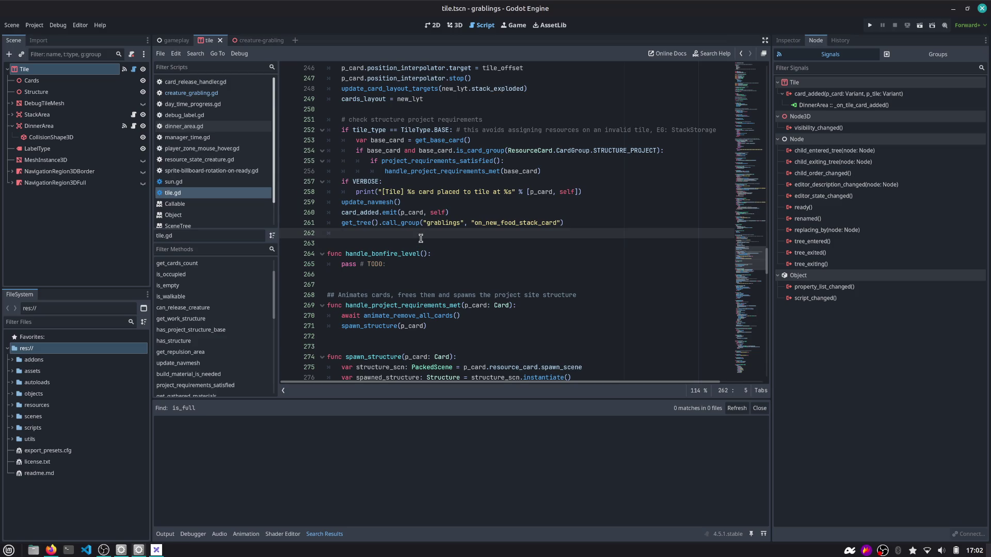
pyautogui.hotkey('alt', 'Tab')
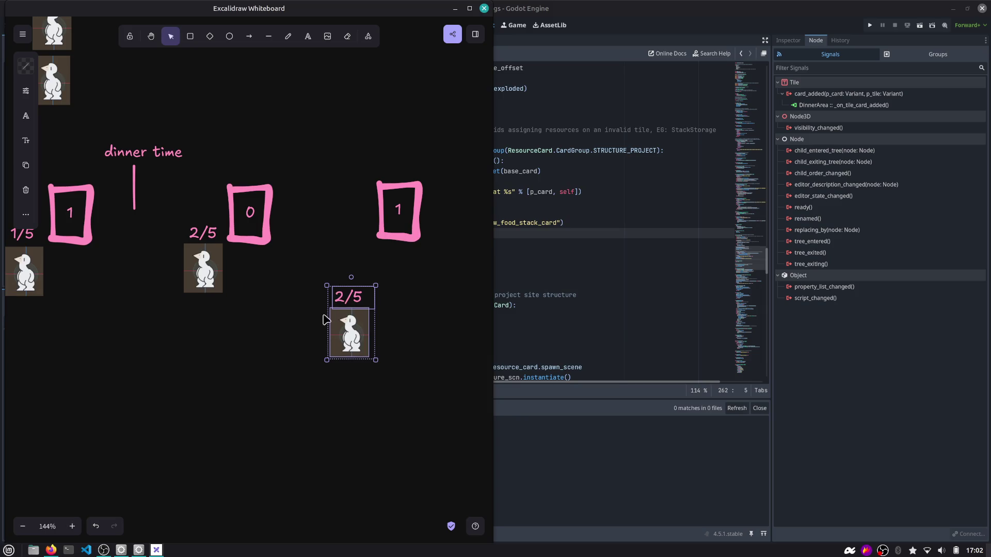
# Shift the 2/5 grabling card group slightly down on the sketch and return to Godot.
pyautogui.moveTo(328, 243); pyautogui.dragTo(391, 371)
pyautogui.moveTo(316, 252)
pyautogui.mouseDown()
pyautogui.moveTo(395, 379)
pyautogui.moveTo(312, 270)
pyautogui.mouseUp()
pyautogui.click(394, 380)
pyautogui.moveTo(339, 311); pyautogui.dragTo(333, 321)
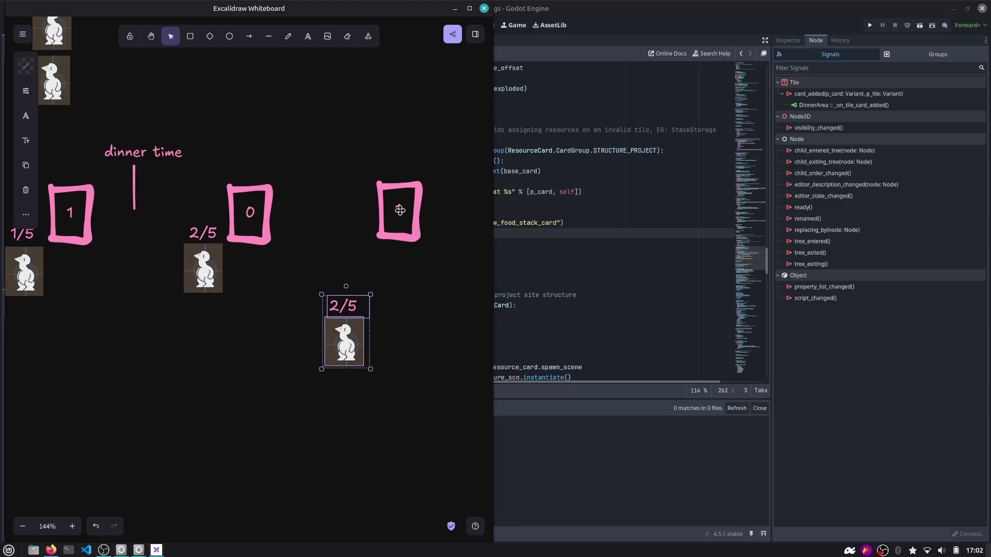
pyautogui.click(539, 184)
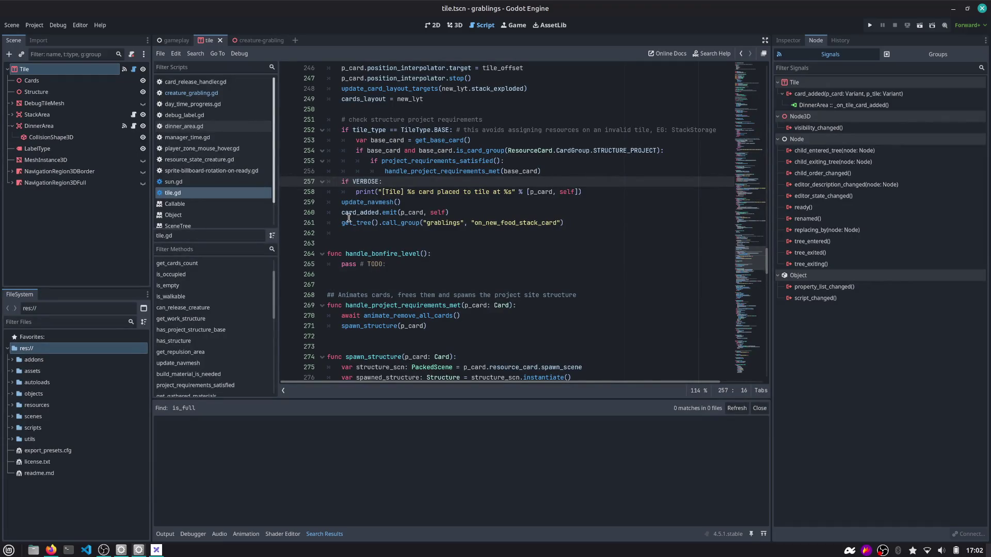
# Replace pass in on_new_food_stack_card with 'if has_full_energy(): return' and add a blank line after it.
pyautogui.keyDown('ctrl'); pyautogui.click(516, 222); pyautogui.keyUp('ctrl')
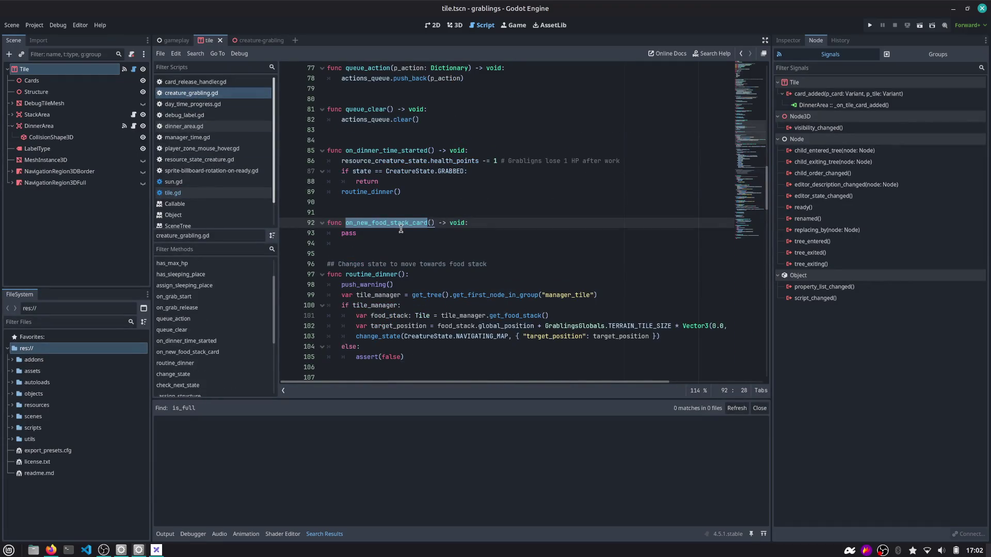
pyautogui.click(429, 234)
pyautogui.write('if ')
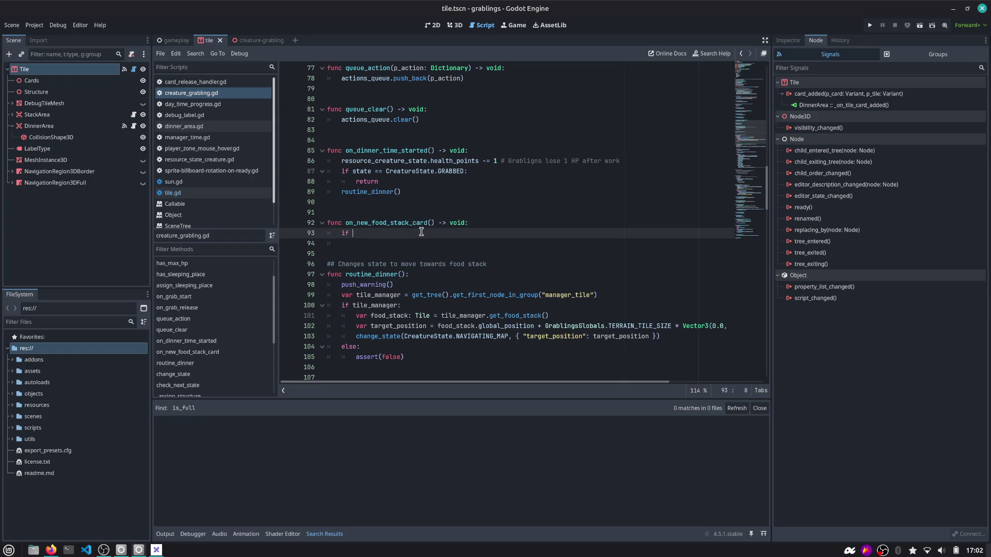
pyautogui.write('has_full')
pyautogui.press('Return')
pyautogui.write(':')
pyautogui.press('Return')
pyautogui.write('return')
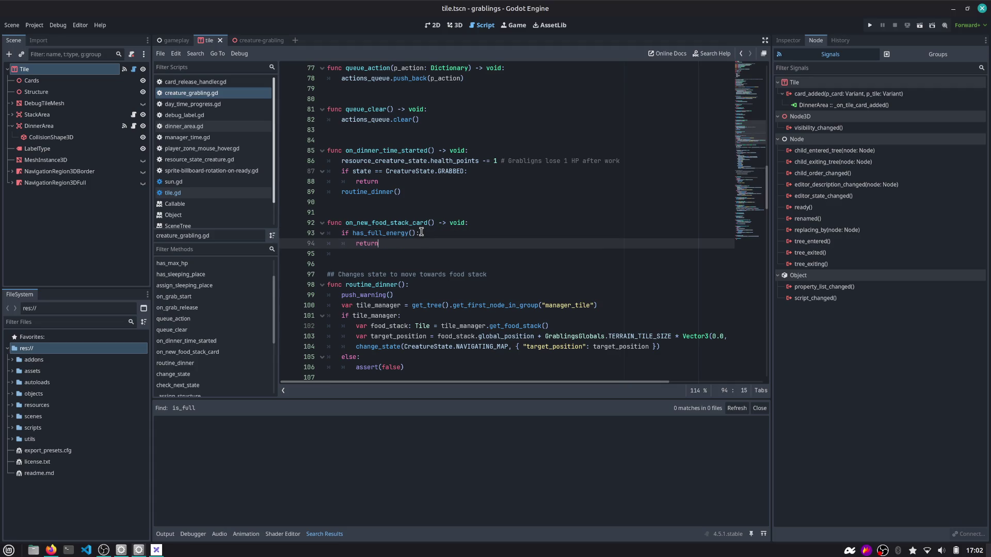
pyautogui.press('Return')
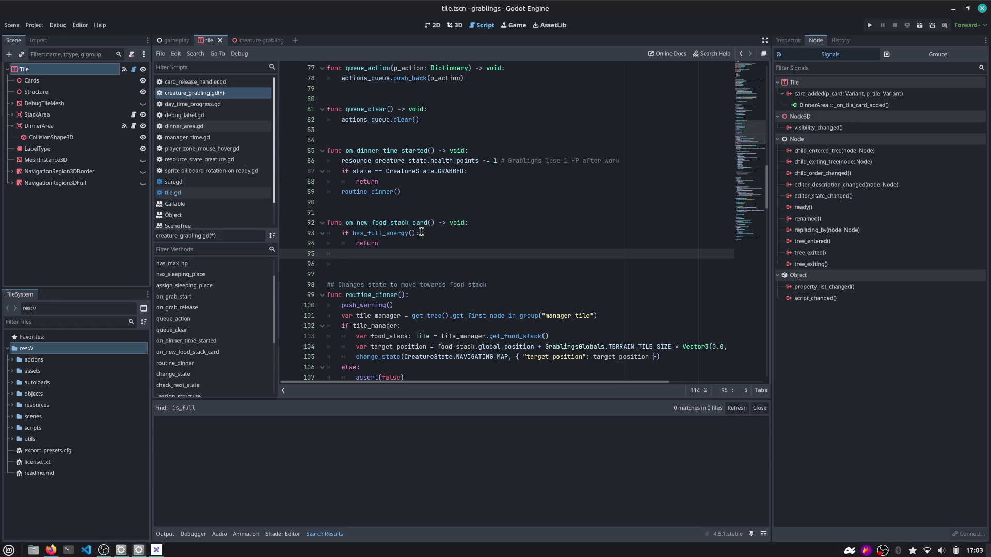
pyautogui.scroll(1, 433, 237)
pyautogui.scroll(-5, 441, 241)
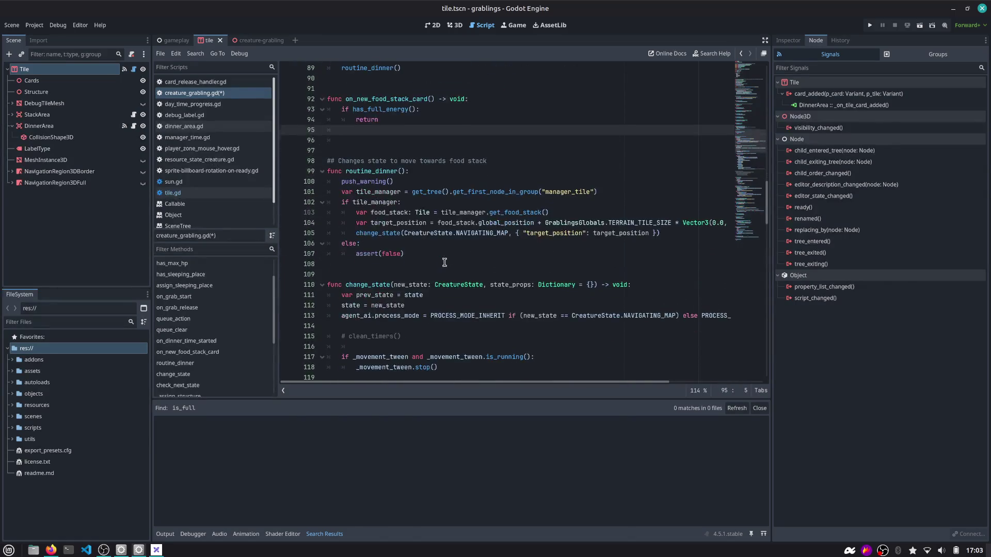
pyautogui.scroll(6, 447, 244)
pyautogui.scroll(20, 446, 244)
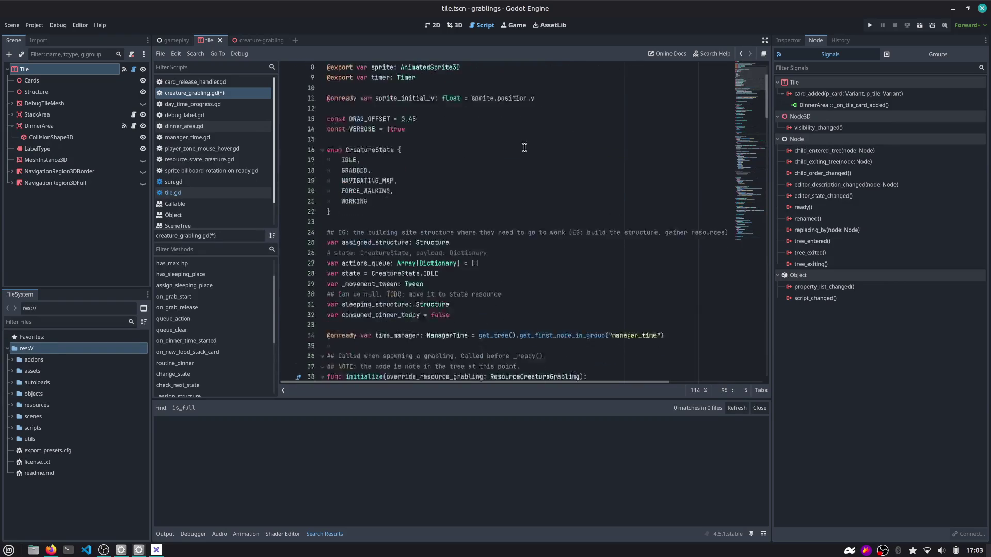
# Highlight the FORCE_WALKING, IDLE and GRABBED states in the CreatureState enum to see their uses.
pyautogui.doubleClick(365, 171)
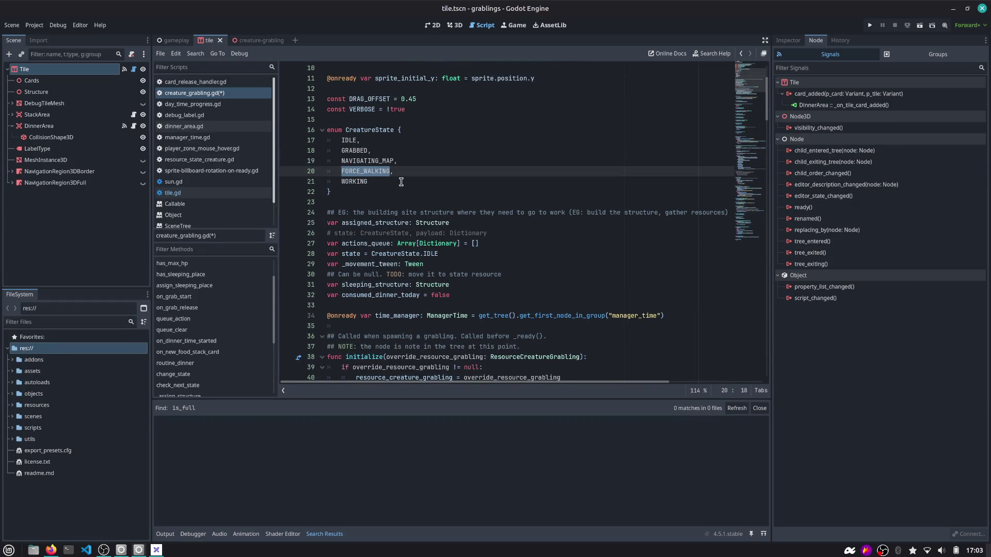
pyautogui.scroll(-2, 381, 118)
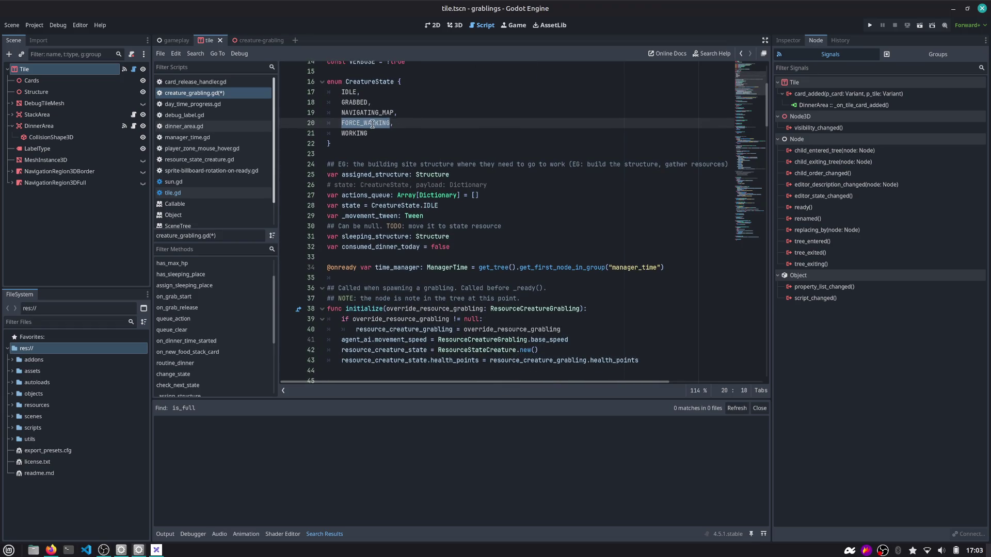
pyautogui.scroll(2, 372, 133)
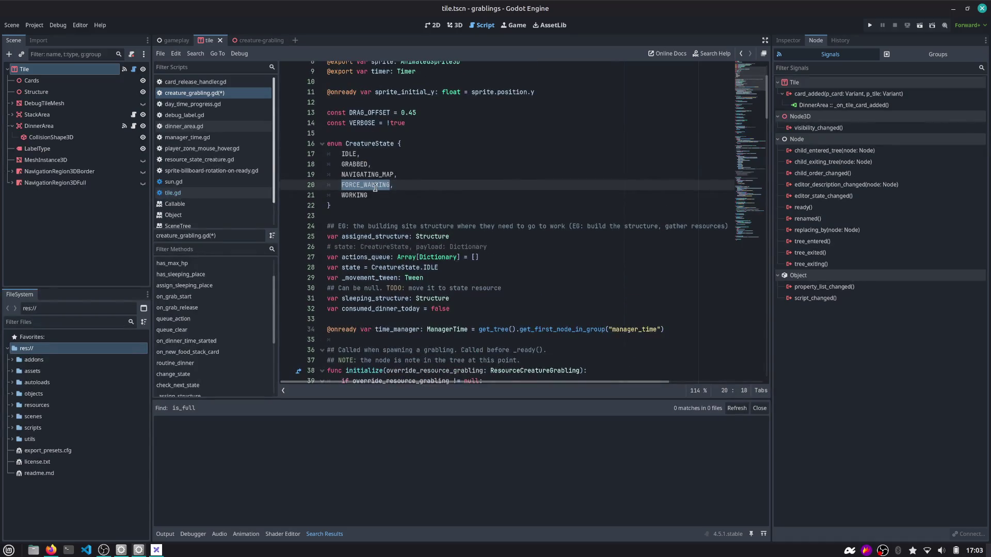
pyautogui.scroll(-1, 378, 187)
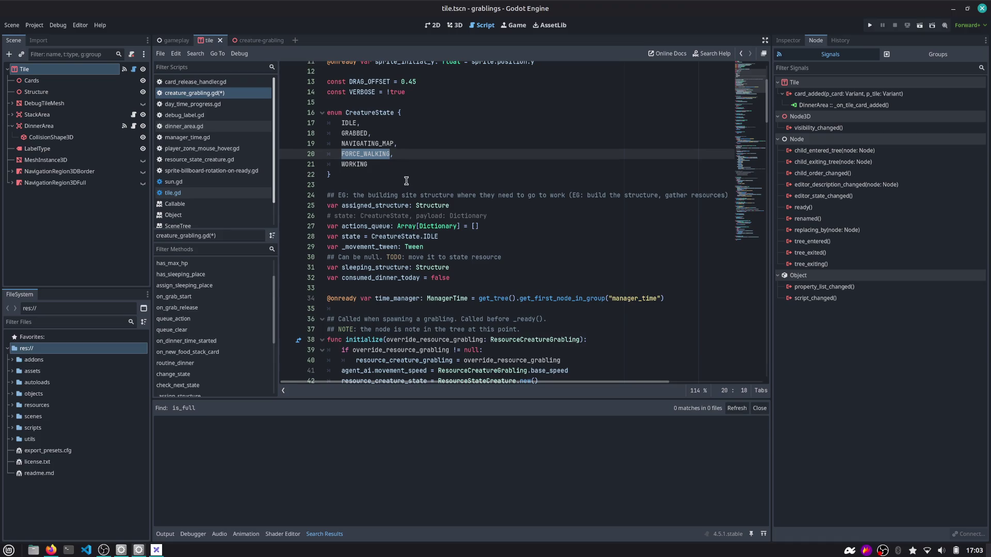
pyautogui.scroll(-2, 379, 177)
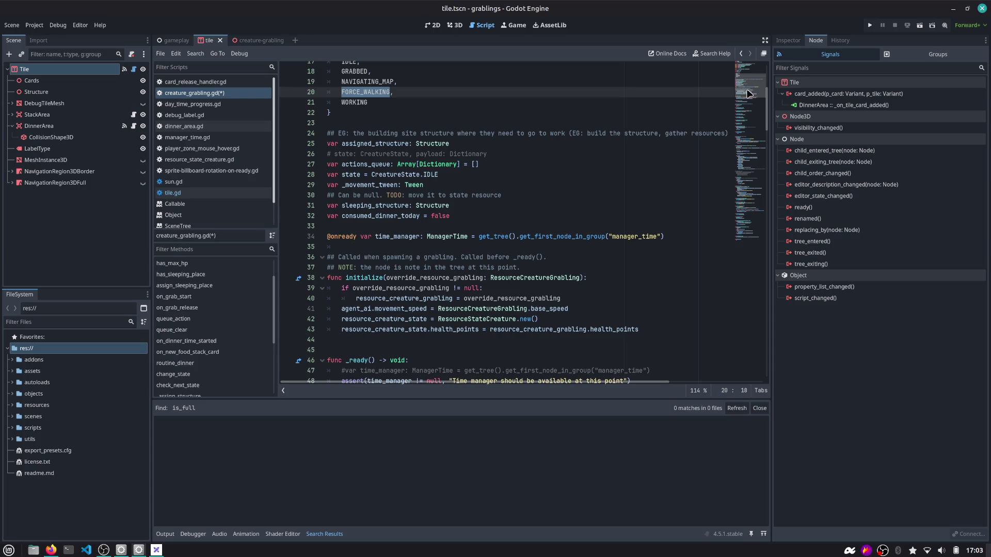
pyautogui.doubleClick(359, 95)
pyautogui.scroll(4, 358, 95)
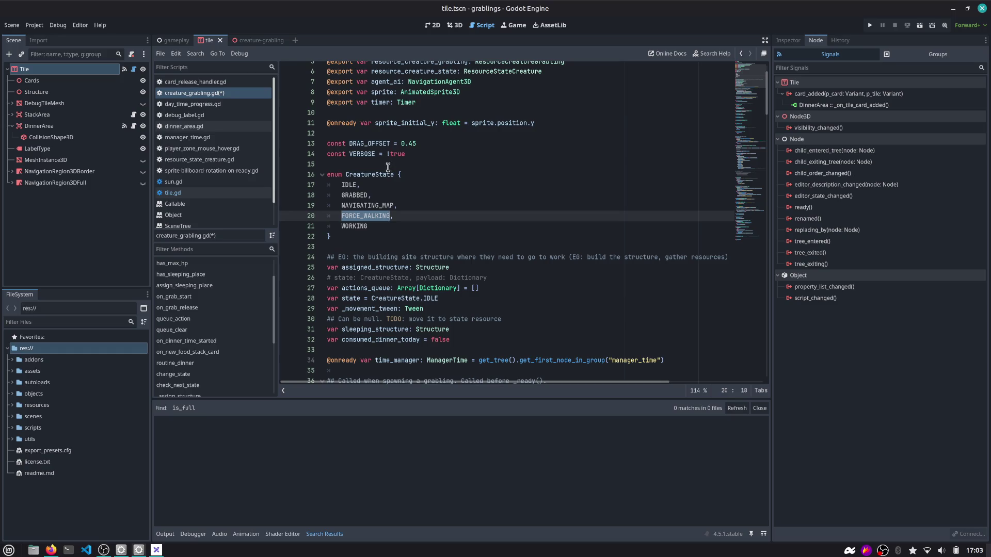
pyautogui.doubleClick(371, 216)
pyautogui.scroll(-5, 746, 78)
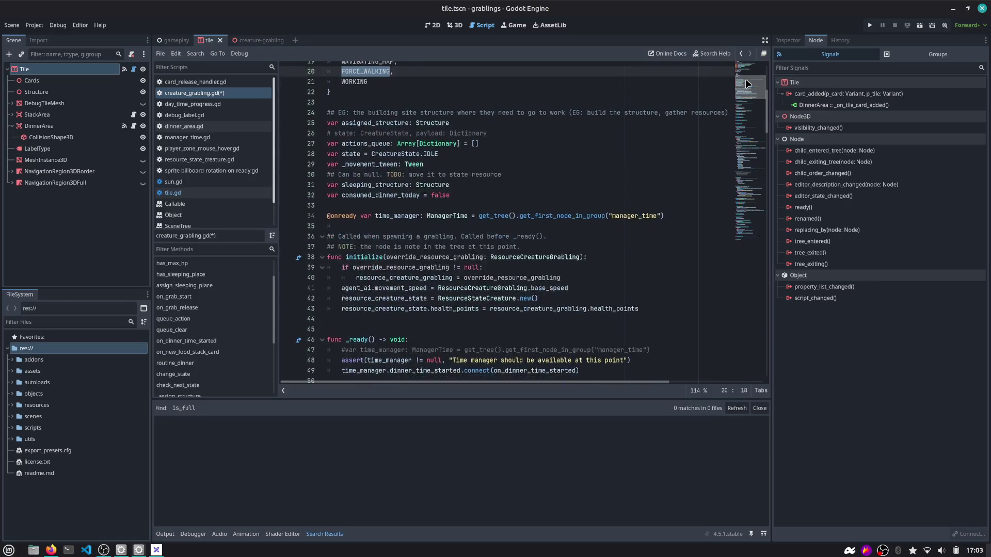
pyautogui.scroll(6, 745, 85)
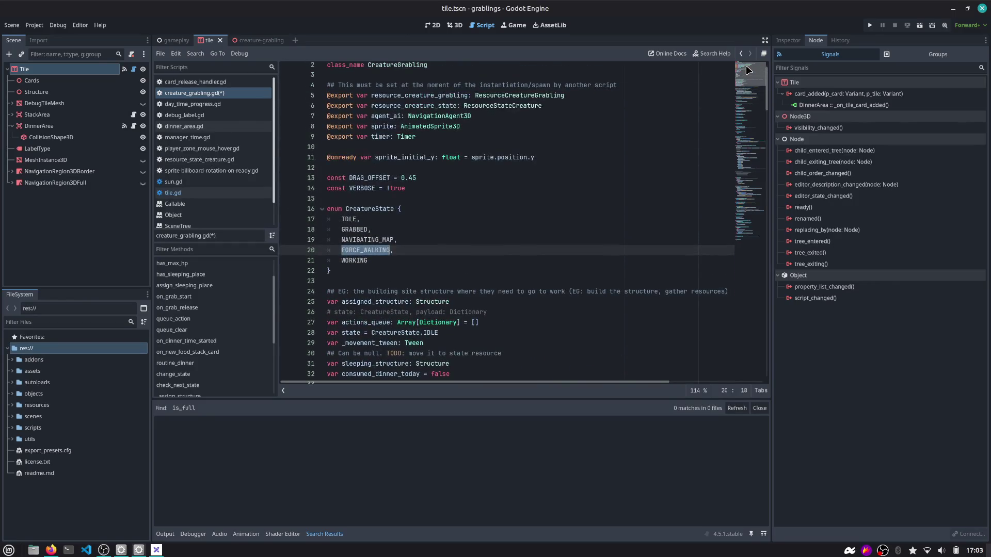
pyautogui.click(355, 219)
pyautogui.doubleClick(355, 219)
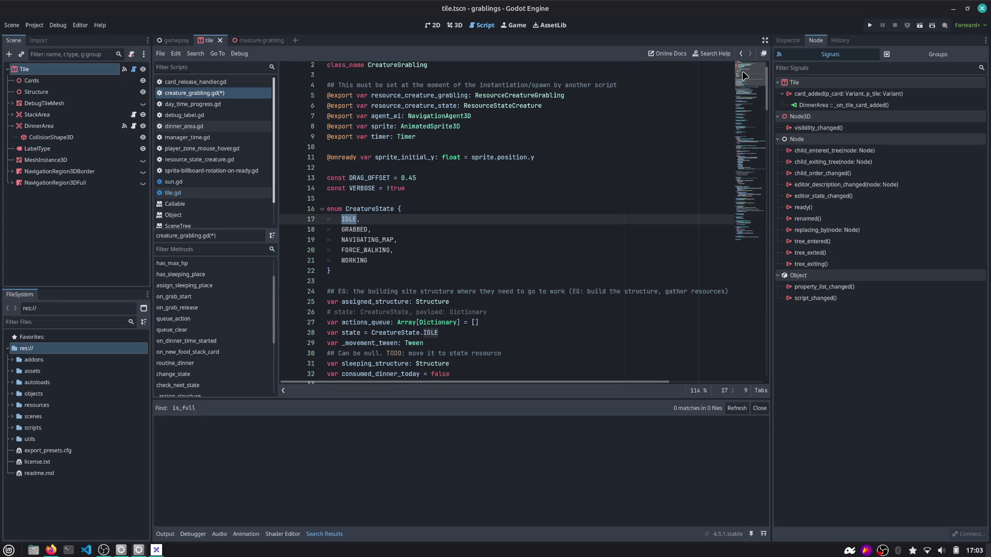
pyautogui.doubleClick(364, 228)
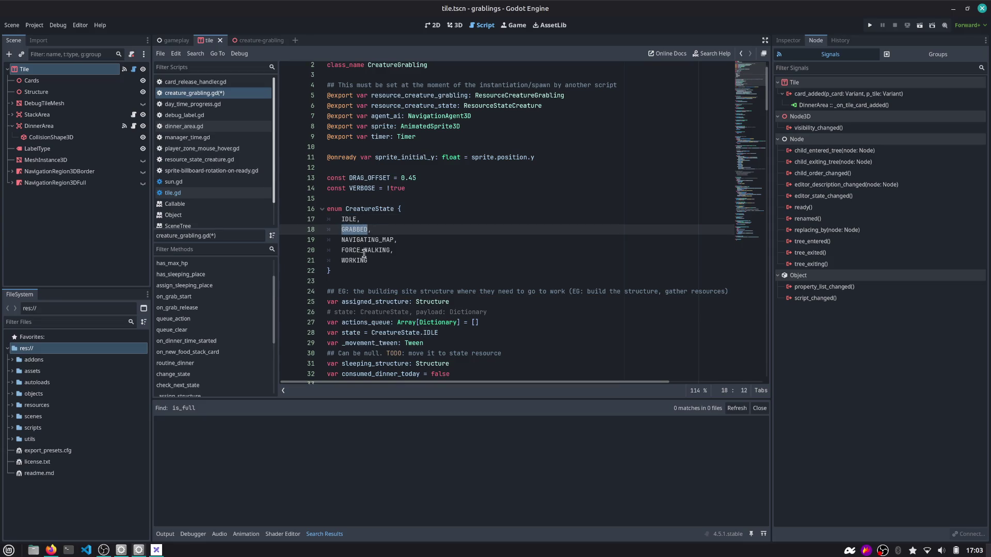
pyautogui.doubleClick(349, 220)
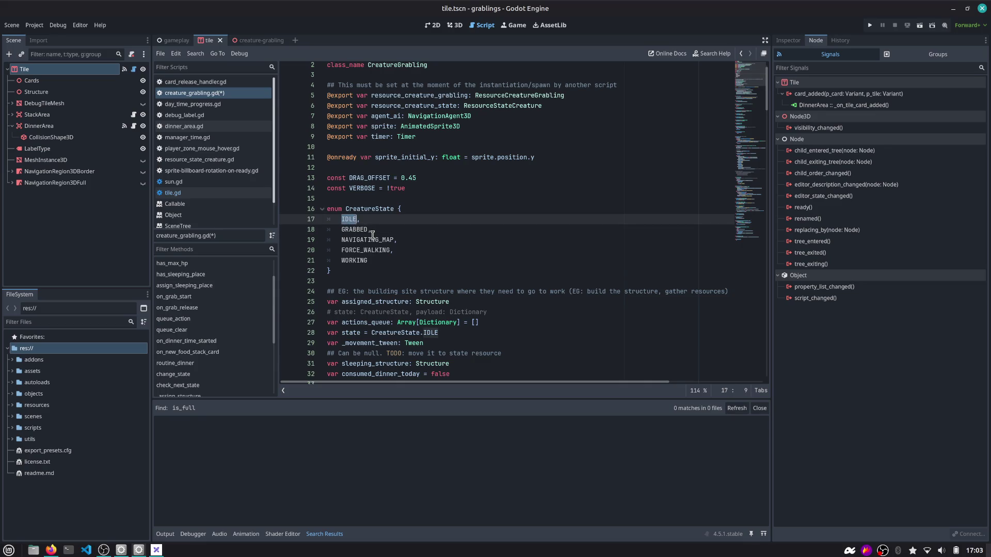
# Move down to line ~203 to show _on_return_to_routine_timeout_timeout and routine_morning.
pyautogui.scroll(-1, 430, 231)
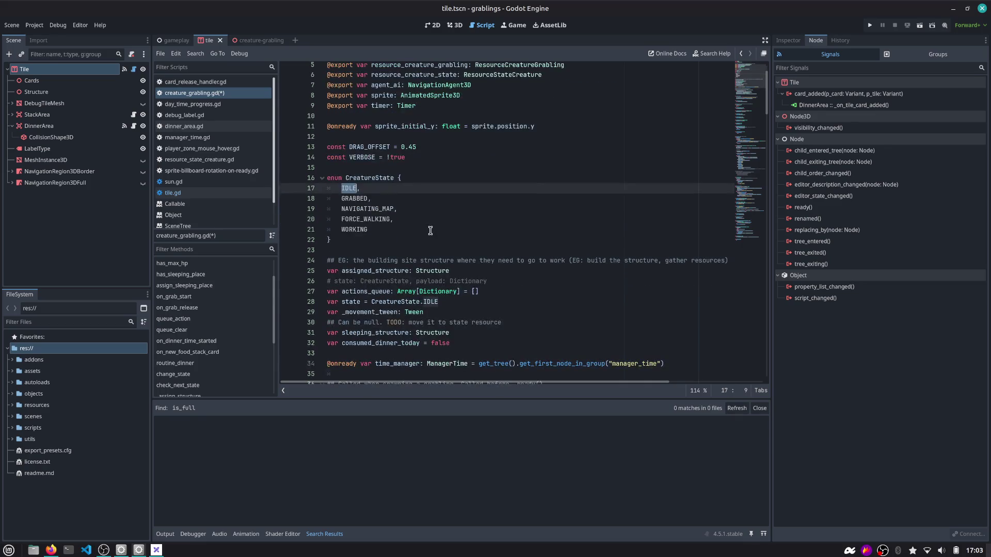
pyautogui.click(437, 213)
pyautogui.scroll(-2, 741, 83)
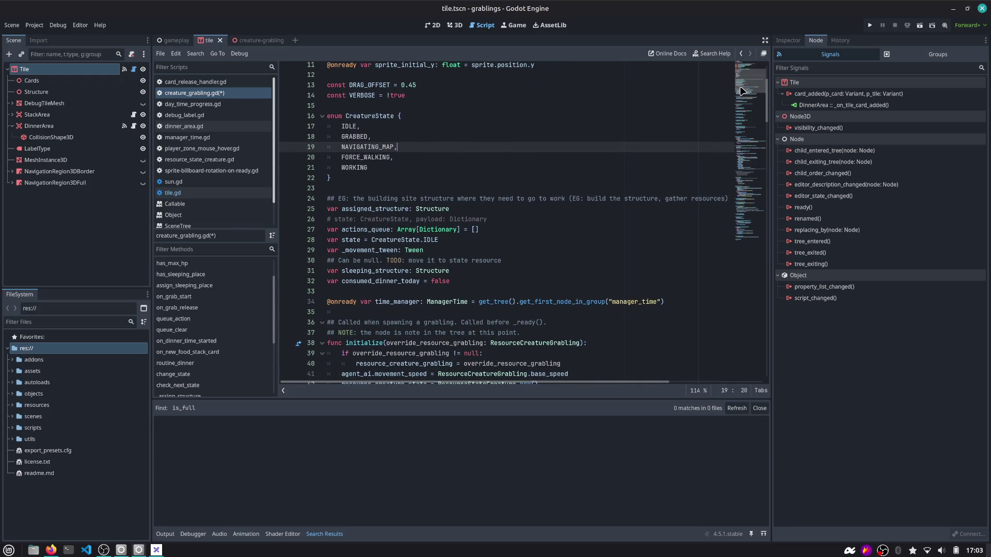
pyautogui.scroll(-3, 744, 90)
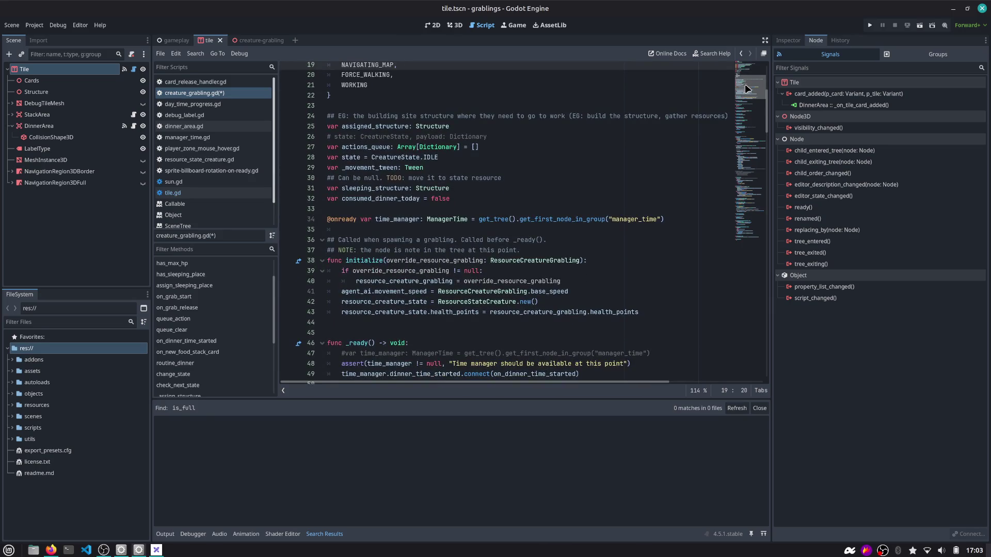
pyautogui.moveTo(746, 89); pyautogui.dragTo(745, 235)
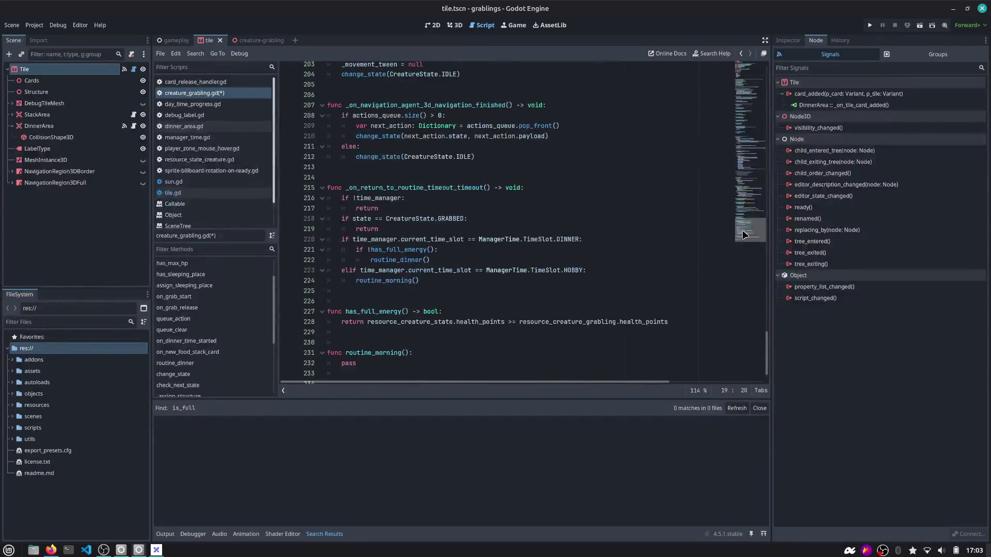
# Add a trailing colon to the func routine_morning() header on line 231.
pyautogui.doubleClick(402, 336)
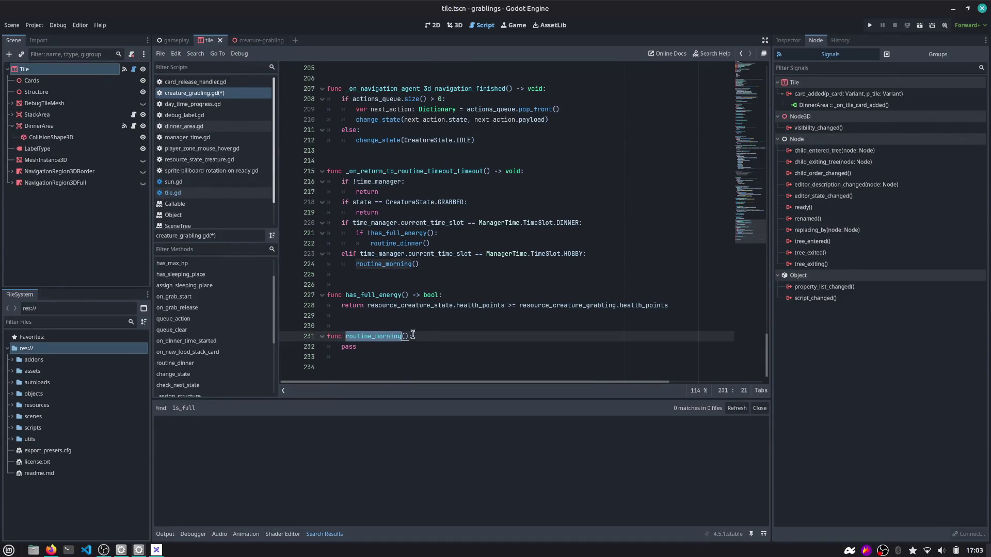
pyautogui.click(413, 337)
pyautogui.write(':')
pyautogui.doubleClick(384, 336)
pyautogui.click(373, 350)
# Select the routine_morning function across lines 231–232.
pyautogui.doubleClick(355, 336)
pyautogui.click(413, 338)
pyautogui.doubleClick(381, 337)
pyautogui.press('Down')
pyautogui.hotkey('shift', 'Up')
pyautogui.hotkey('shift', 'Home')
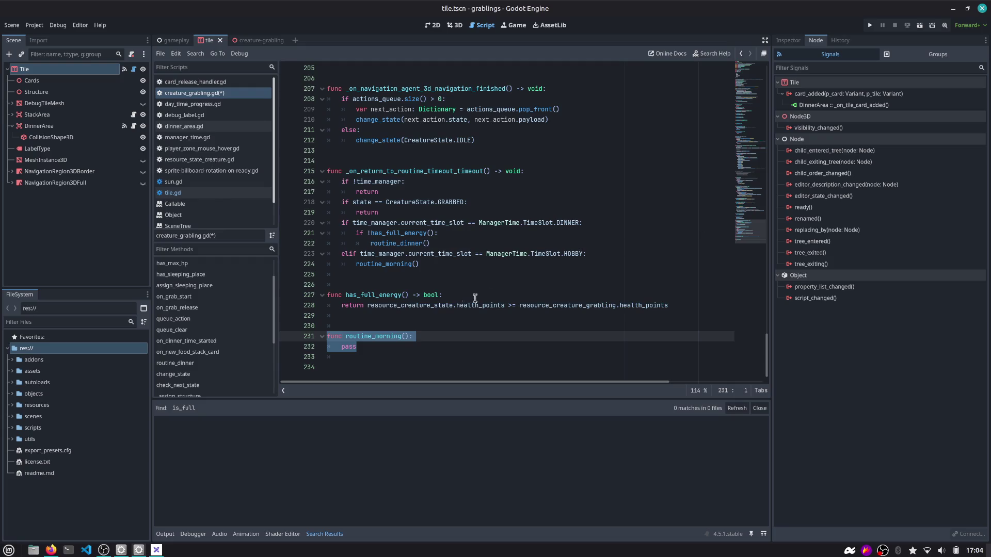
pyautogui.hotkey('alt', 'Tab')
pyautogui.hotkey('alt', 'Tab')
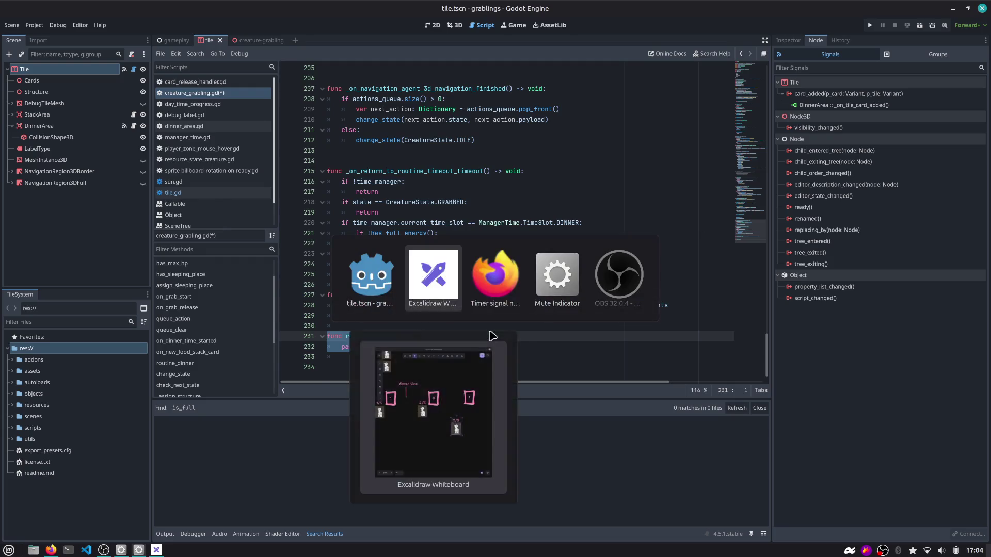
# Search 'beehive godot' in a new Firefox tab and open the bitbrain/beehave GitHub page.
pyautogui.hotkey('ctrl', 't')
pyautogui.write('beehive godot')
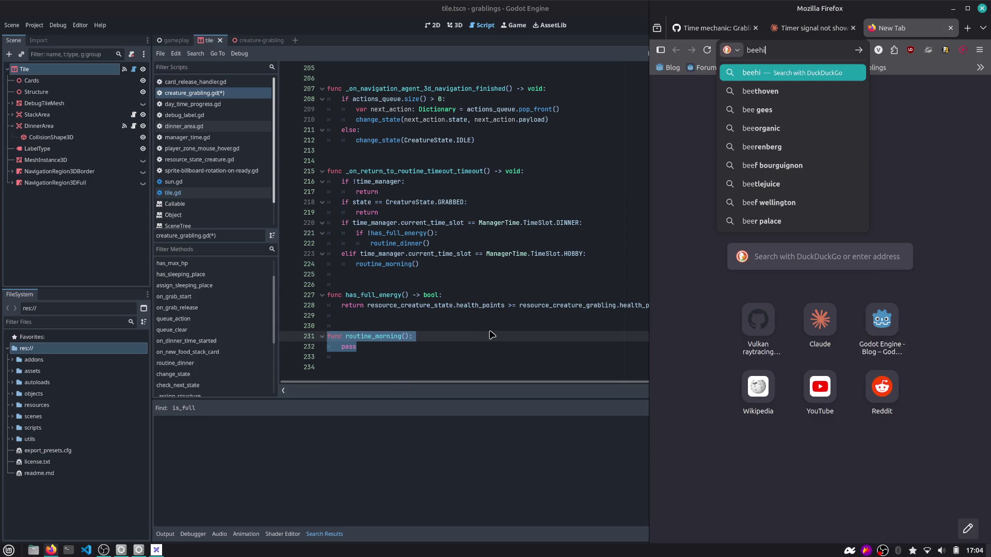
pyautogui.press('Return')
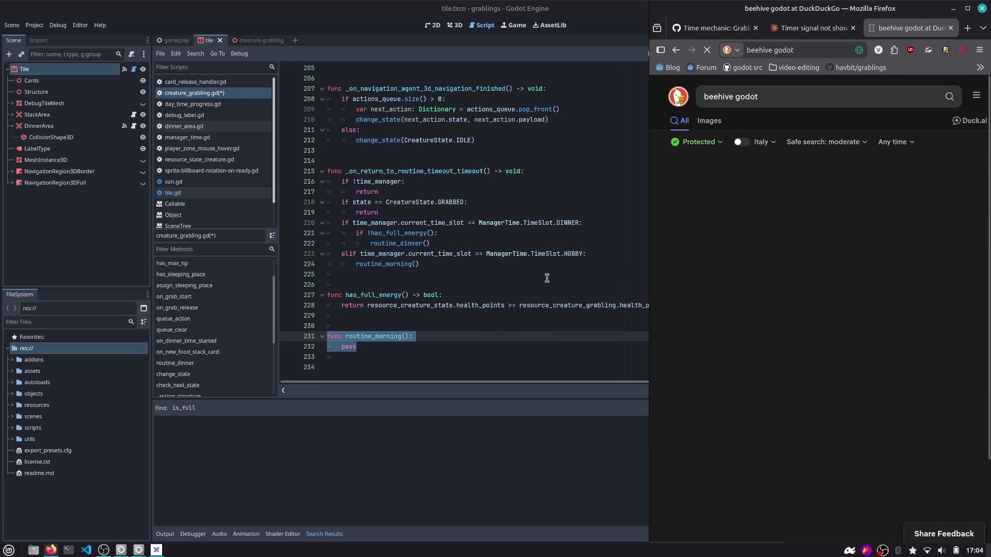
pyautogui.scroll(-3, 731, 310)
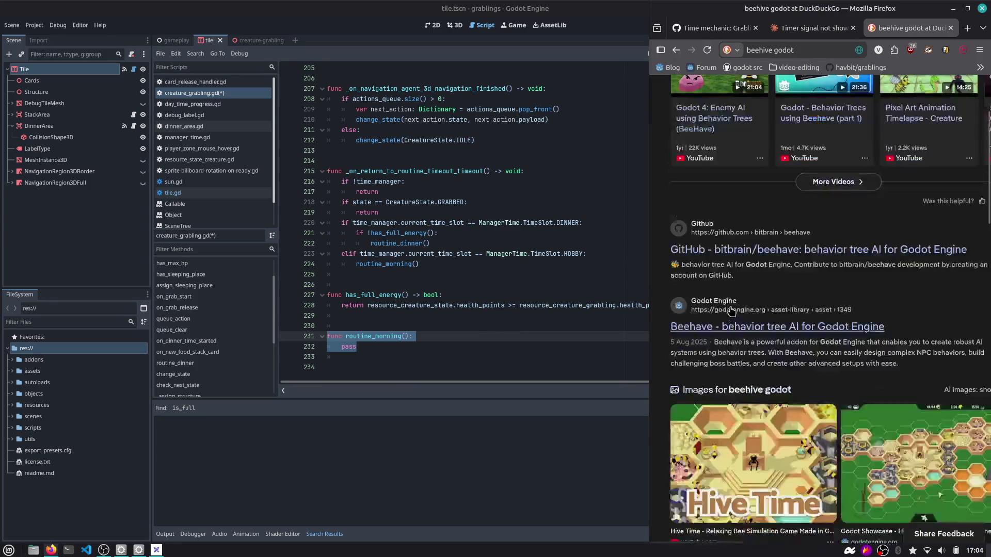
pyautogui.click(749, 257)
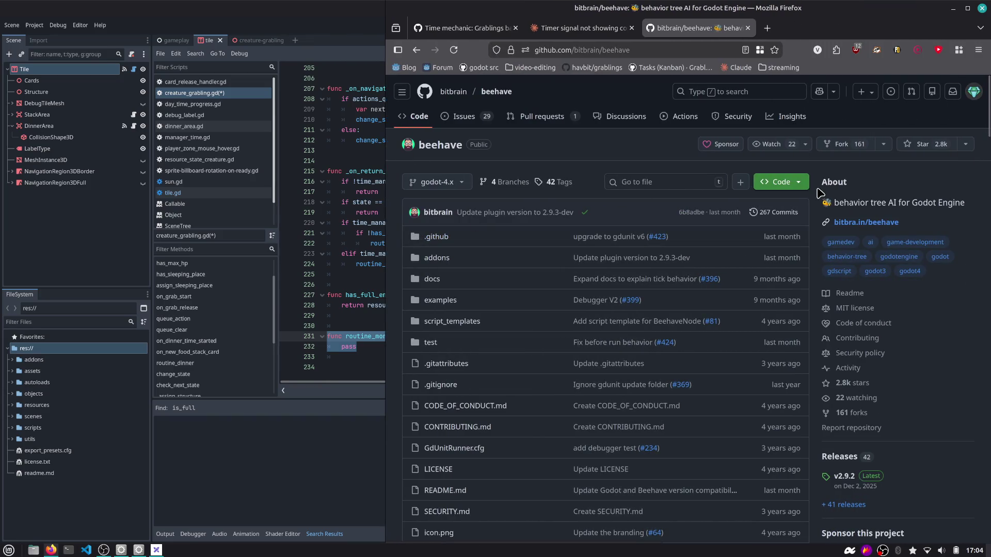
# Read through the Beehave behavior-tree README, then return to the Godot editor.
pyautogui.scroll(-5, 586, 233)
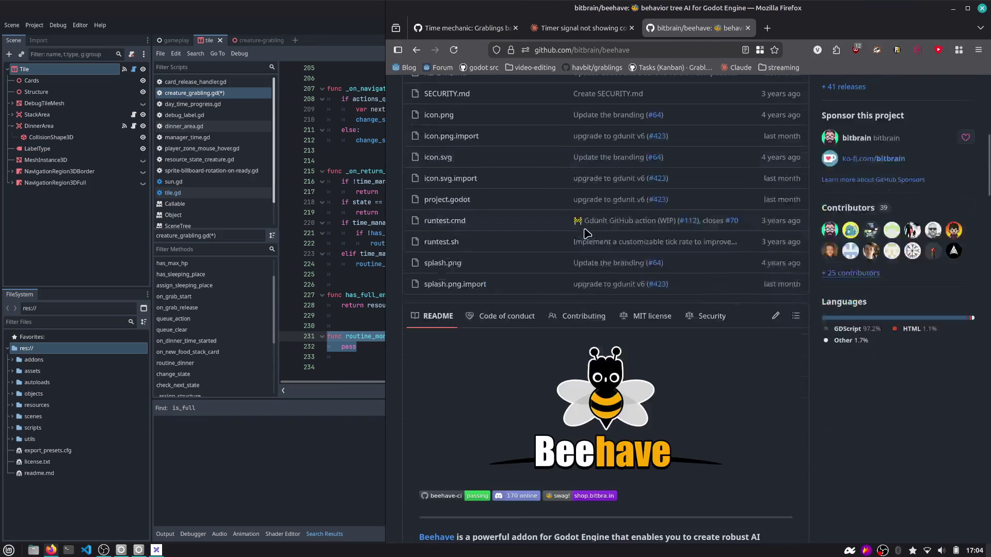
pyautogui.scroll(-4, 585, 233)
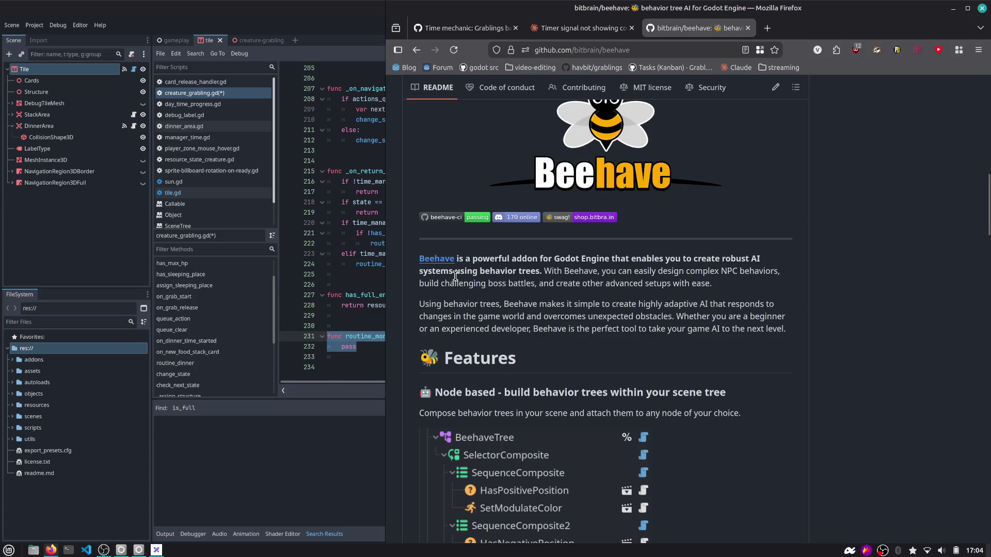
pyautogui.moveTo(479, 273); pyautogui.dragTo(540, 272)
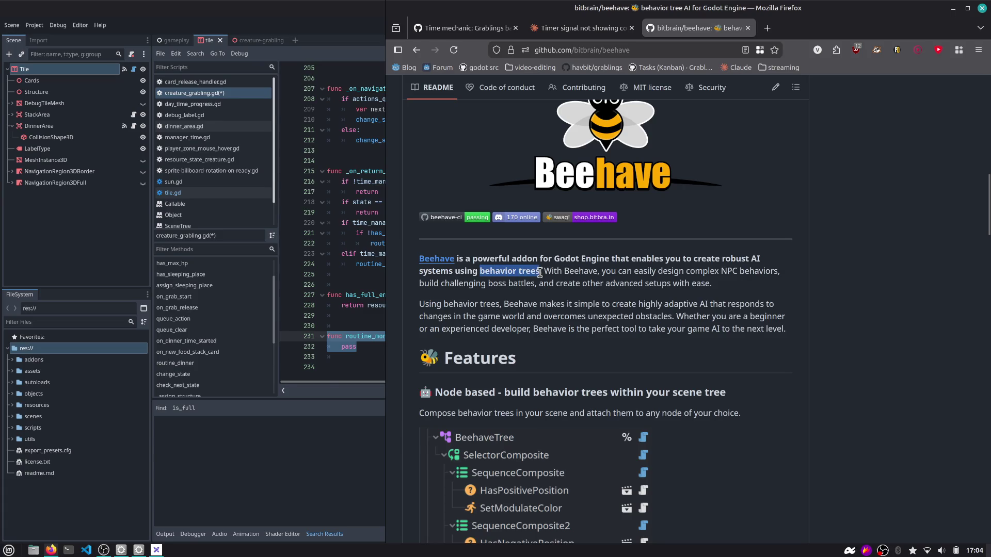
pyautogui.click(565, 287)
pyautogui.scroll(-2, 566, 287)
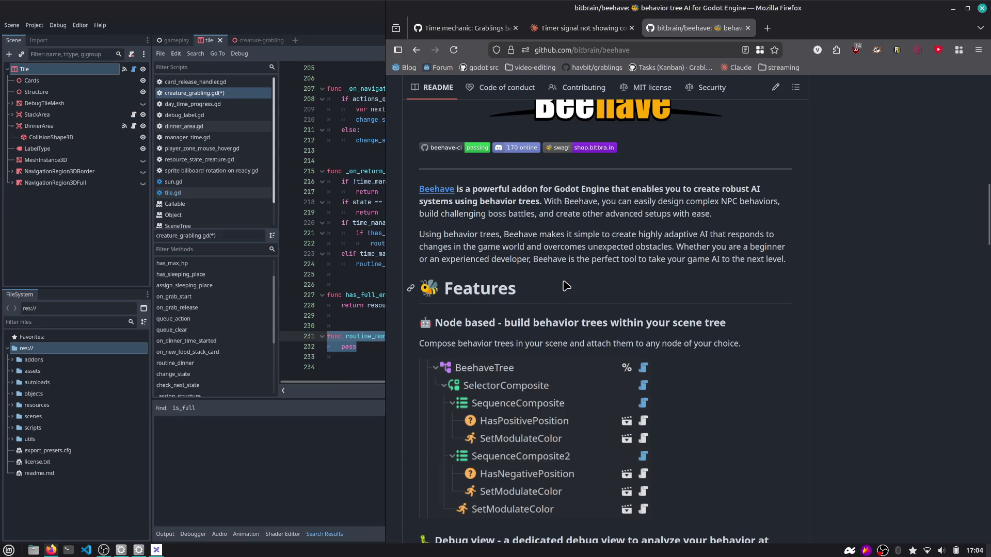
pyautogui.scroll(-2, 566, 287)
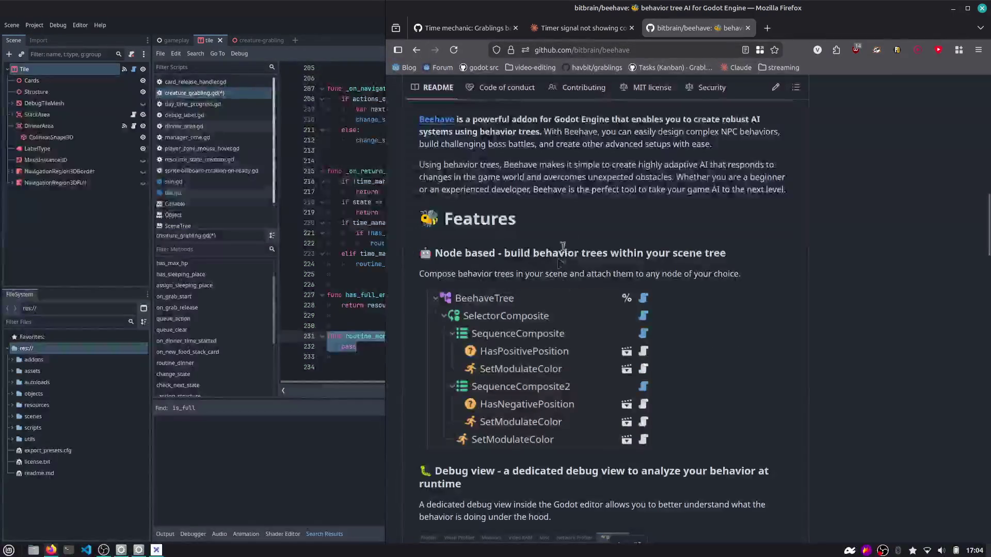
pyautogui.scroll(-10, 490, 299)
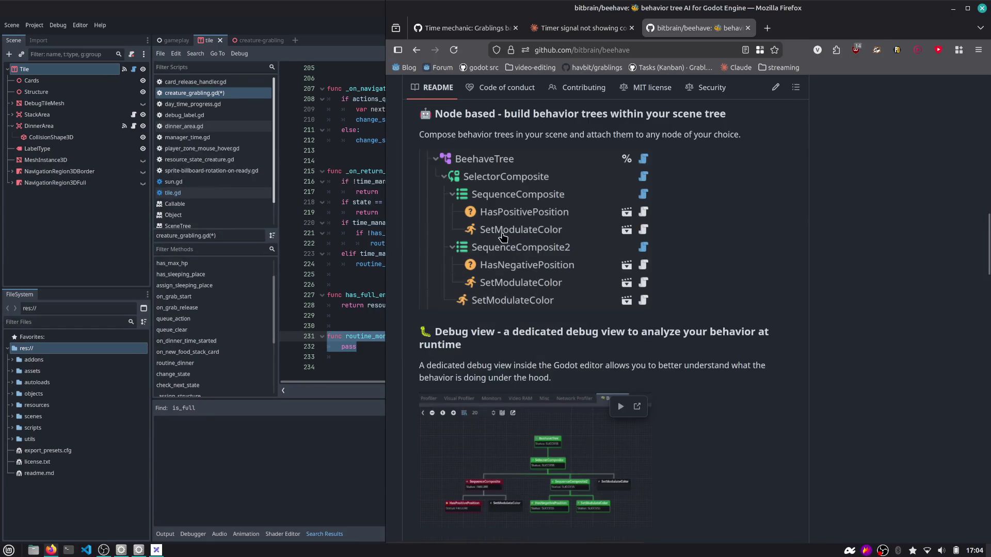
pyautogui.scroll(-4, 503, 238)
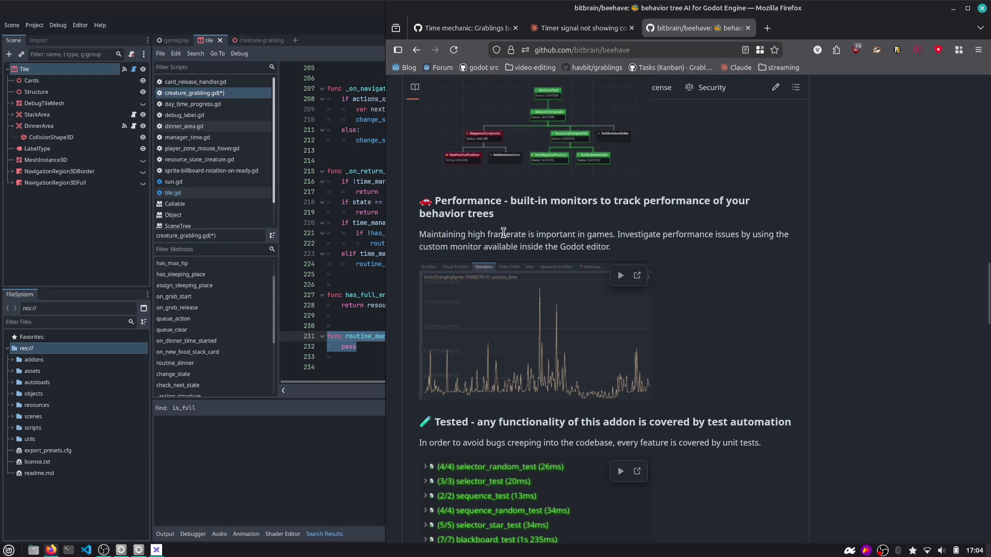
pyautogui.press('XF86AudioMicMute')
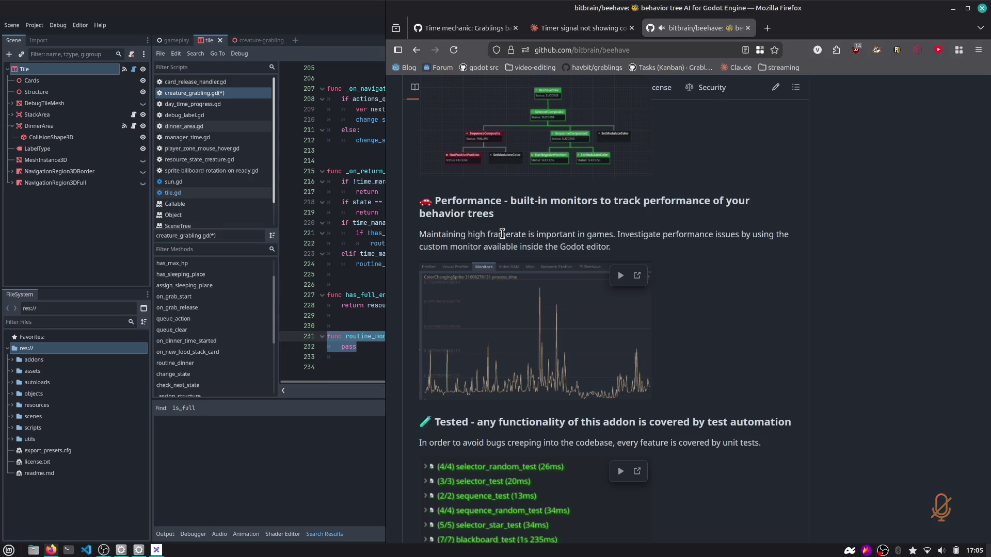
pyautogui.click(303, 248)
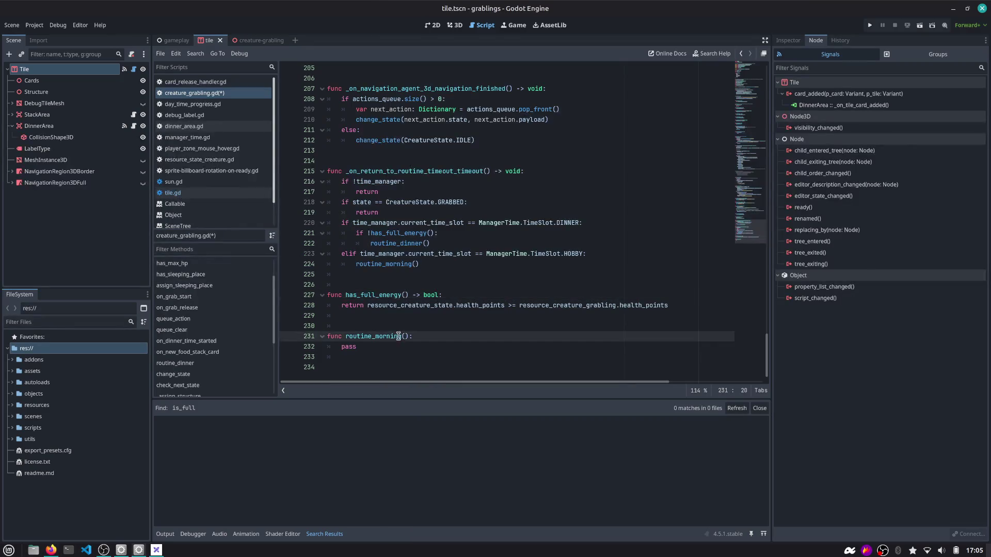
# Inspect the routine_morning call and the assign_sleeping_place method in creature_grabling.gd.
pyautogui.click(394, 336)
pyautogui.doubleClick(393, 336)
pyautogui.doubleClick(407, 264)
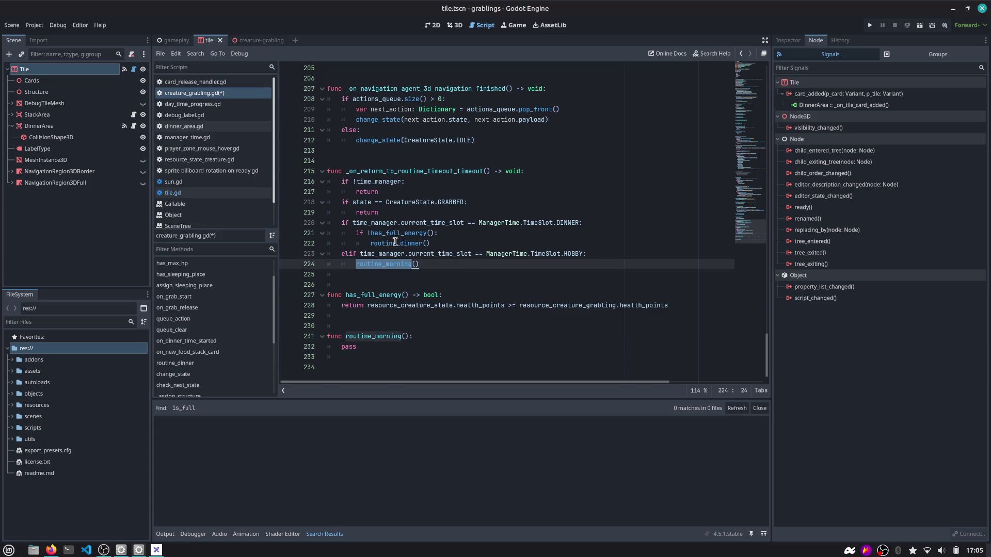
pyautogui.scroll(5, 388, 278)
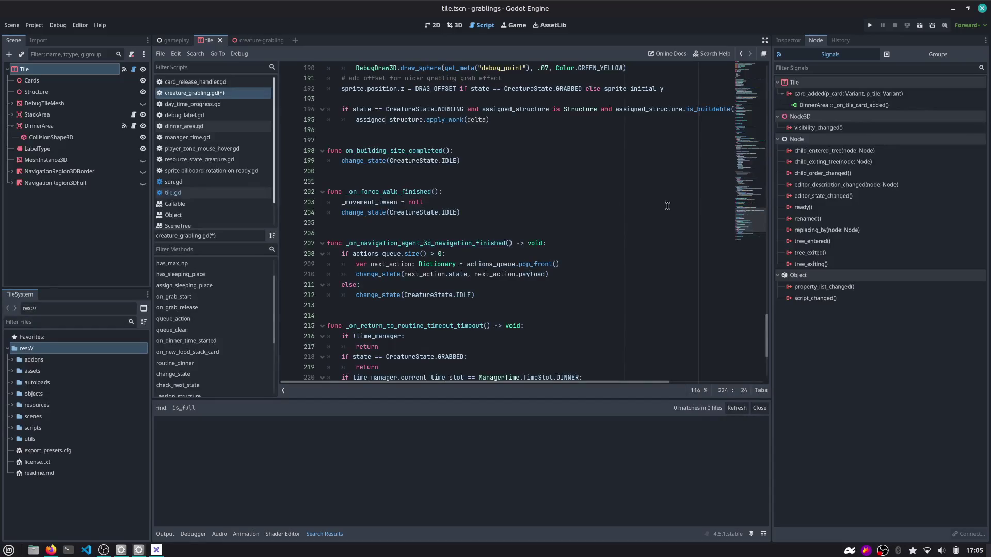
pyautogui.click(214, 285)
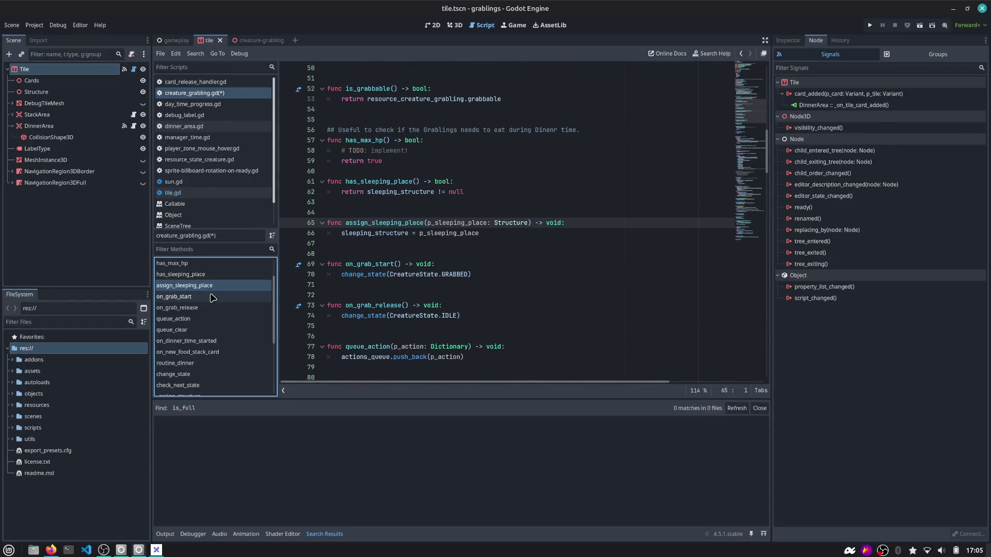
pyautogui.scroll(-1, 196, 348)
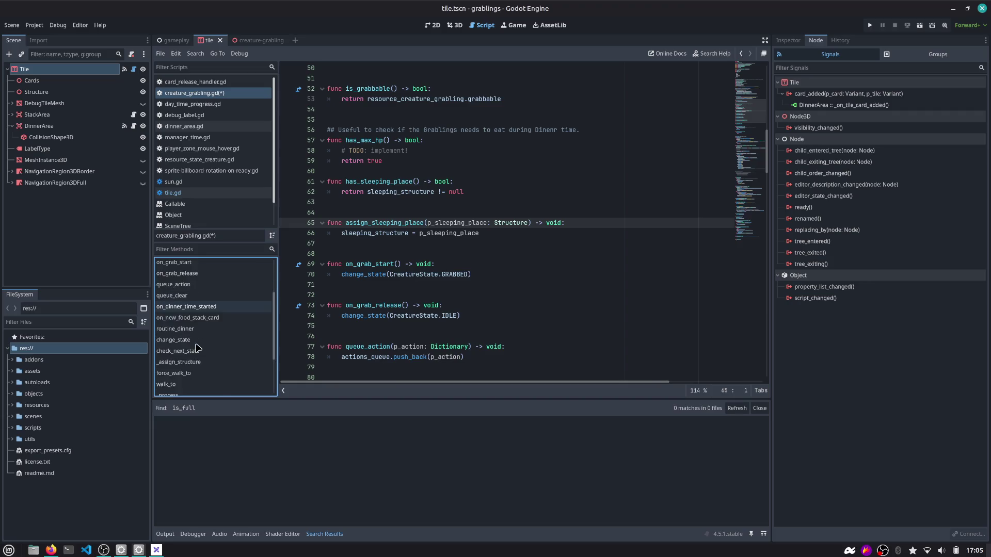
pyautogui.scroll(-2, 196, 348)
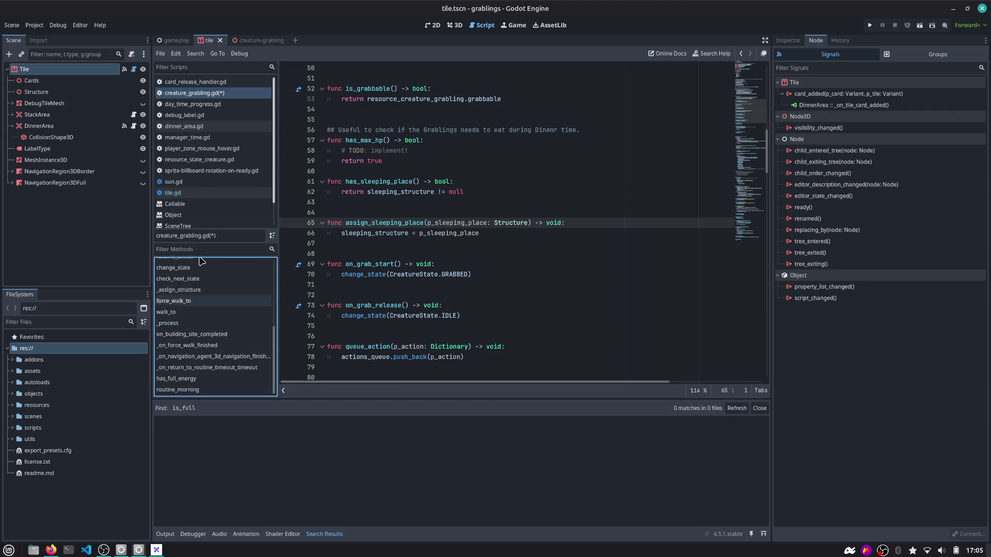
pyautogui.click(404, 193)
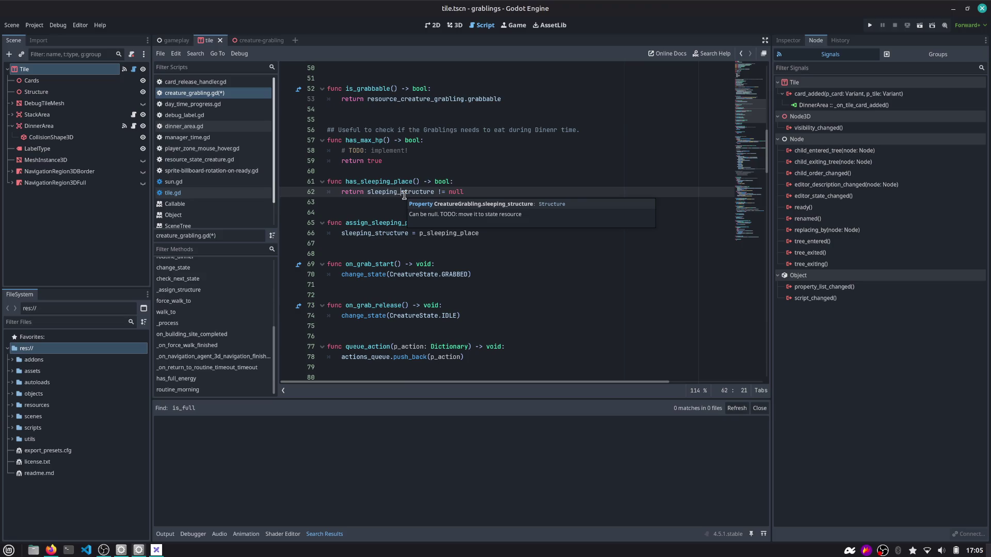
# Find on_new_food_stack_card, add a routine_dinner() call after the early return, and save.
pyautogui.hotkey('ctrl', 'f')
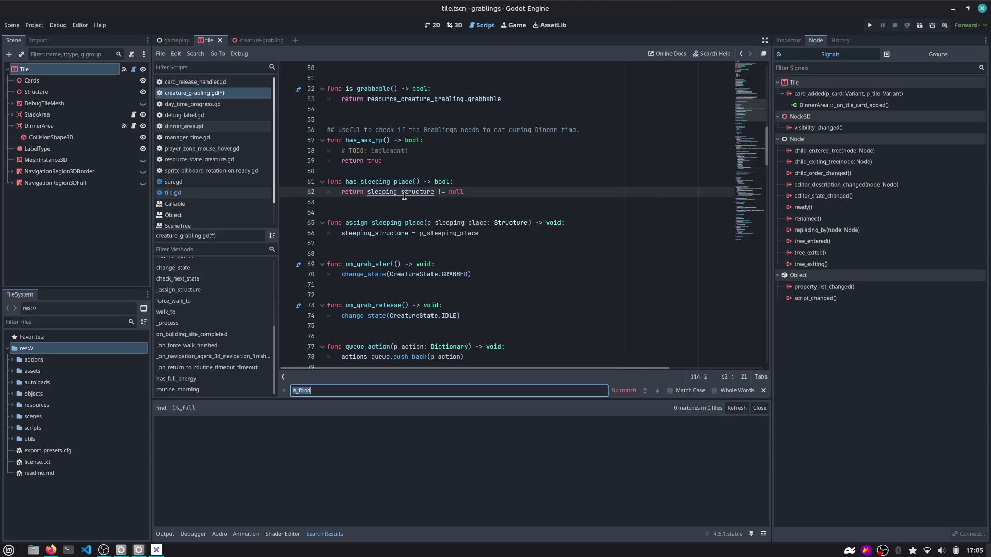
pyautogui.write('card')
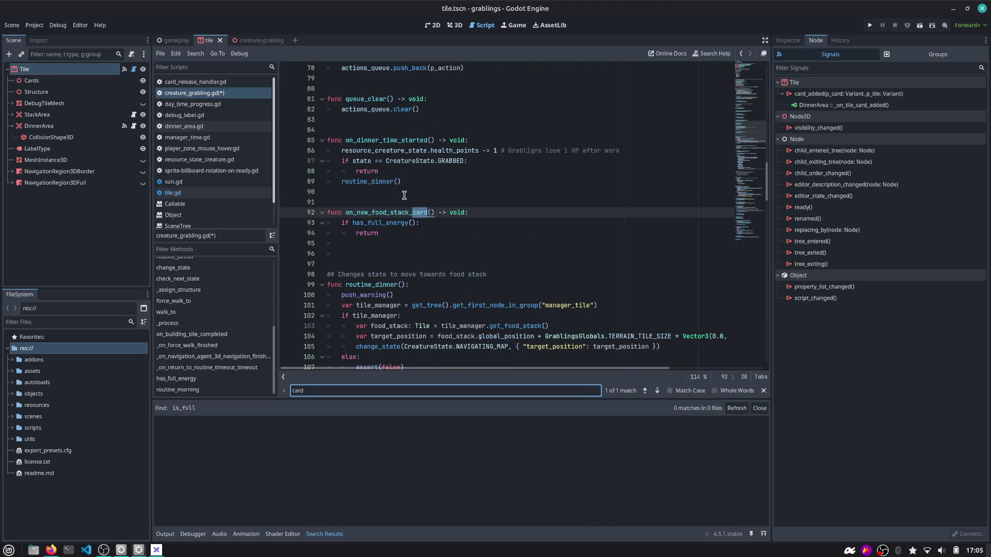
pyautogui.press('Escape')
pyautogui.doubleClick(384, 222)
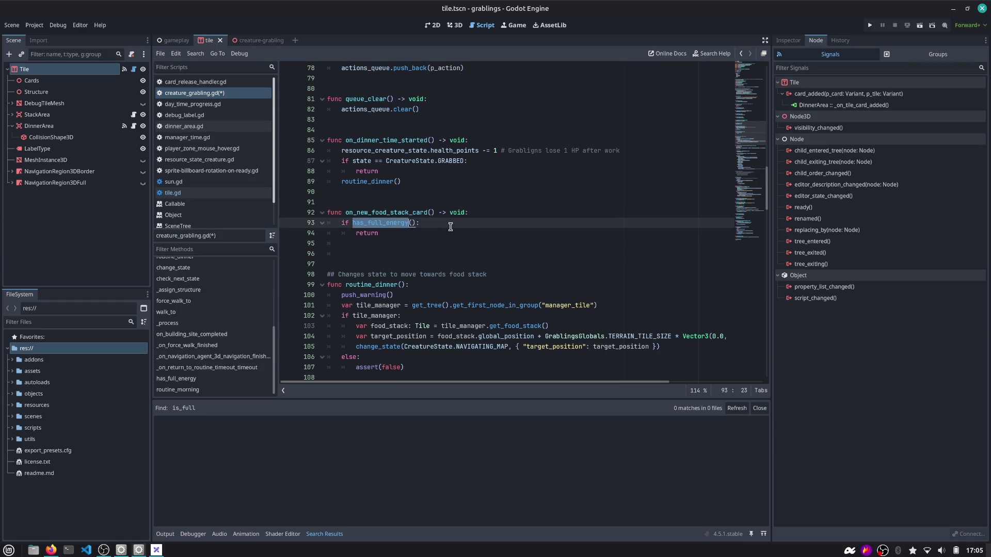
pyautogui.click(428, 233)
pyautogui.press('Return')
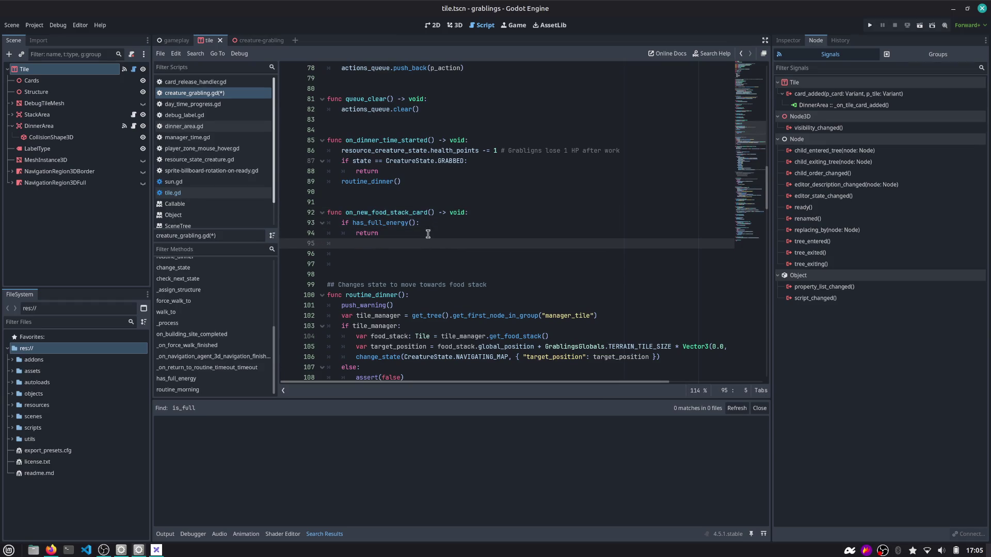
pyautogui.write('routin')
pyautogui.press('Return')
pyautogui.hotkey('ctrl', 's')
pyautogui.press('Return')
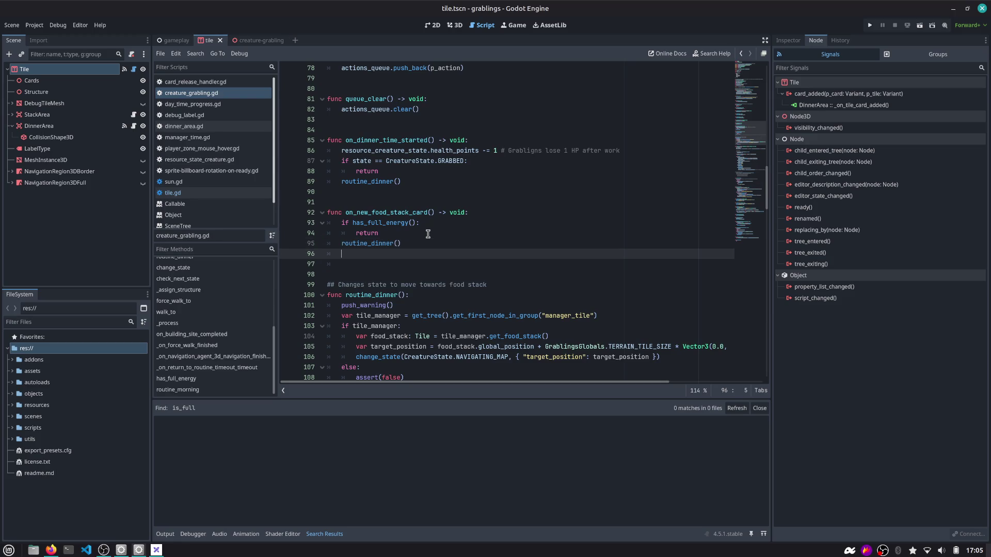
# Review the new routine_dinner() call inside on_new_food_stack_card.
pyautogui.doubleClick(379, 244)
pyautogui.doubleClick(378, 213)
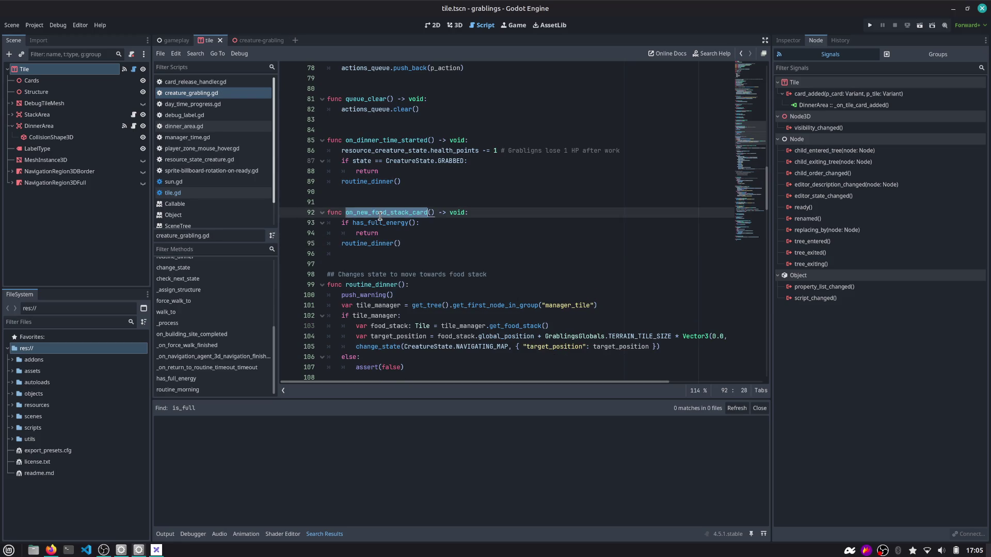
pyautogui.scroll(-1, 380, 212)
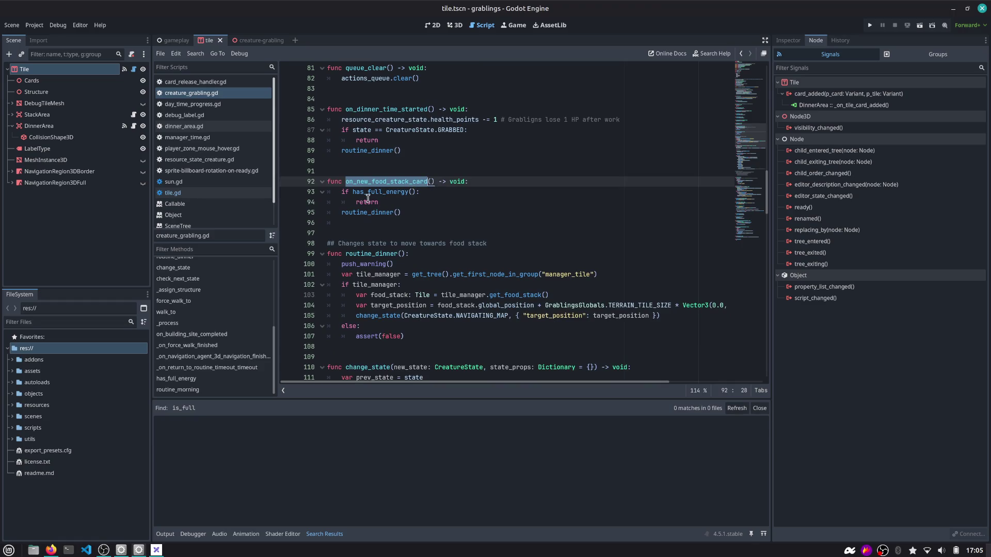
pyautogui.doubleClick(354, 214)
pyautogui.scroll(-2, 387, 233)
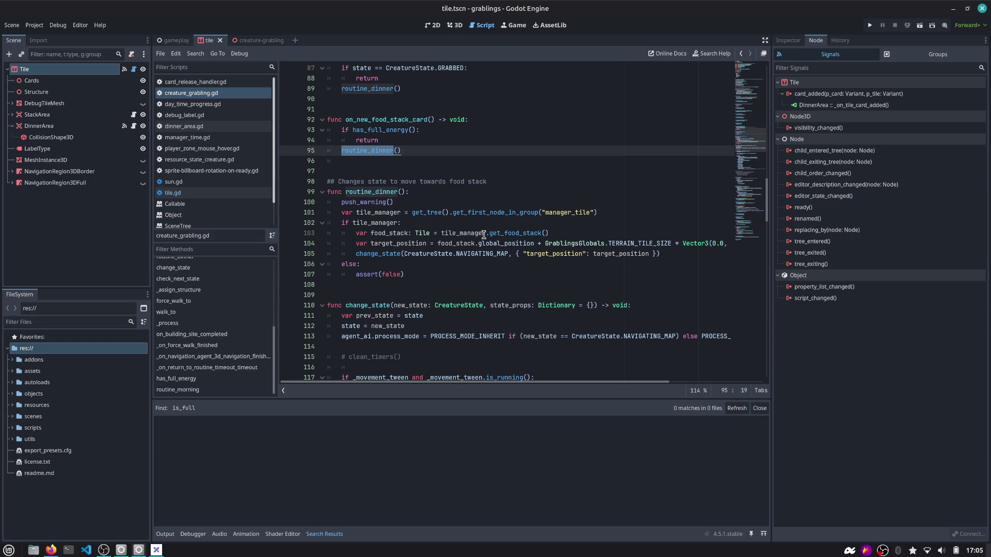
pyautogui.moveTo(360, 386)
pyautogui.mouseDown()
pyautogui.moveTo(378, 385)
pyautogui.moveTo(353, 384)
pyautogui.mouseUp()
pyautogui.click(870, 26)
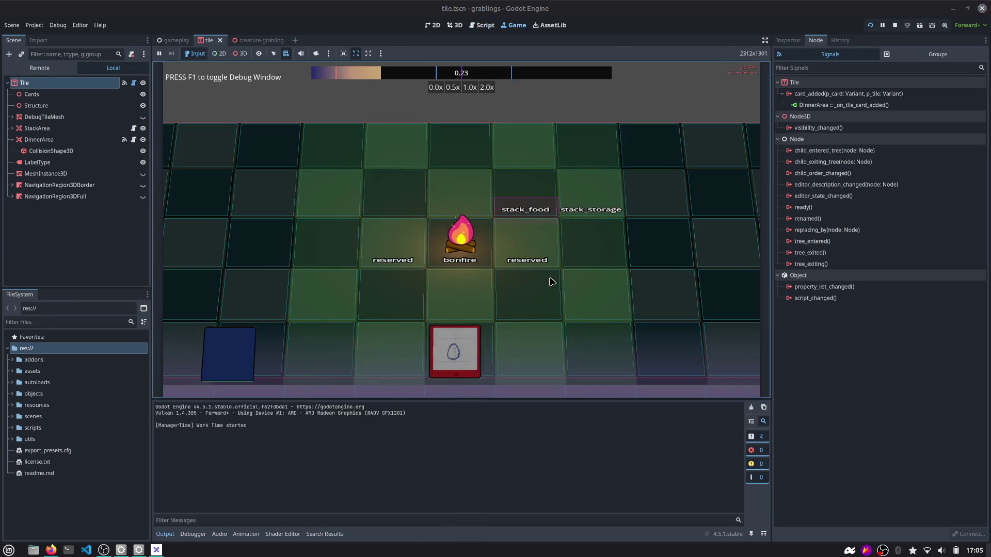
pyautogui.click(895, 26)
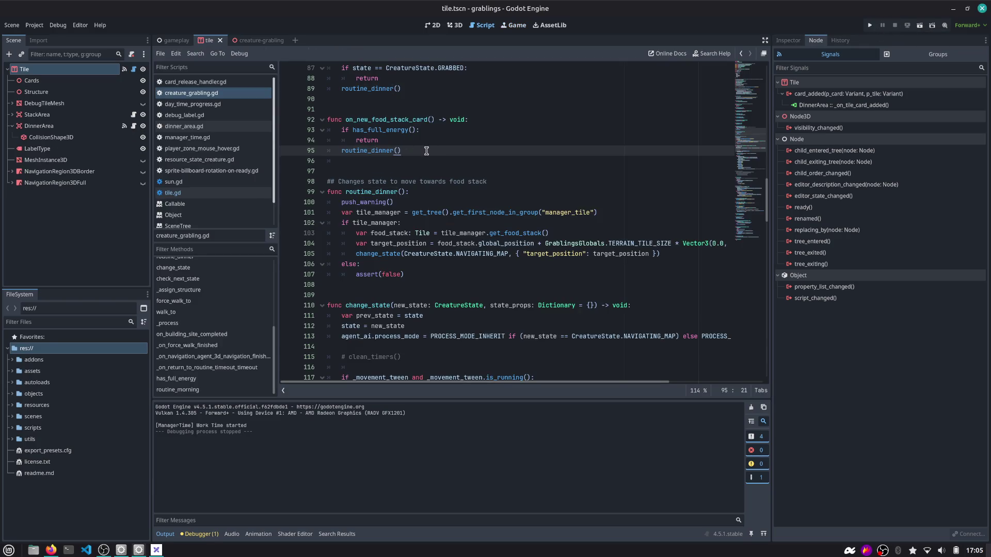
pyautogui.hotkey('ctrl', 'alt', 'o')
# Open manager_time.gd and inspect the DAY_START_DINNER_TIME and DAY_START_WORK_TIME constants.
pyautogui.write('timer')
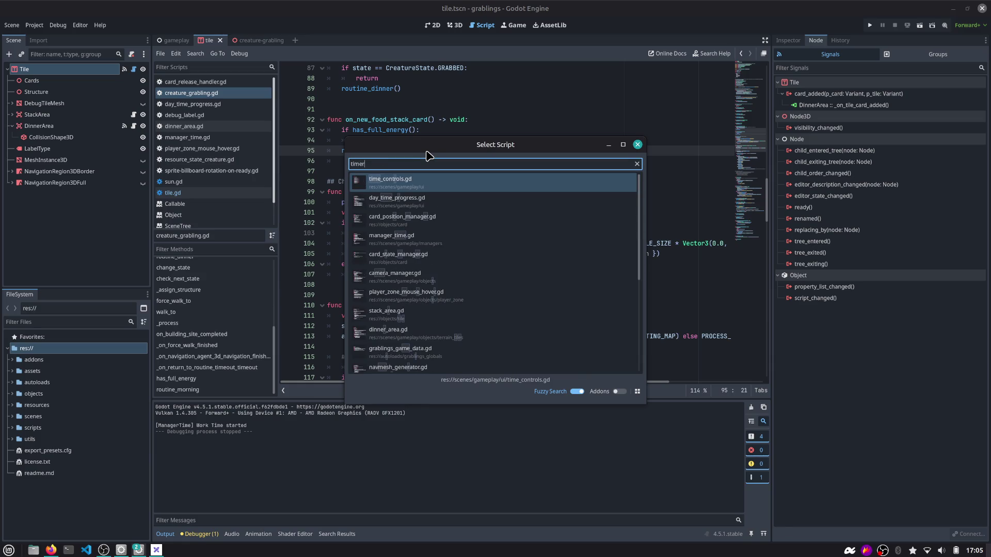
pyautogui.press('Down')
pyautogui.press('Down')
pyautogui.press('Down')
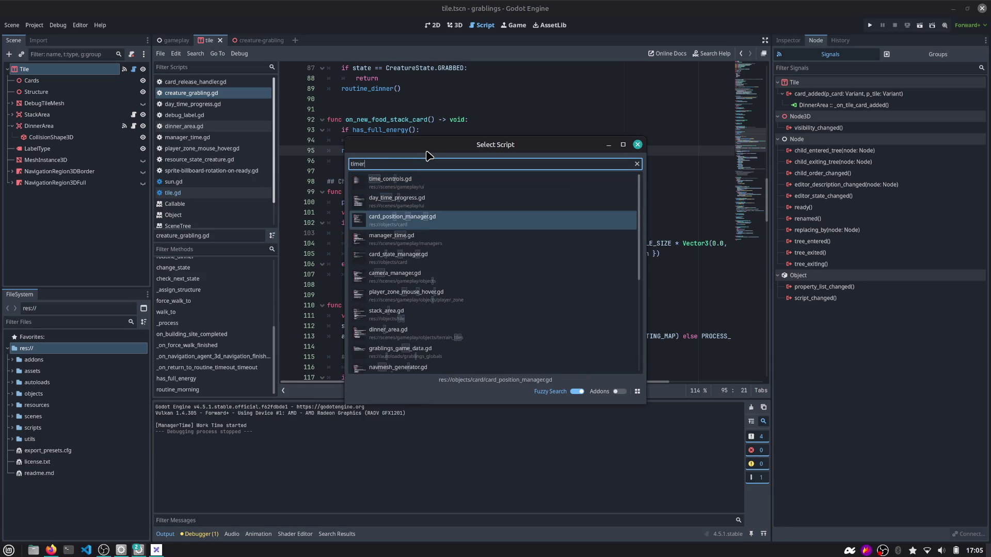
pyautogui.press('Return')
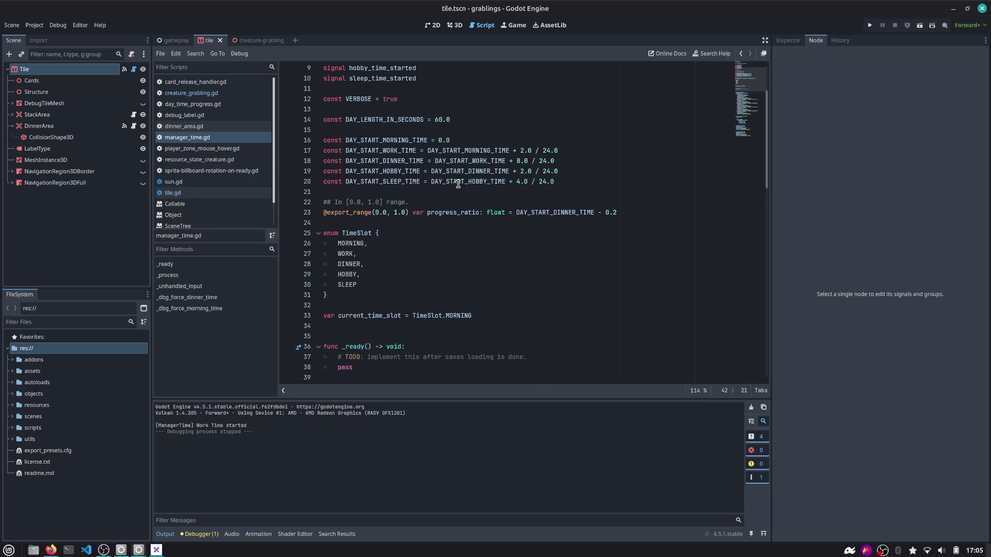
pyautogui.doubleClick(395, 162)
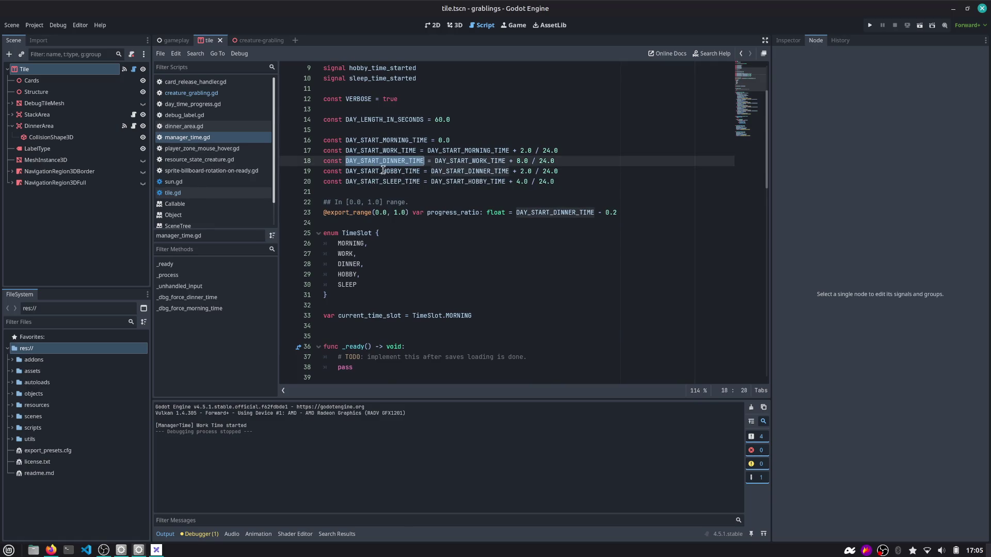
pyautogui.click(388, 142)
pyautogui.click(391, 169)
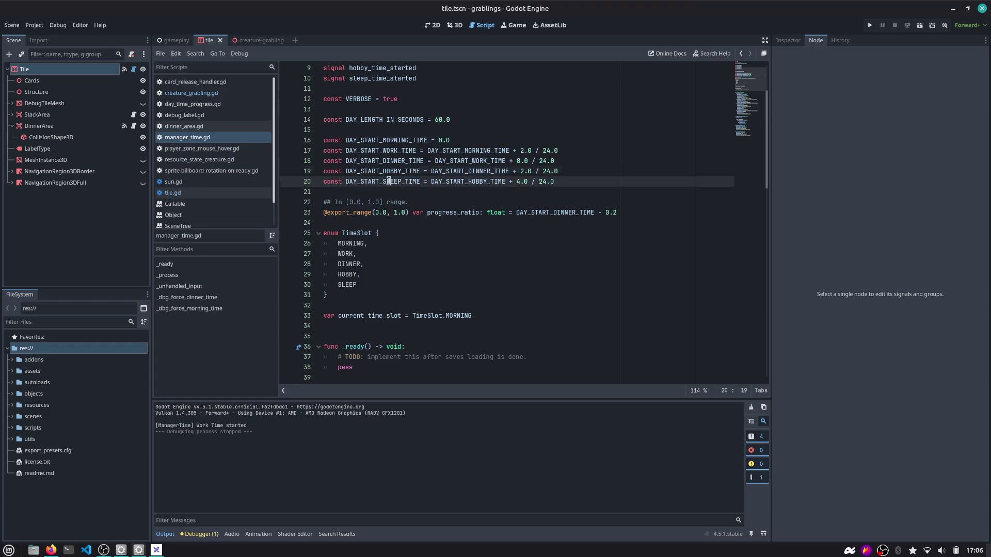
pyautogui.click(391, 164)
pyautogui.doubleClick(391, 162)
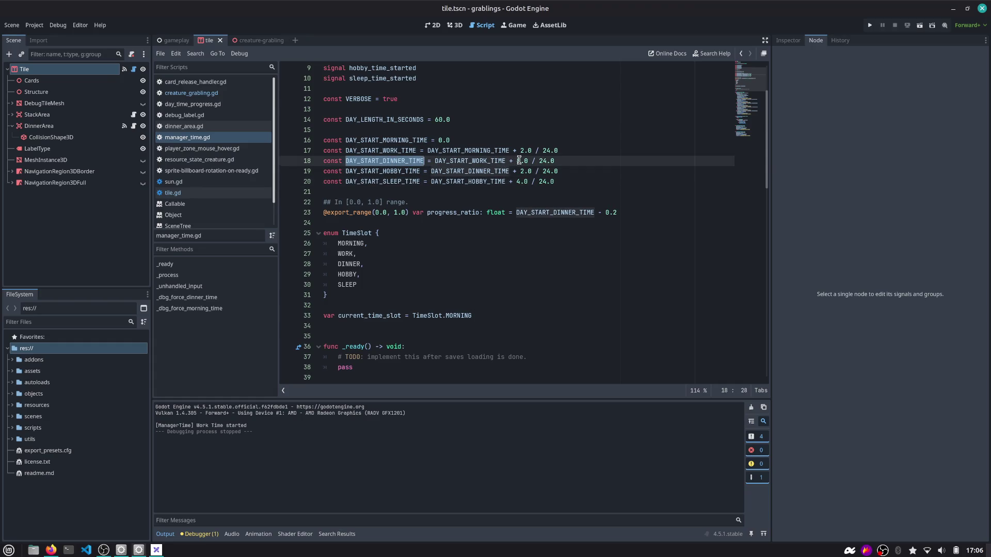
pyautogui.doubleClick(471, 161)
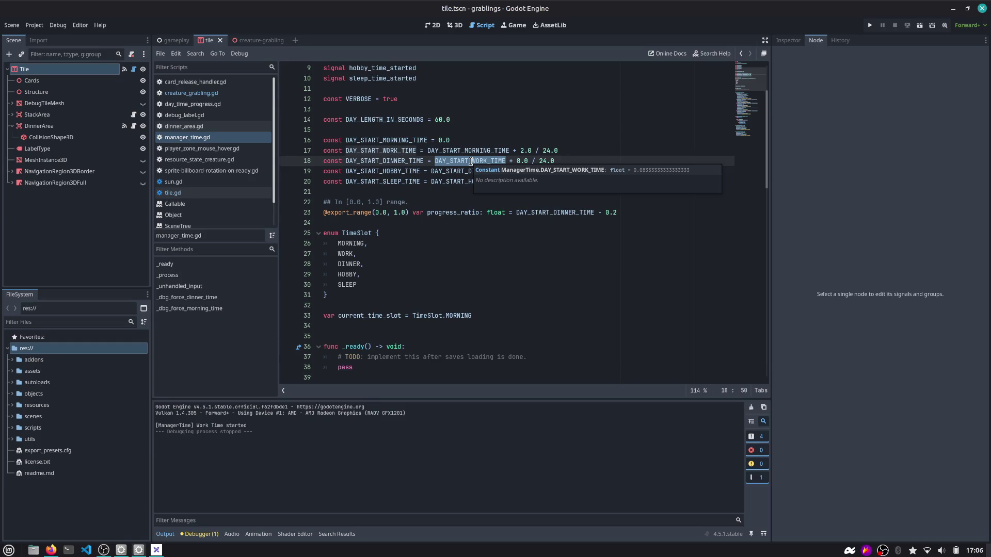
# Try changing the hobby offset from 2 to 6, then undo back to 2.0.
pyautogui.click(555, 163)
pyautogui.click(522, 171)
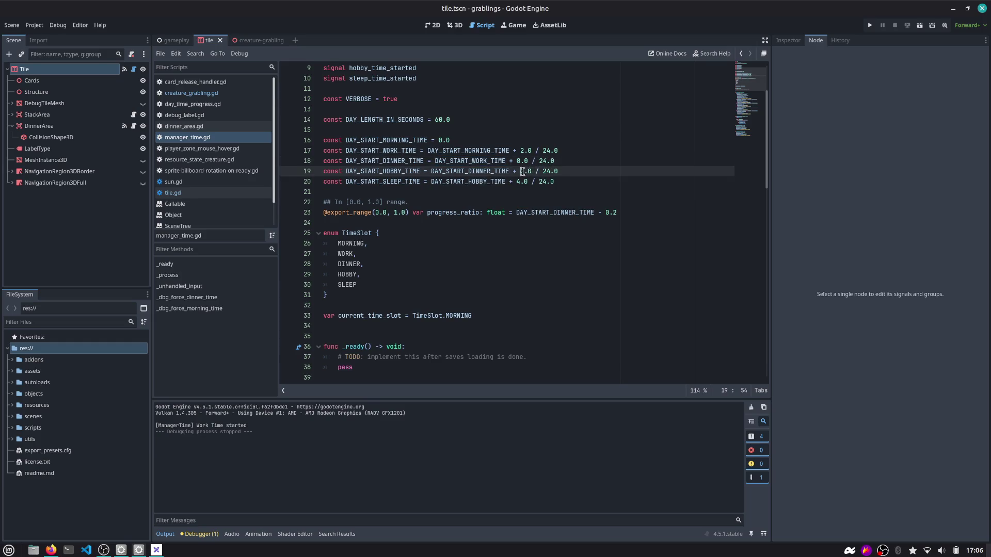
pyautogui.hotkey('shift', 'Right')
pyautogui.press('Left')
pyautogui.press('Delete')
pyautogui.write('6')
pyautogui.press('Up')
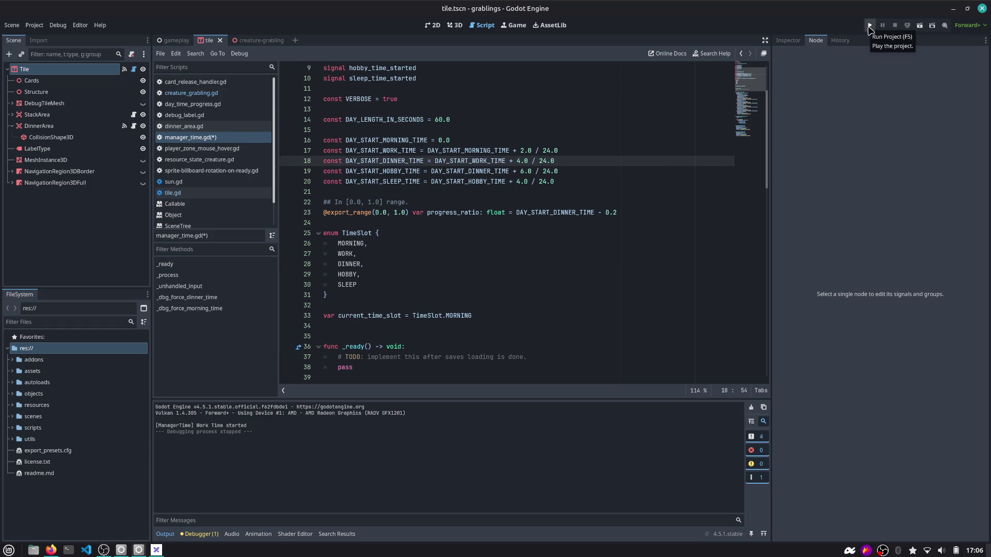
pyautogui.hotkey('ctrl', 'z')
pyautogui.hotkey('ctrl', 'z')
pyautogui.hotkey('ctrl', 'z')
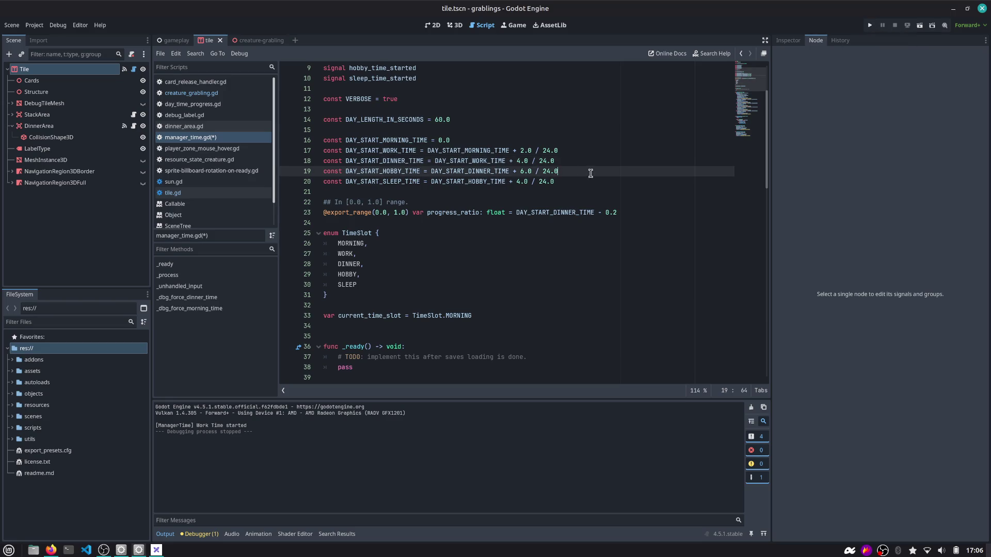
pyautogui.hotkey('ctrl', 'z')
pyautogui.hotkey('ctrl', 'z')
# Comment out the old dinner and hobby start lines, paste new ones, and run the game.
pyautogui.hotkey('ctrl', 'k')
pyautogui.press('Down')
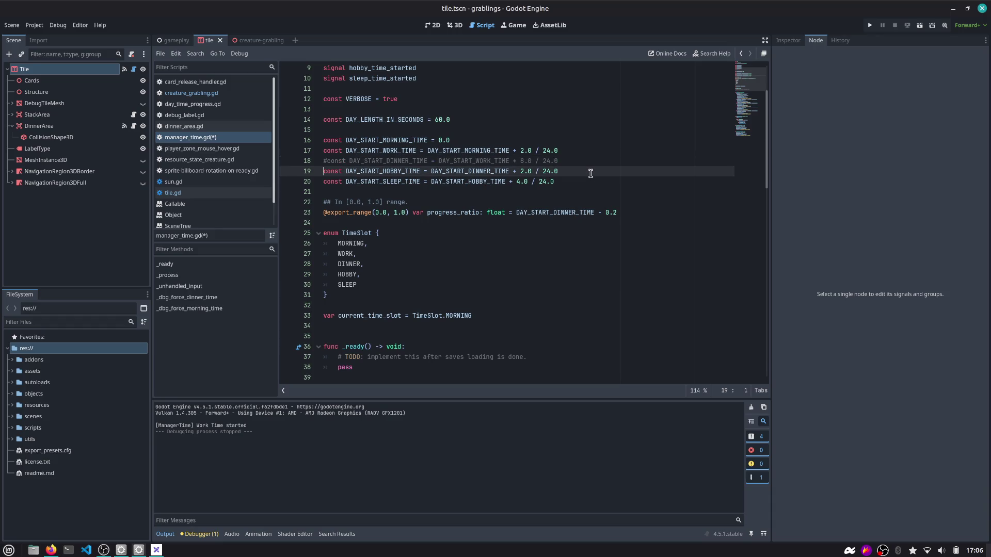
pyautogui.hotkey('ctrl', 'k')
pyautogui.press('End')
pyautogui.press('Return')
pyautogui.write('const DAY_START_DINNER_TIME = DAY_START_WORK_TIME + 4.0 / 24.0 const DAY_START_HOBBY_TIME = DAY_START_DINNER_TIME + 6.0 / 24.0')
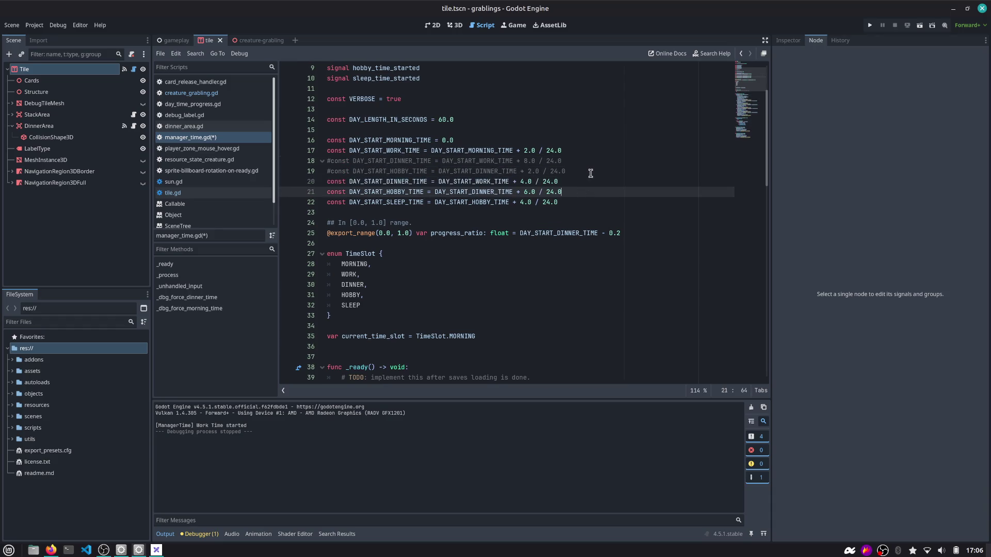
pyautogui.click(870, 24)
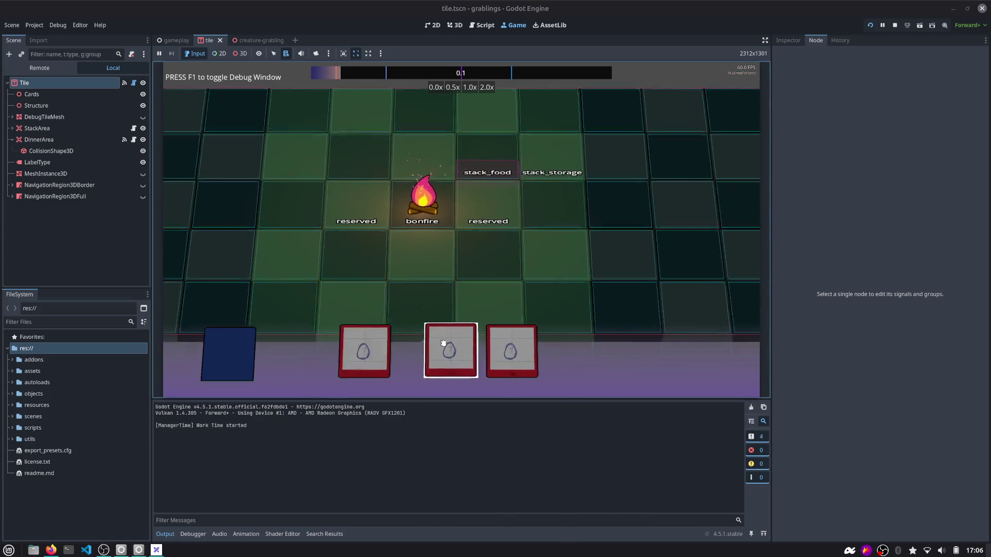
# Place two Grabling cards on the board, feed three egg cards to stack_food, then restart.
pyautogui.moveTo(438, 348)
pyautogui.mouseDown()
pyautogui.moveTo(443, 239)
pyautogui.moveTo(477, 240)
pyautogui.mouseUp()
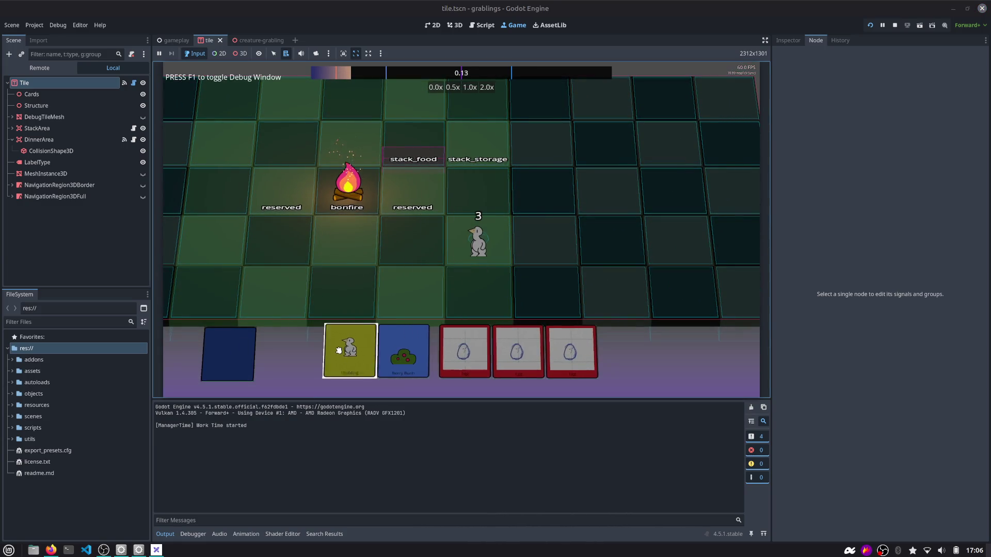
pyautogui.moveTo(345, 351); pyautogui.dragTo(415, 240)
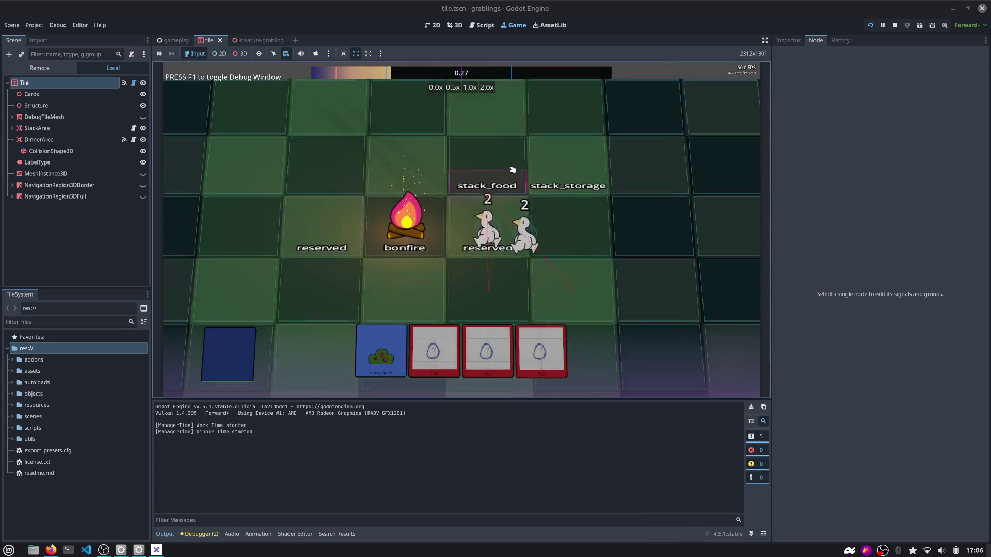
pyautogui.moveTo(488, 351); pyautogui.dragTo(488, 284)
pyautogui.moveTo(487, 213); pyautogui.dragTo(490, 184)
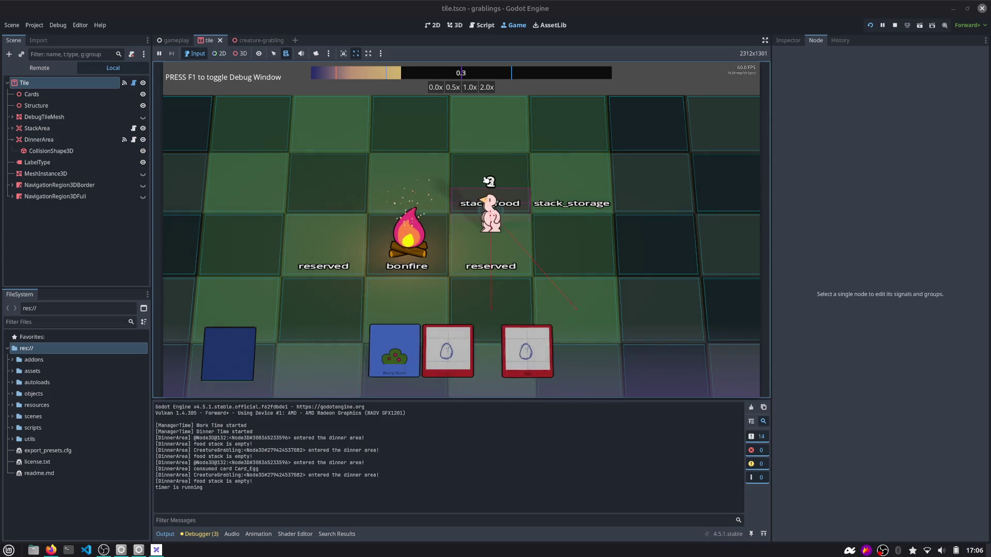
pyautogui.moveTo(508, 348); pyautogui.dragTo(513, 176)
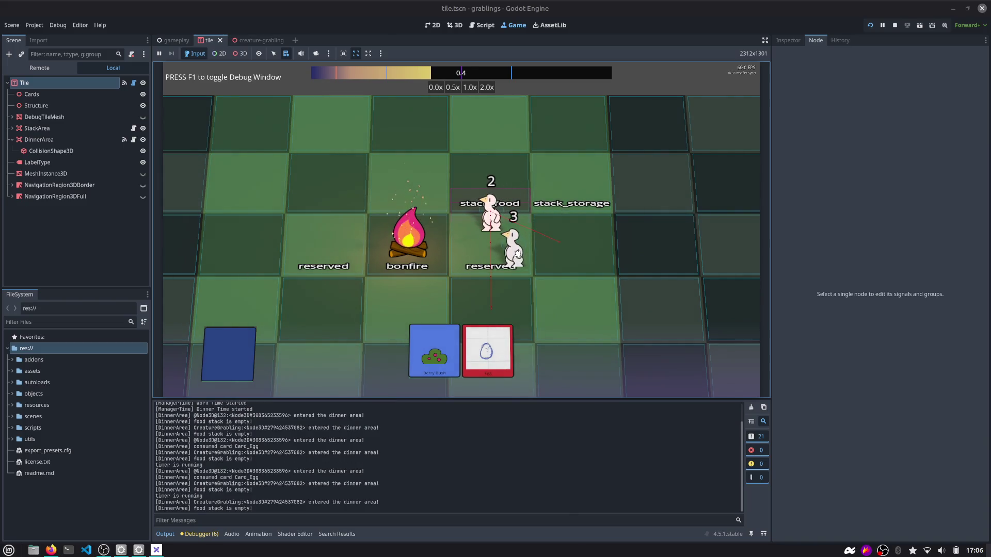
pyautogui.moveTo(495, 338); pyautogui.dragTo(528, 172)
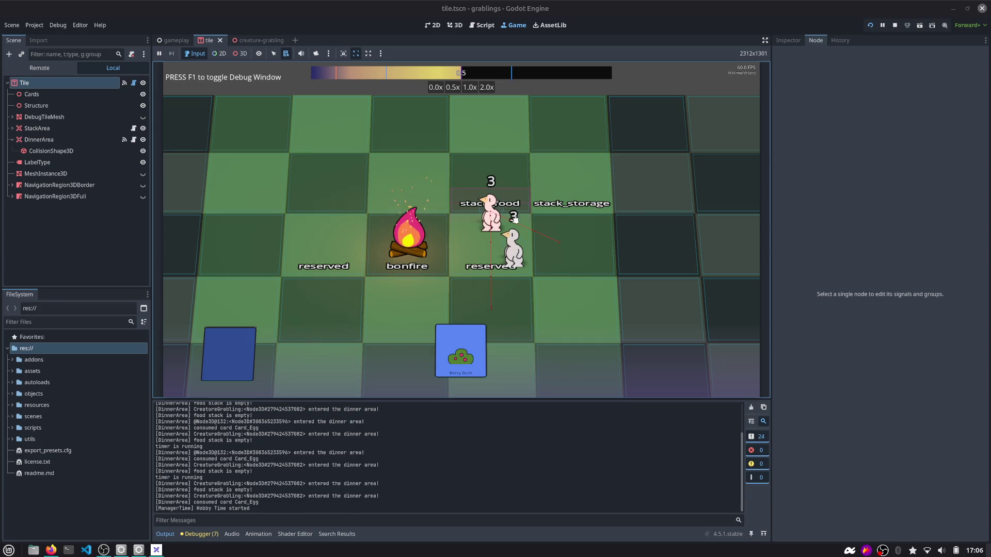
pyautogui.click(871, 25)
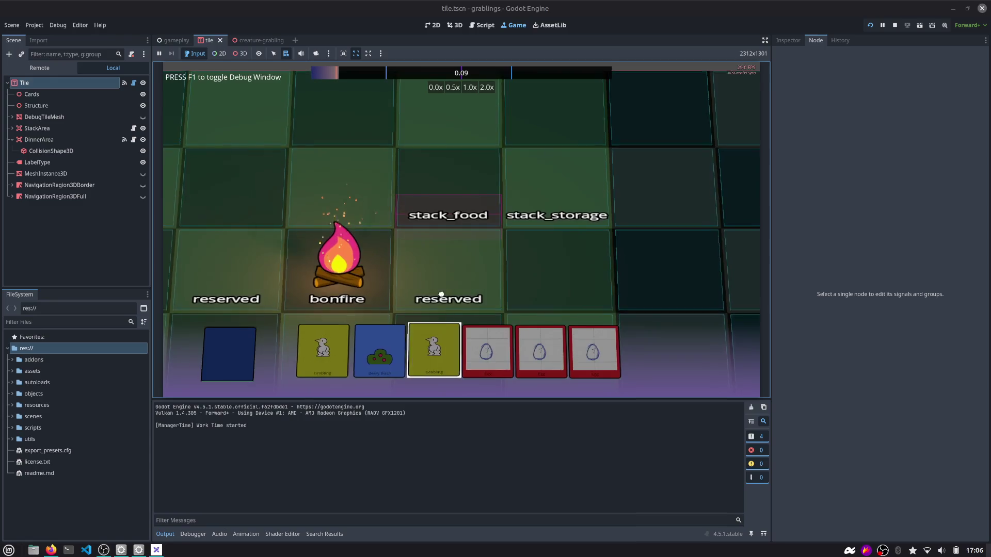
# Place two Grablings, move one onto the food stack, add an egg, and set 2.0x speed.
pyautogui.moveTo(421, 346)
pyautogui.mouseDown()
pyautogui.moveTo(458, 199)
pyautogui.moveTo(560, 281)
pyautogui.moveTo(614, 281)
pyautogui.mouseUp()
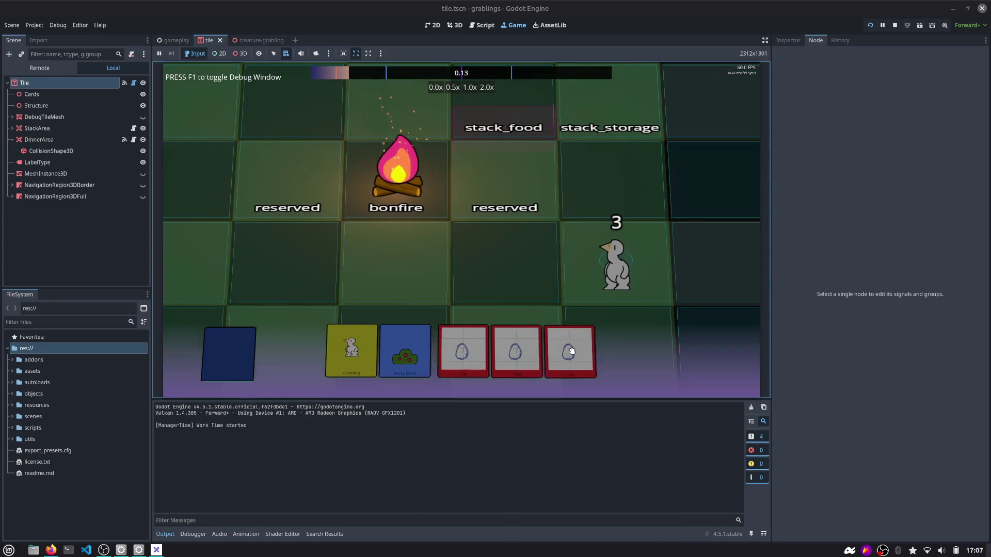
pyautogui.moveTo(594, 351); pyautogui.dragTo(503, 135)
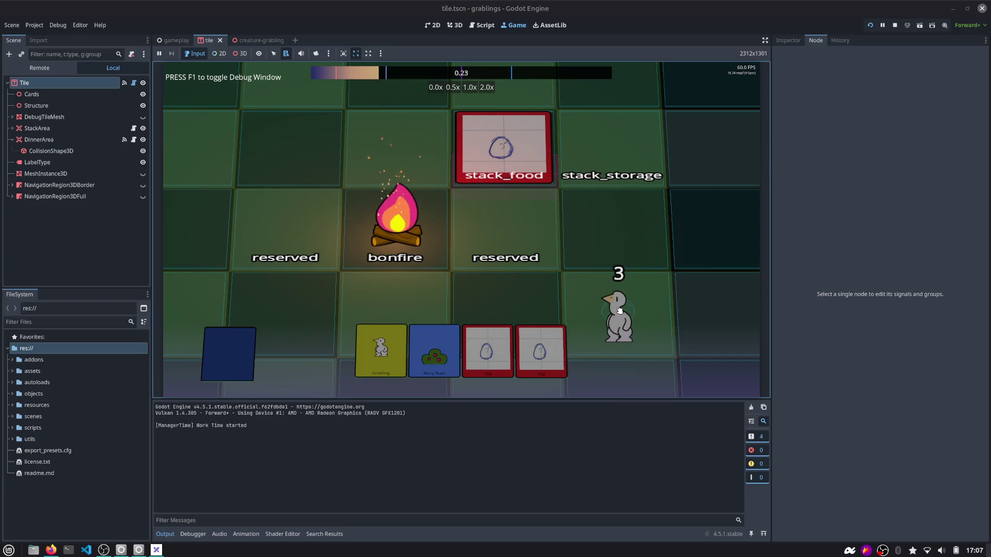
pyautogui.moveTo(618, 312); pyautogui.dragTo(505, 196)
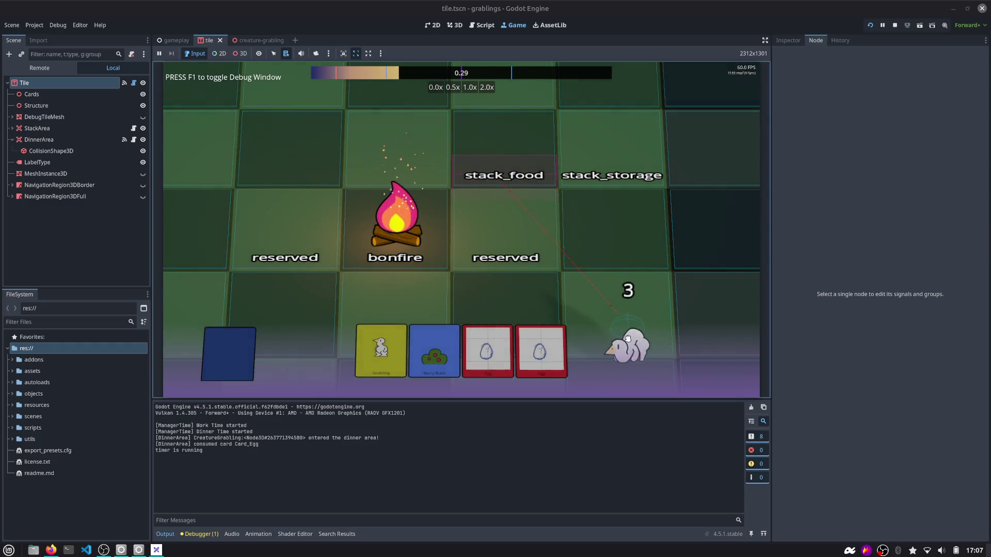
pyautogui.moveTo(540, 350); pyautogui.dragTo(518, 155)
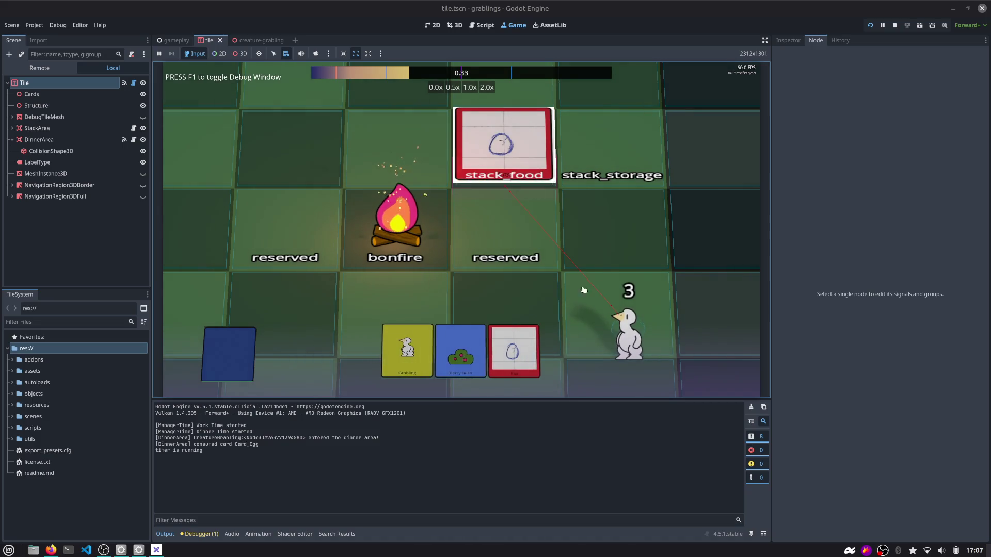
pyautogui.press('s')
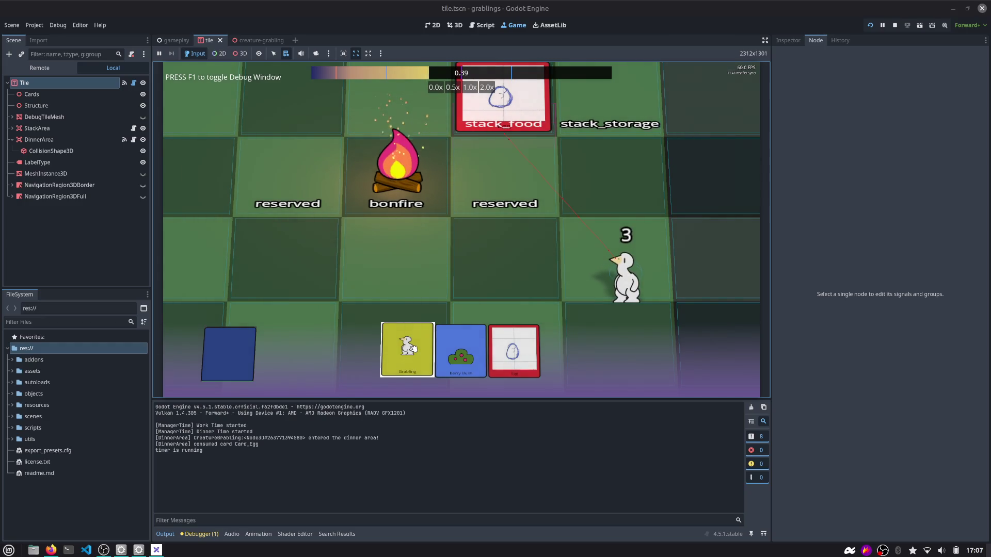
pyautogui.moveTo(413, 349)
pyautogui.mouseDown()
pyautogui.moveTo(469, 253)
pyautogui.moveTo(519, 265)
pyautogui.mouseUp()
pyautogui.scroll(-5, 518, 265)
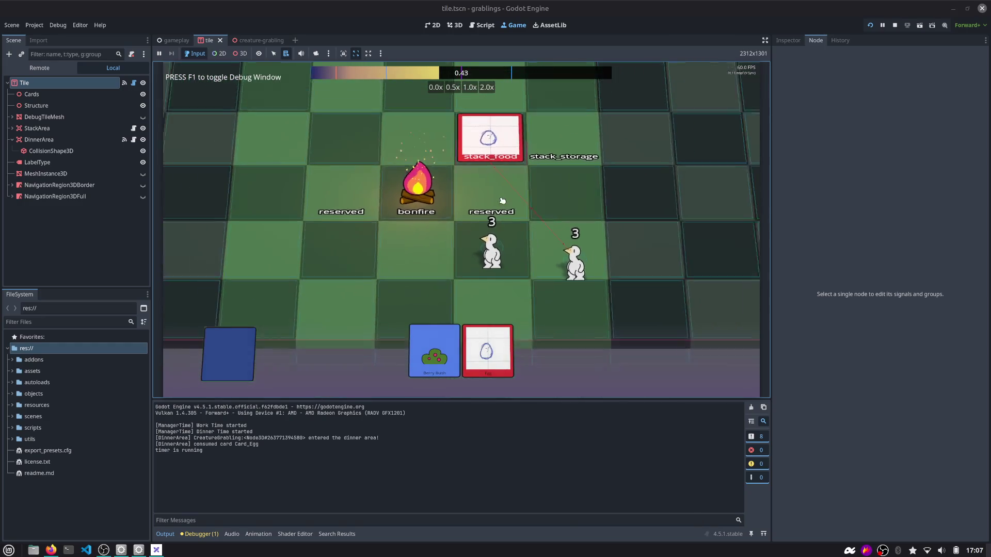
pyautogui.click(486, 87)
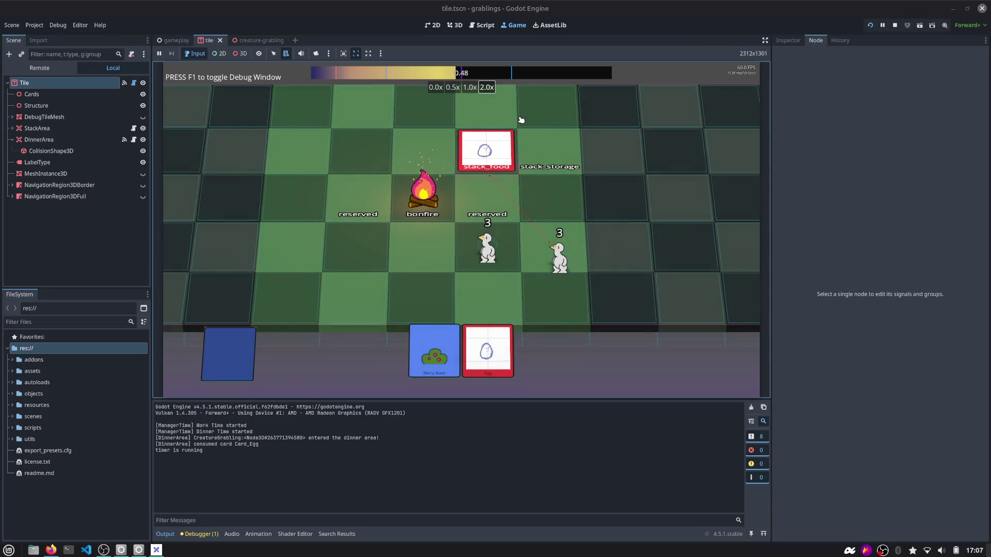
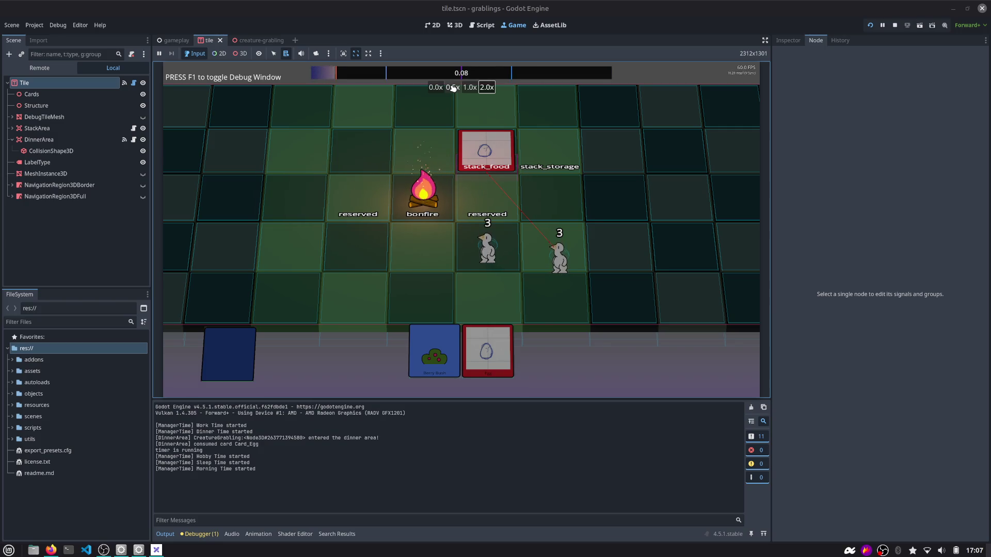
# Set the running game to 0.5x speed.
pyautogui.click(452, 88)
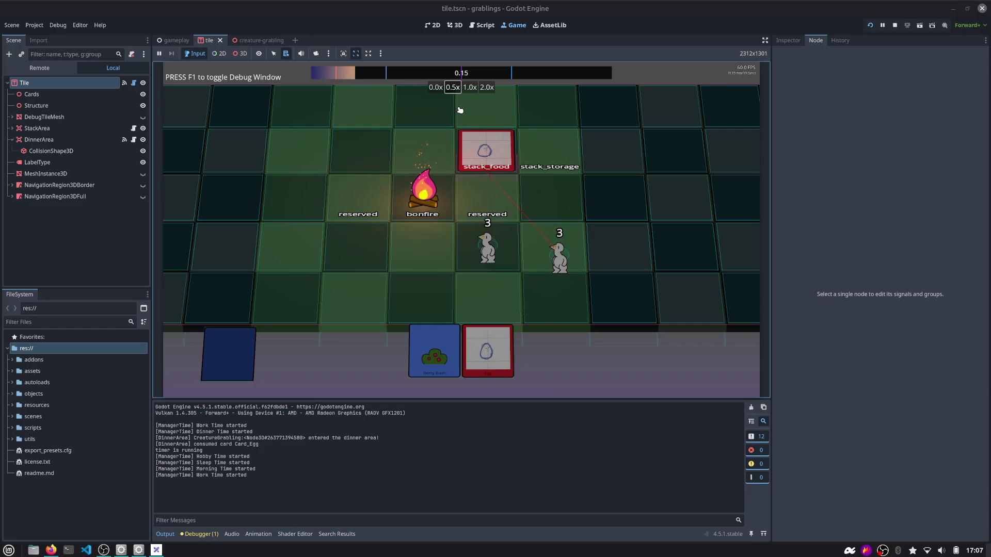
pyautogui.click(473, 88)
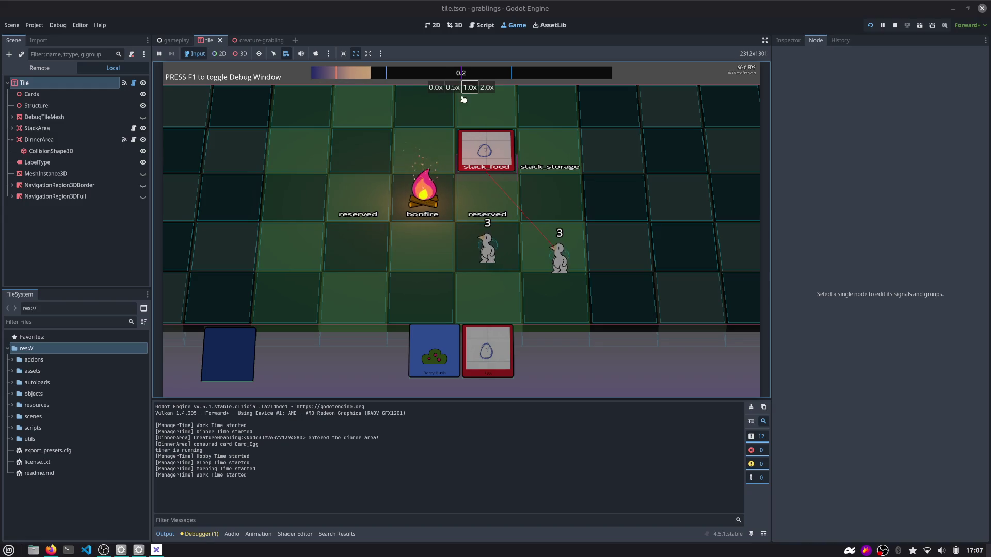
pyautogui.click(456, 90)
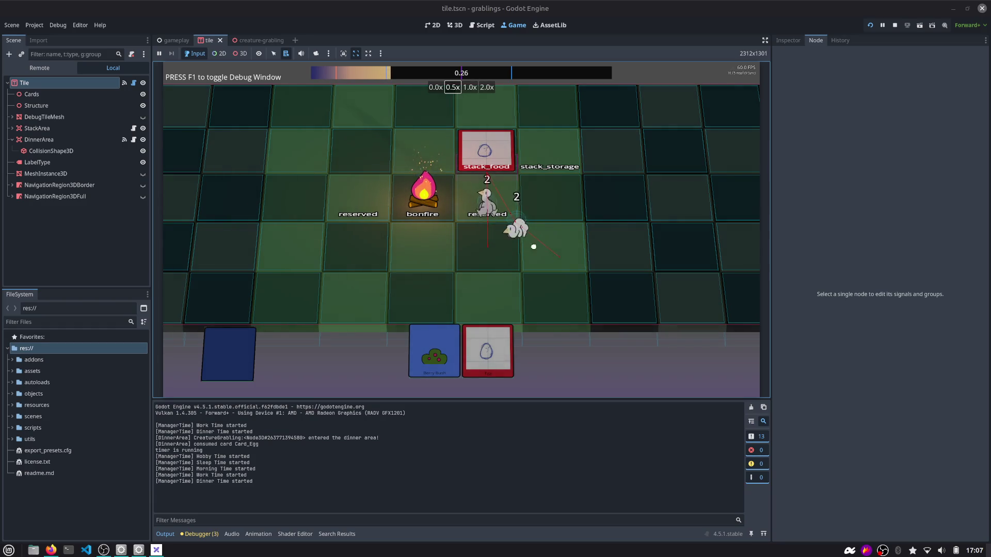
# Move the second grabling away from the food, put the Egg card on stack_food, and stop the game.
pyautogui.moveTo(531, 246); pyautogui.dragTo(581, 269)
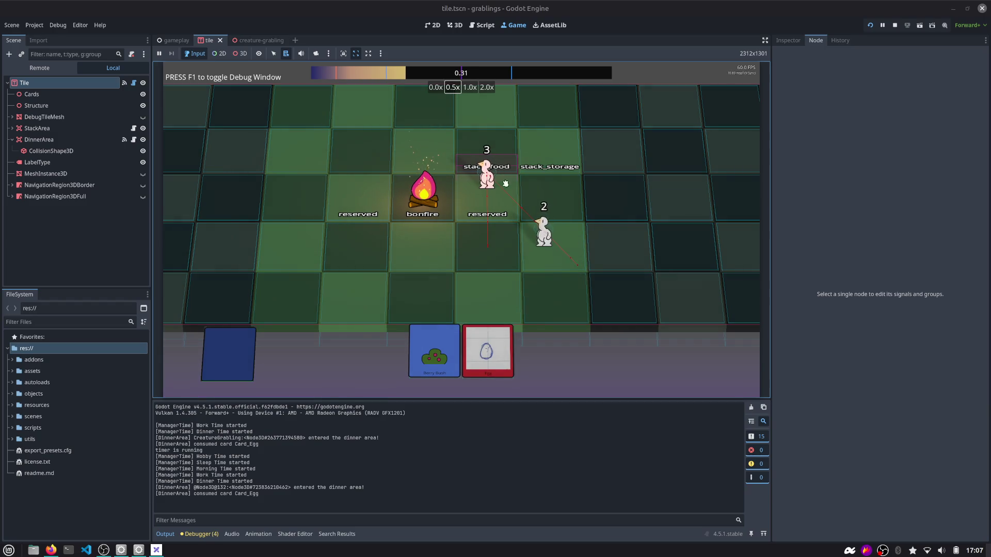
pyautogui.moveTo(522, 205)
pyautogui.mouseDown()
pyautogui.moveTo(525, 254)
pyautogui.moveTo(550, 304)
pyautogui.mouseUp()
pyautogui.moveTo(487, 351); pyautogui.dragTo(494, 153)
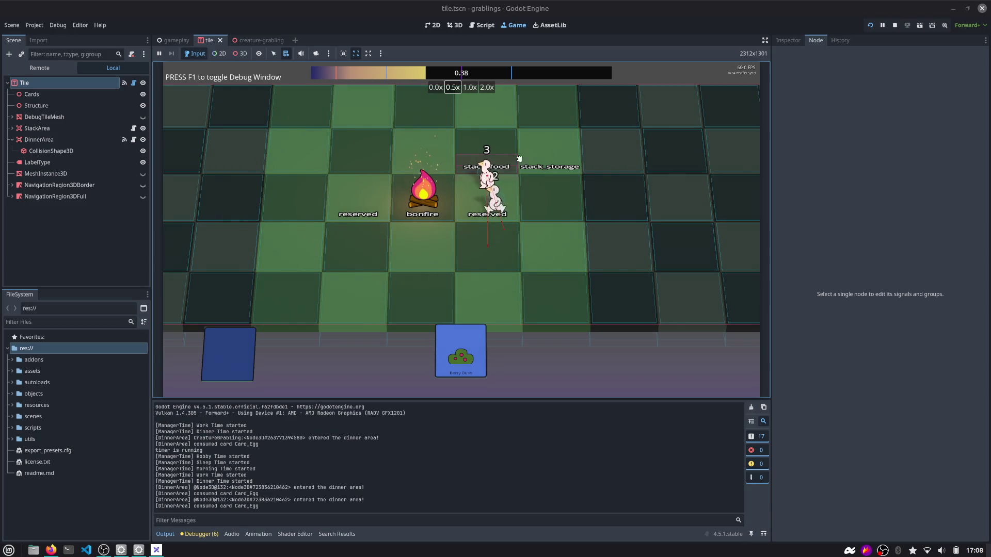
pyautogui.click(893, 25)
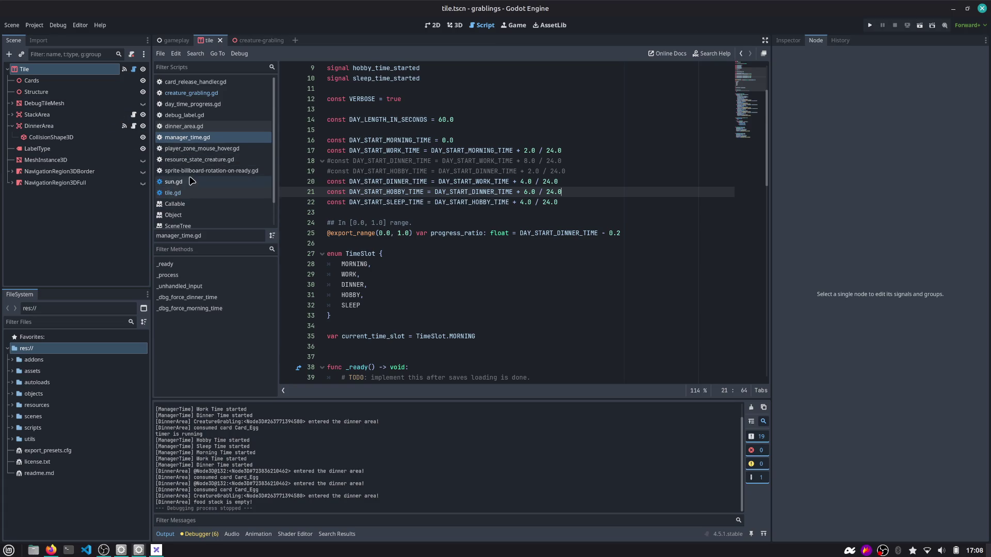
# Open dinner_area.gd and highlight every use of consumed_card.
pyautogui.scroll(3, 404, 183)
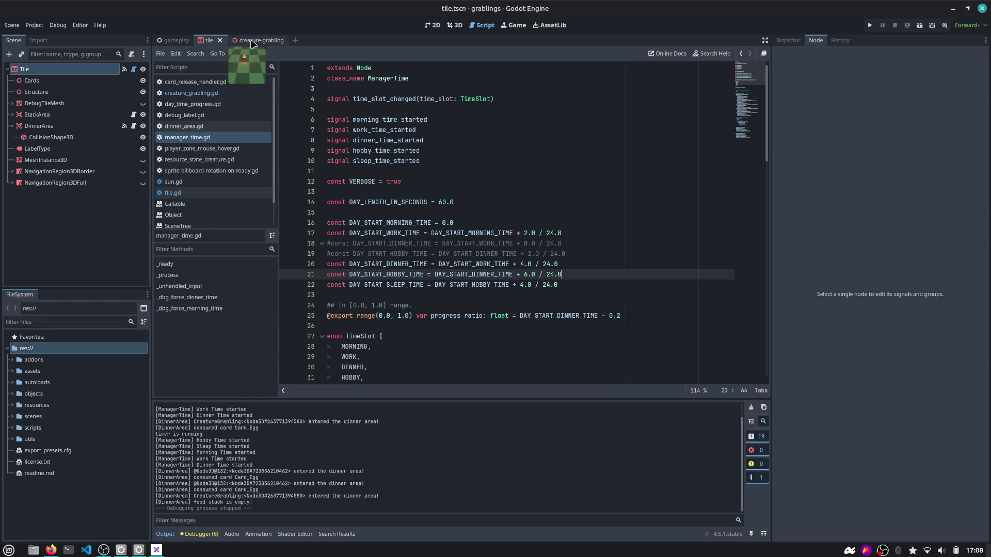
pyautogui.click(134, 126)
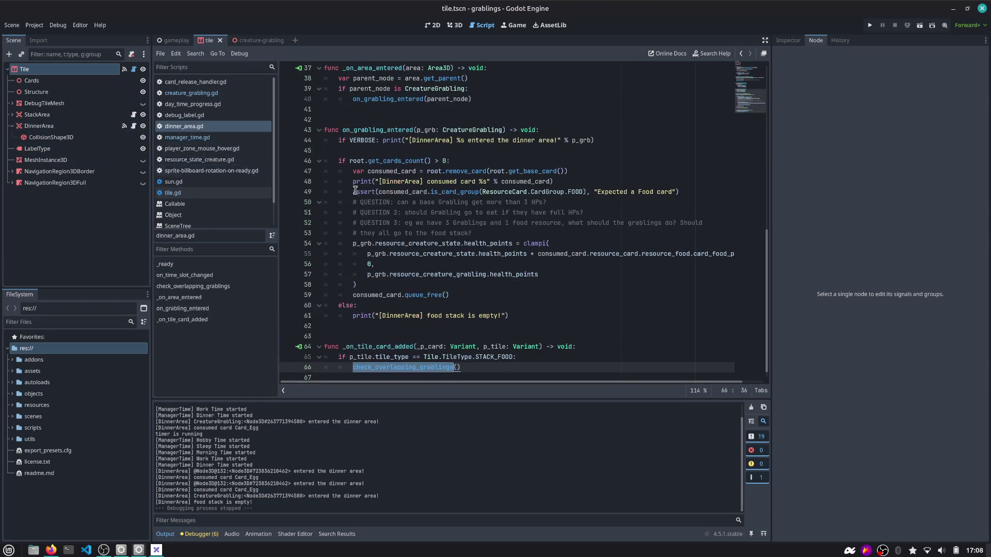
pyautogui.scroll(-1, 447, 197)
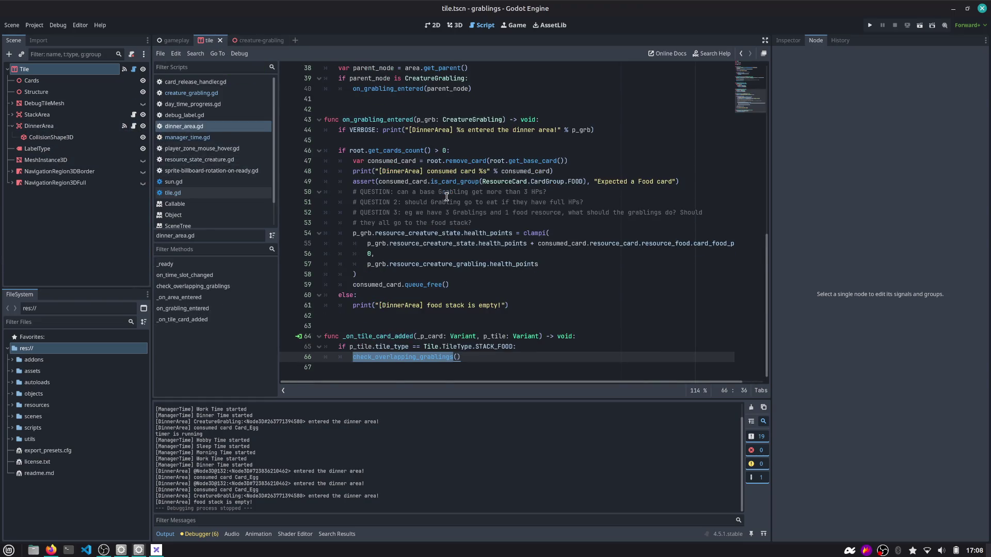
pyautogui.doubleClick(393, 161)
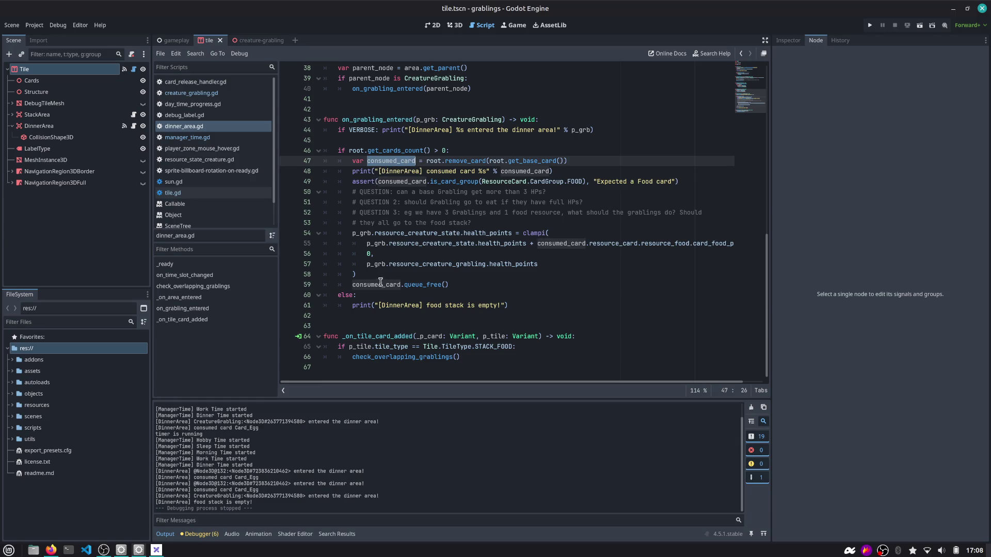
pyautogui.click(473, 285)
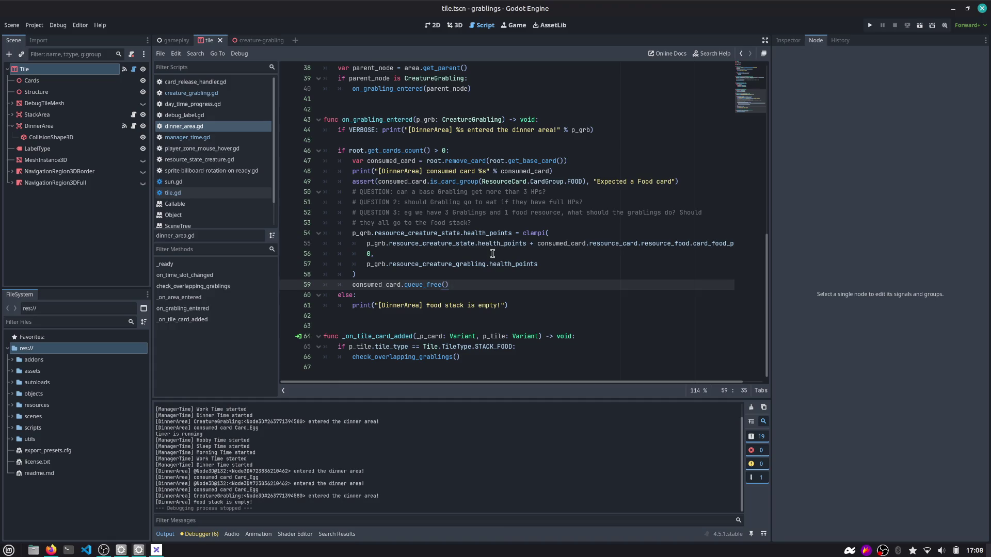
pyautogui.press('Up')
pyautogui.press('Up')
pyautogui.press('Up')
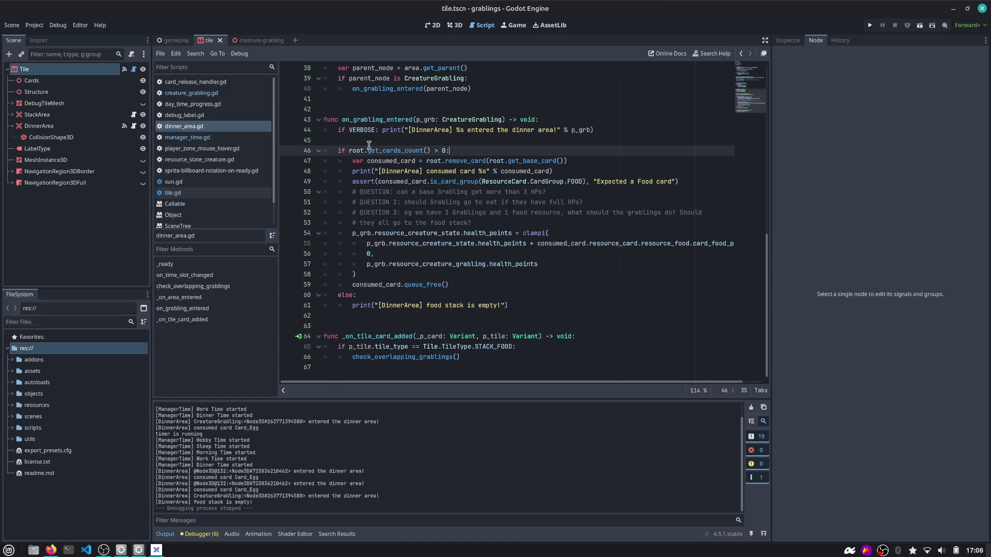
# Inspect on_grabbing_entered and place the caret at the end of the line 46 condition.
pyautogui.doubleClick(368, 119)
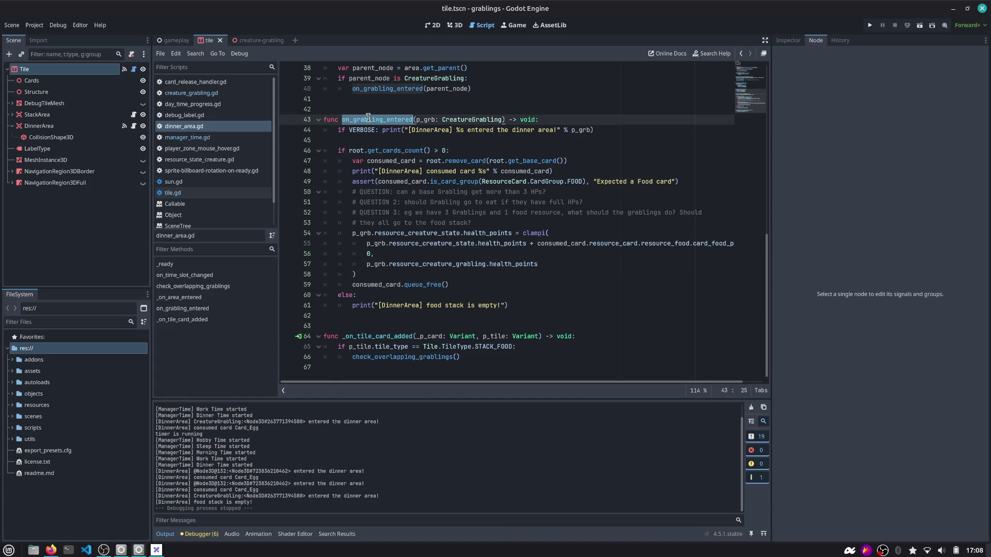
pyautogui.click(428, 357)
pyautogui.scroll(4, 378, 229)
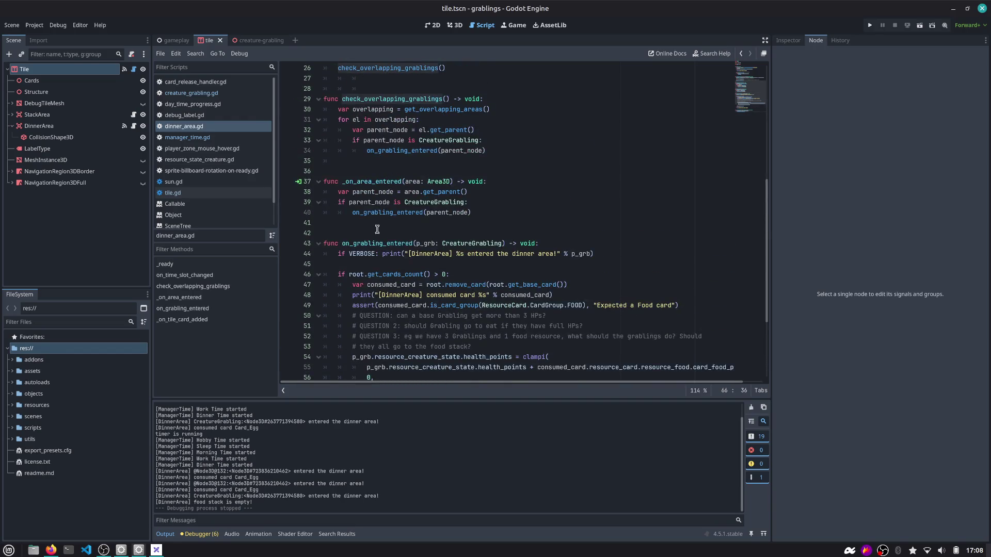
pyautogui.scroll(-2, 380, 263)
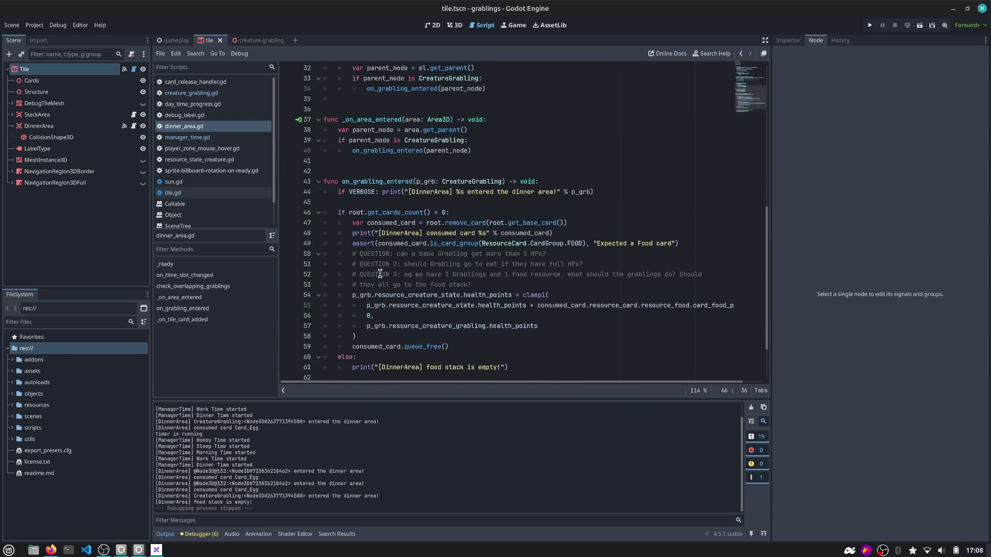
pyautogui.doubleClick(355, 214)
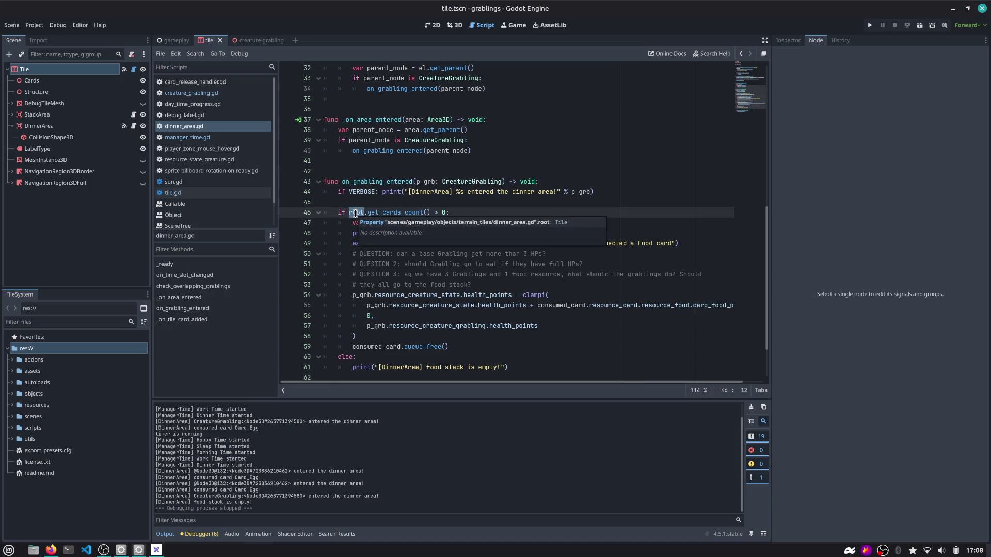
pyautogui.doubleClick(391, 213)
pyautogui.click(467, 214)
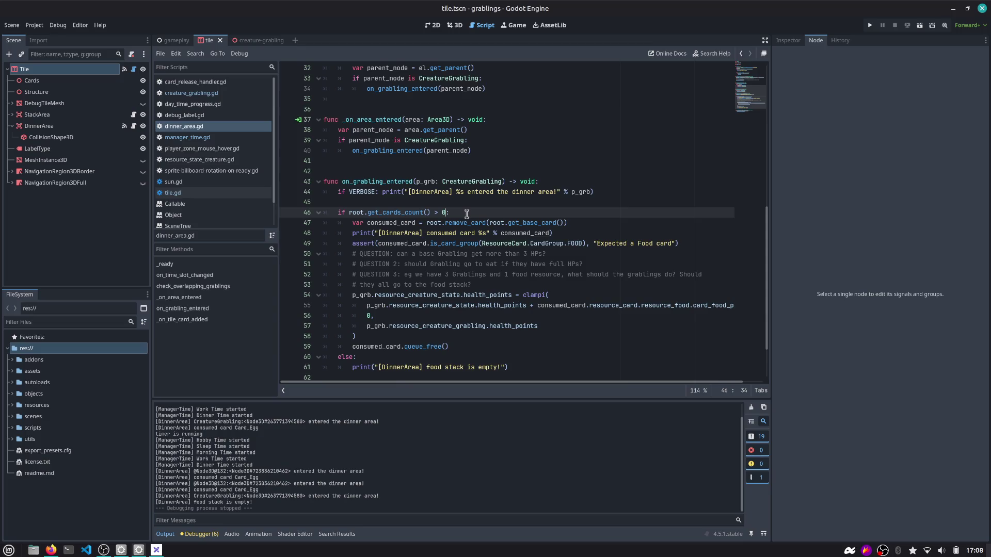
# Start appending a p_grb clause to the line 46 condition, clearing unwanted autocompletions.
pyautogui.write('h')
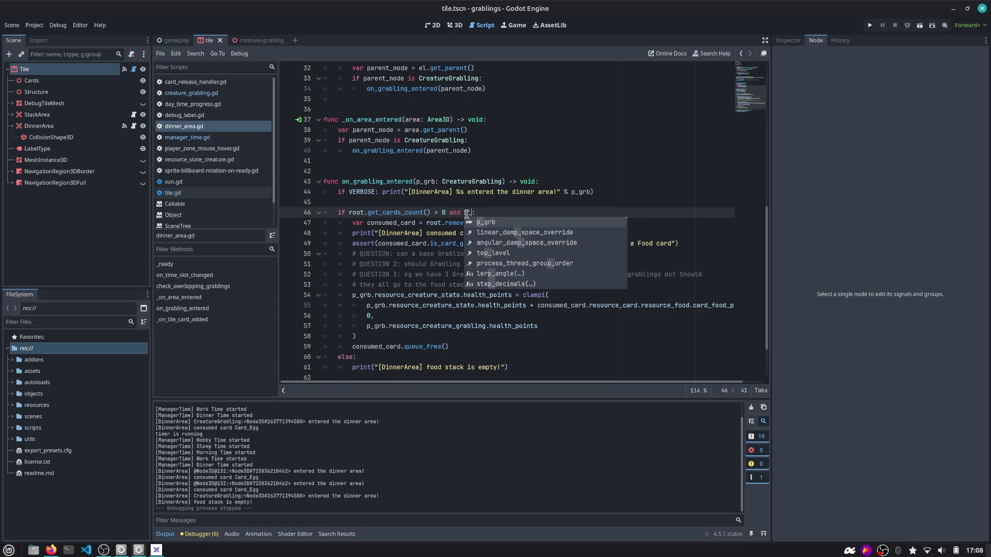
pyautogui.press('Return')
pyautogui.hotkey('ctrl', 'BackSpace')
pyautogui.hotkey('ctrl', 'BackSpace')
pyautogui.hotkey('ctrl', 'BackSpace')
pyautogui.write('p_gra')
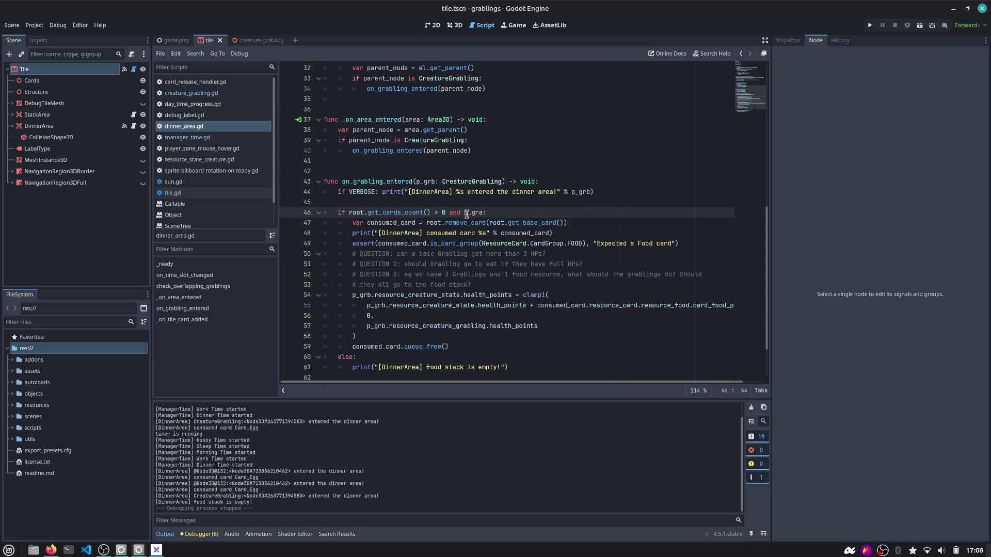
pyautogui.write('b.is_fu')
pyautogui.hotkey('ctrl', 'BackSpace')
pyautogui.write('full')
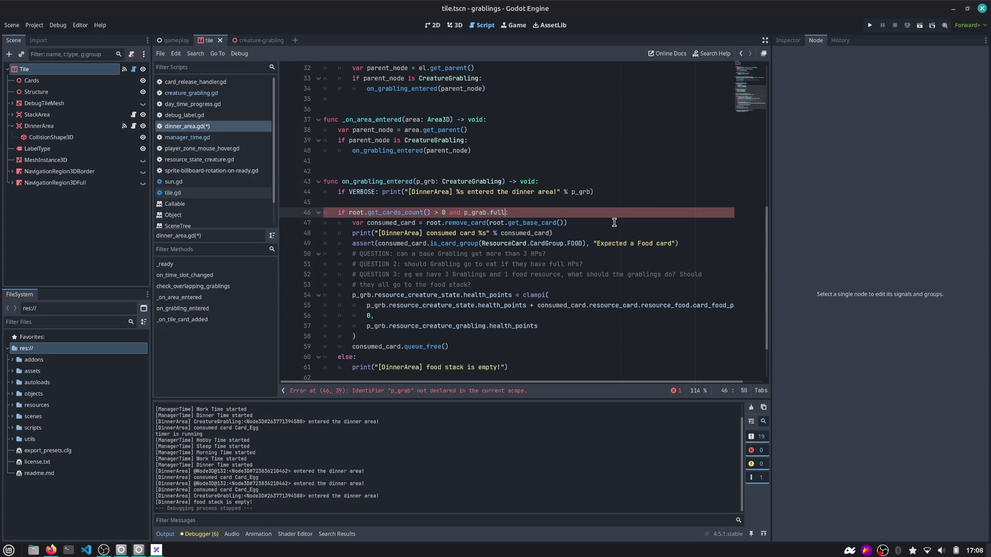
pyautogui.hotkey('ctrl', 'shift', 'Left')
pyautogui.press('BackSpace')
# Look up the has_full_energy method in creature_grabling.gd, then return to dinner_area.gd line 46.
pyautogui.click(191, 93)
pyautogui.click(181, 249)
pyautogui.write('ener')
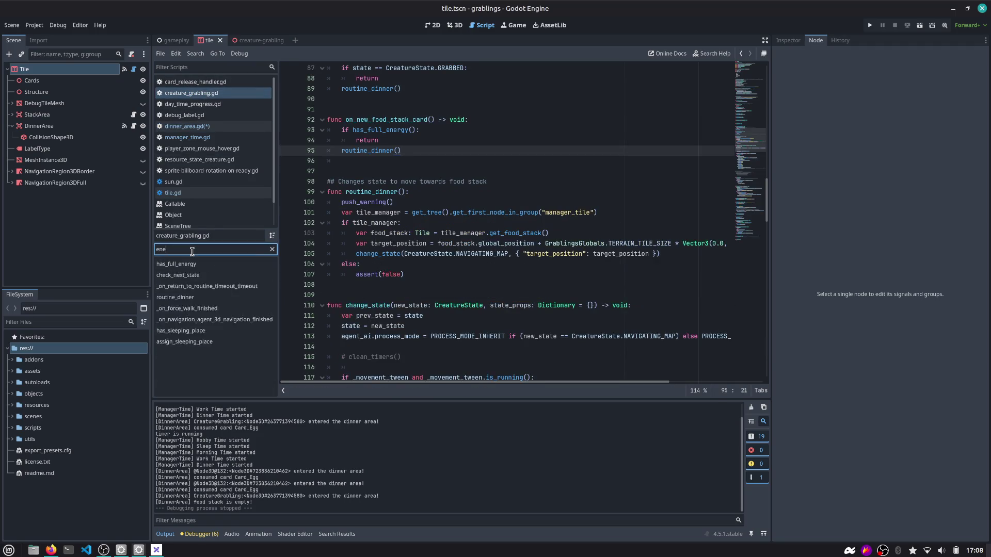
pyautogui.click(197, 264)
pyautogui.doubleClick(374, 294)
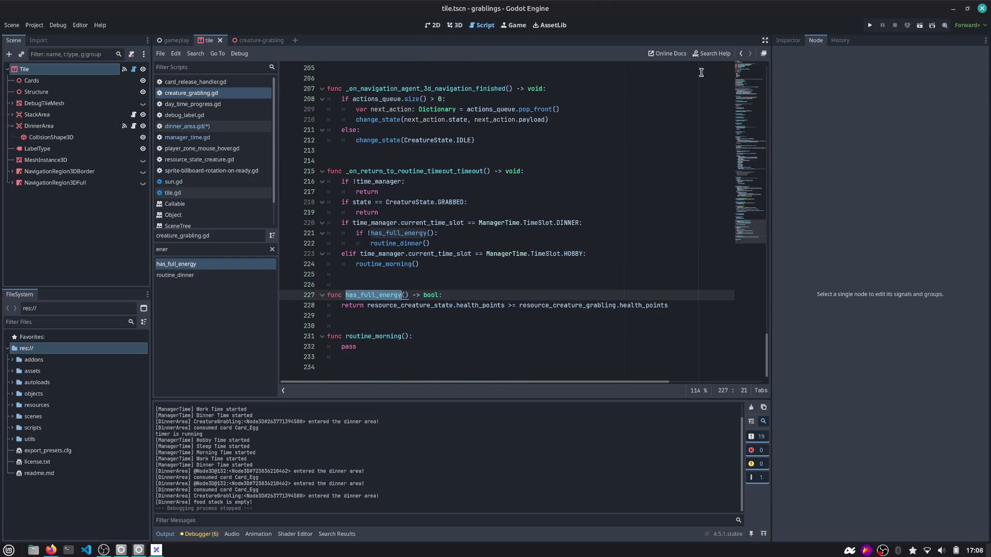
pyautogui.click(739, 55)
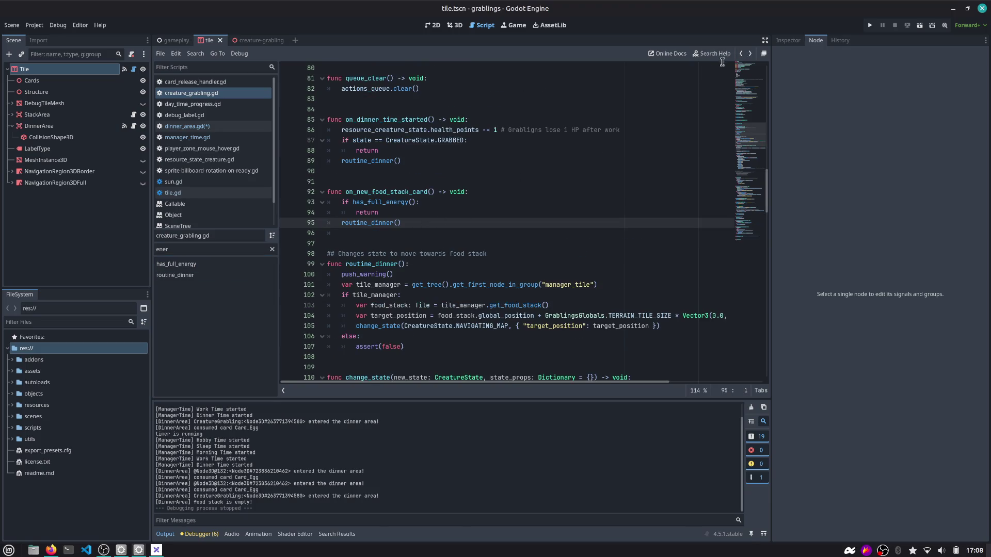
pyautogui.click(740, 54)
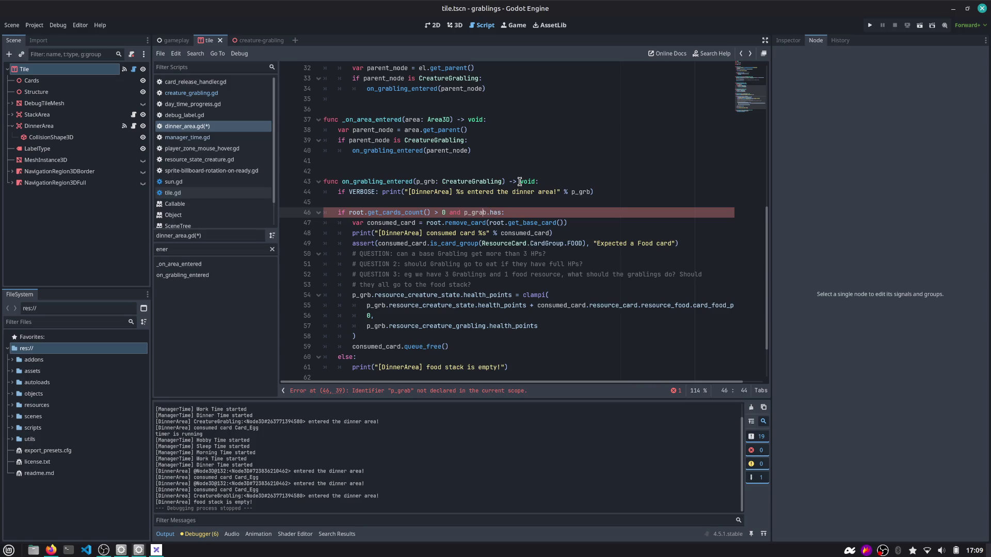
# Complete the condition as 'root.get_cards_count() > 0 and not p_grb.has_full_energy()'.
pyautogui.press('Right')
pyautogui.press('Right')
pyautogui.write('_')
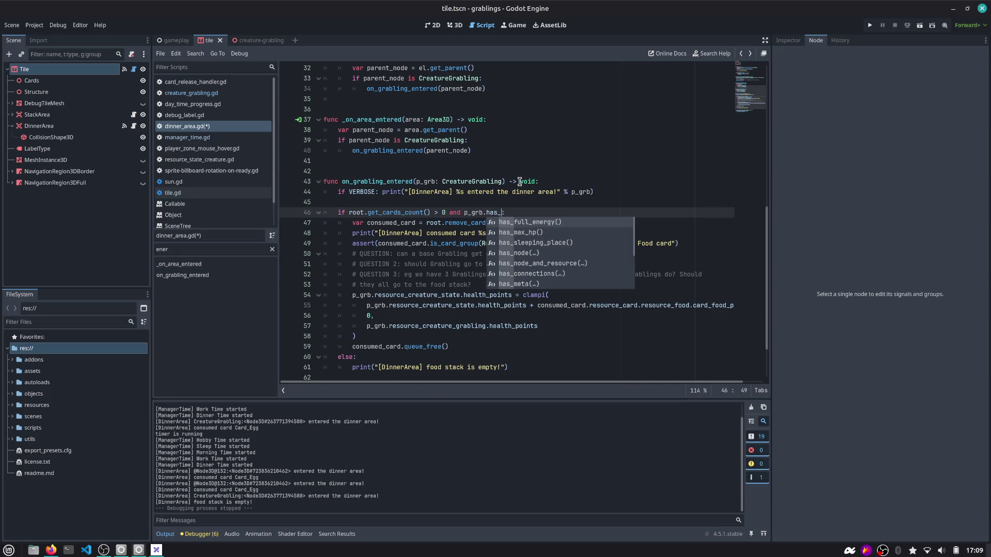
pyautogui.press('Return')
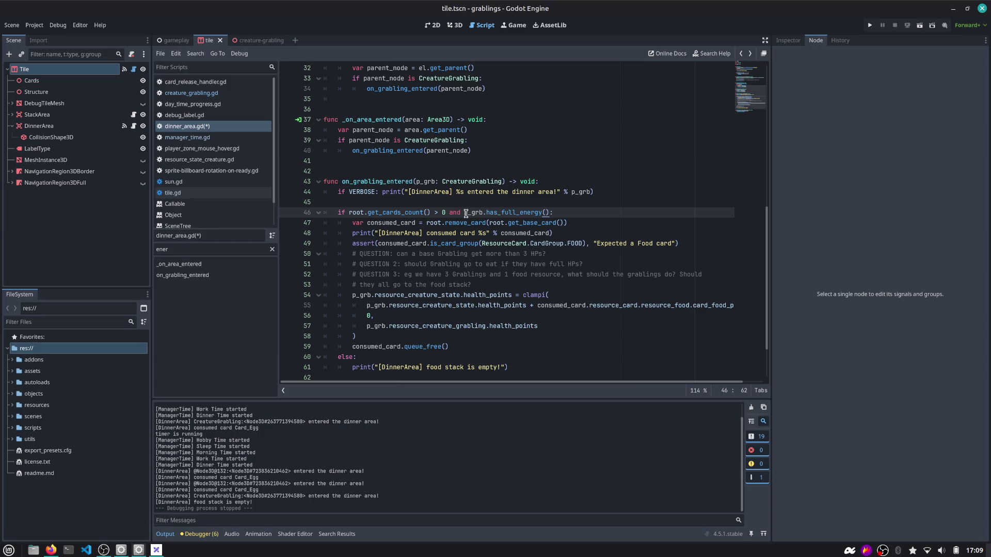
pyautogui.press('Right')
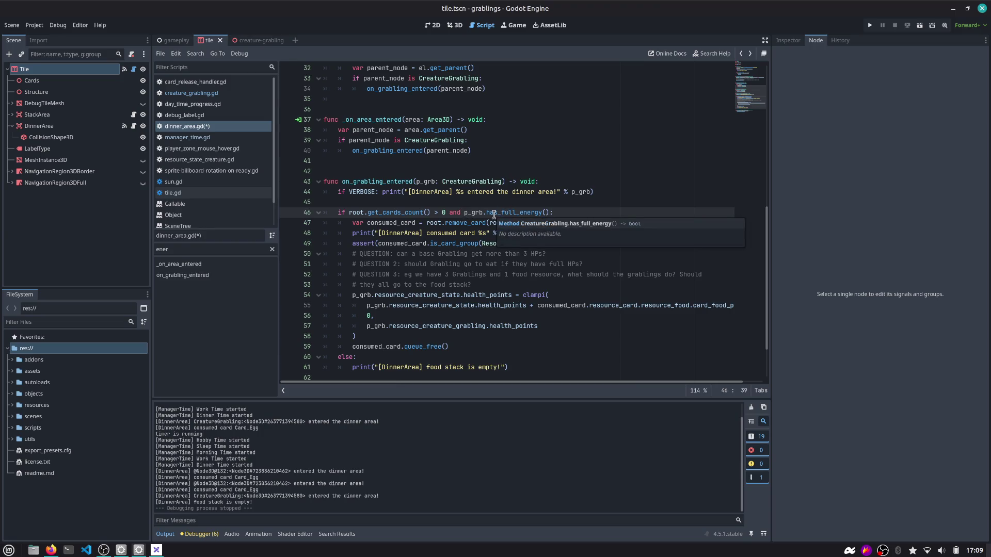
pyautogui.write('not')
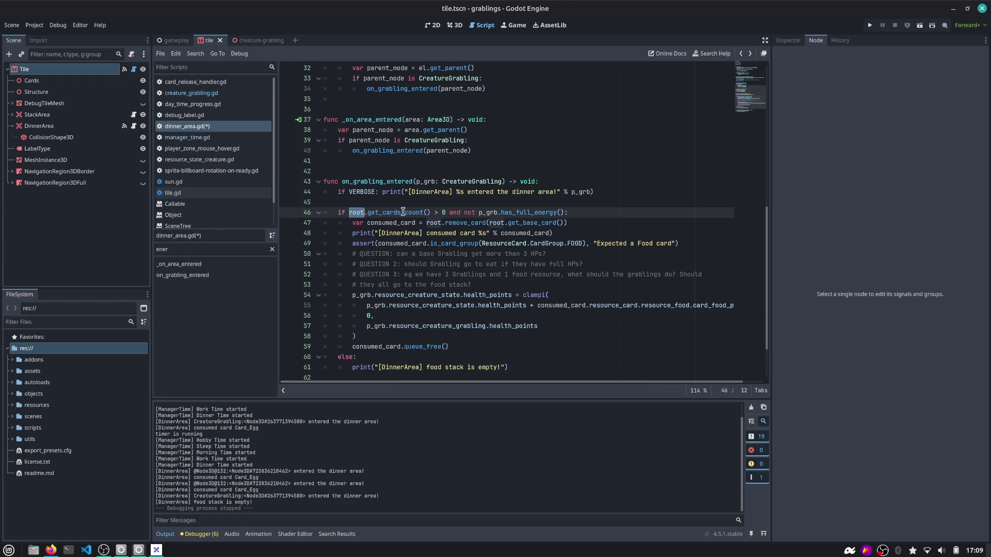
pyautogui.doubleClick(394, 212)
pyautogui.doubleClick(513, 212)
pyautogui.click(534, 213)
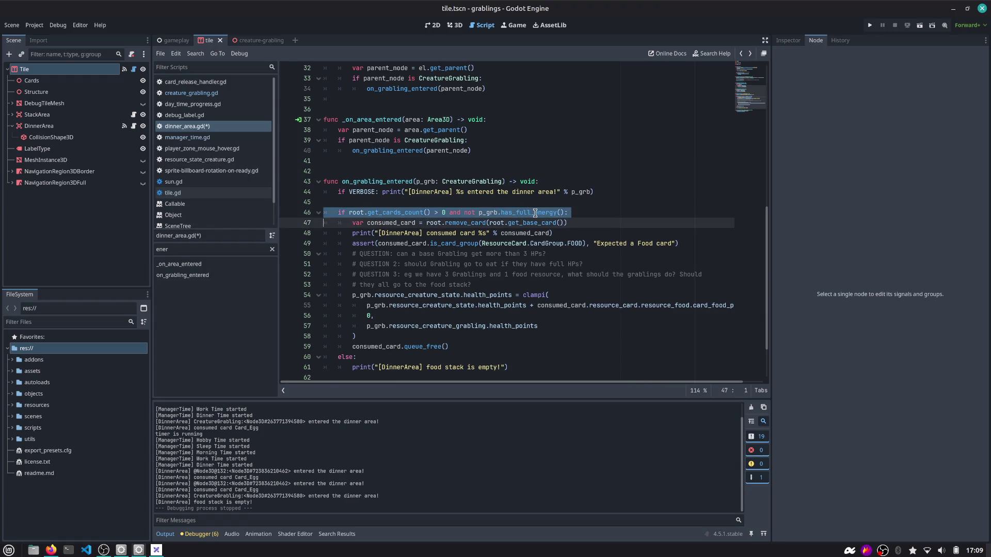
# Review the queue_free call on line 59 and run the project again.
pyautogui.scroll(-1, 382, 203)
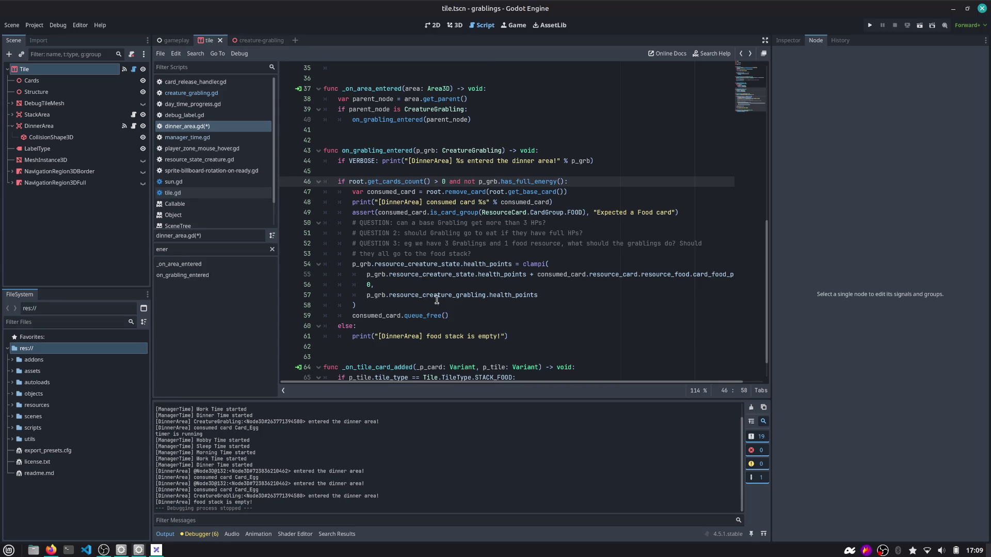
pyautogui.moveTo(376, 316); pyautogui.dragTo(457, 316)
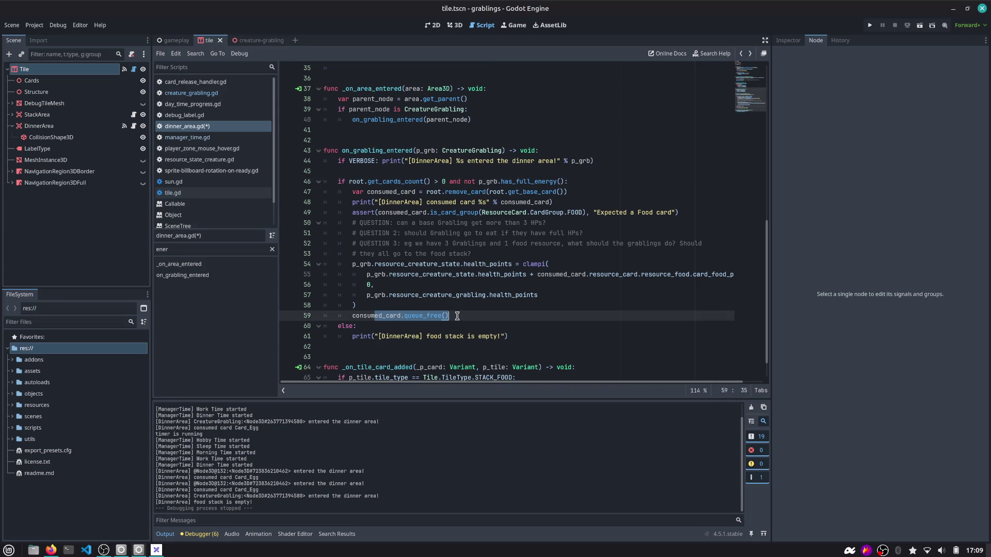
pyautogui.click(457, 337)
pyautogui.scroll(-1, 457, 337)
pyautogui.click(869, 25)
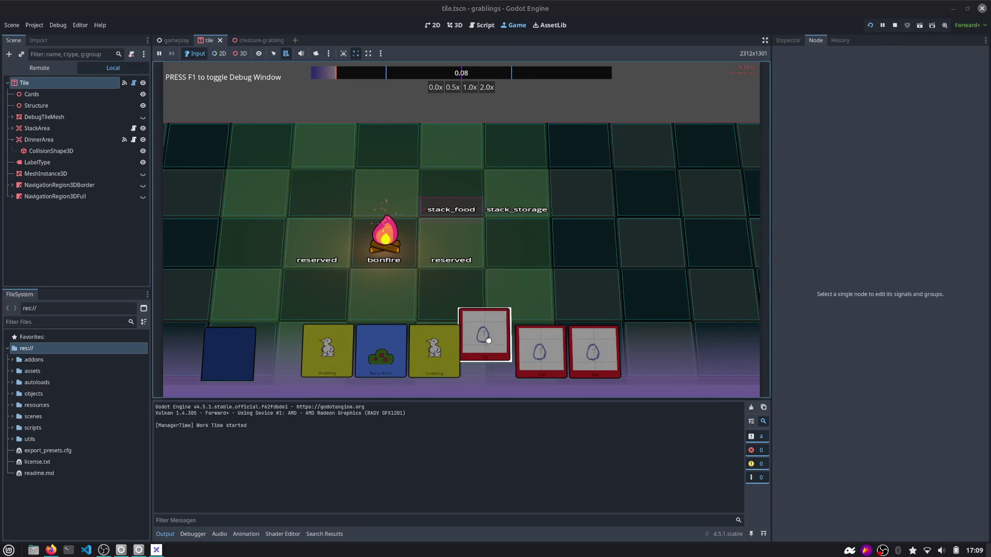
# Place both Grabling cards on the board, feed an Egg card to stack_food, then stop the game.
pyautogui.moveTo(434, 351); pyautogui.dragTo(517, 289)
pyautogui.moveTo(350, 350); pyautogui.dragTo(478, 276)
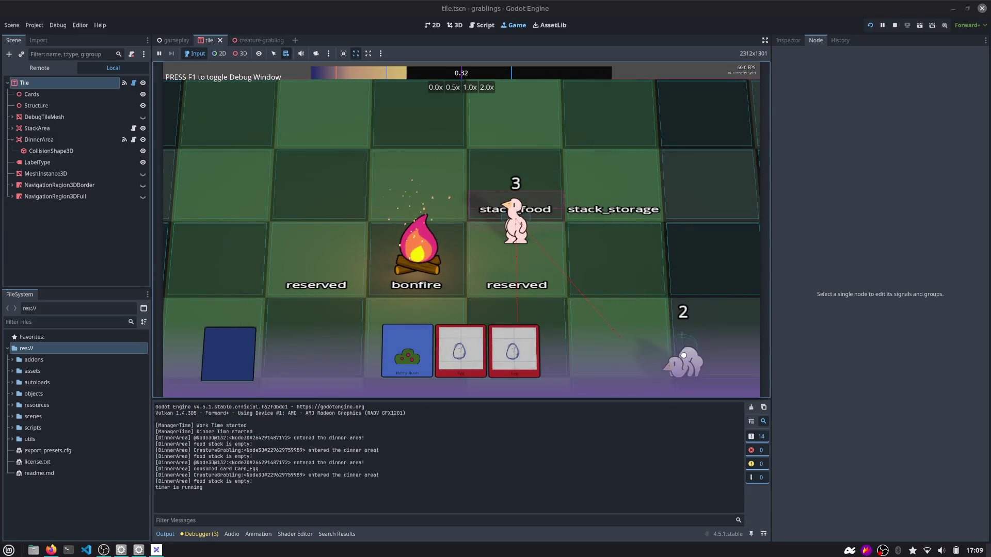
pyautogui.moveTo(514, 351); pyautogui.dragTo(526, 147)
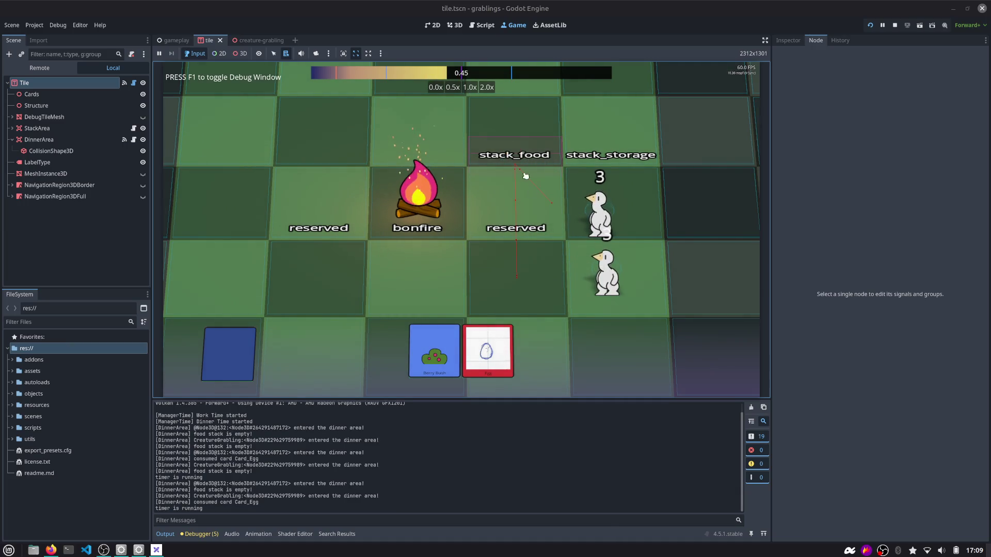
pyautogui.scroll(-3, 509, 125)
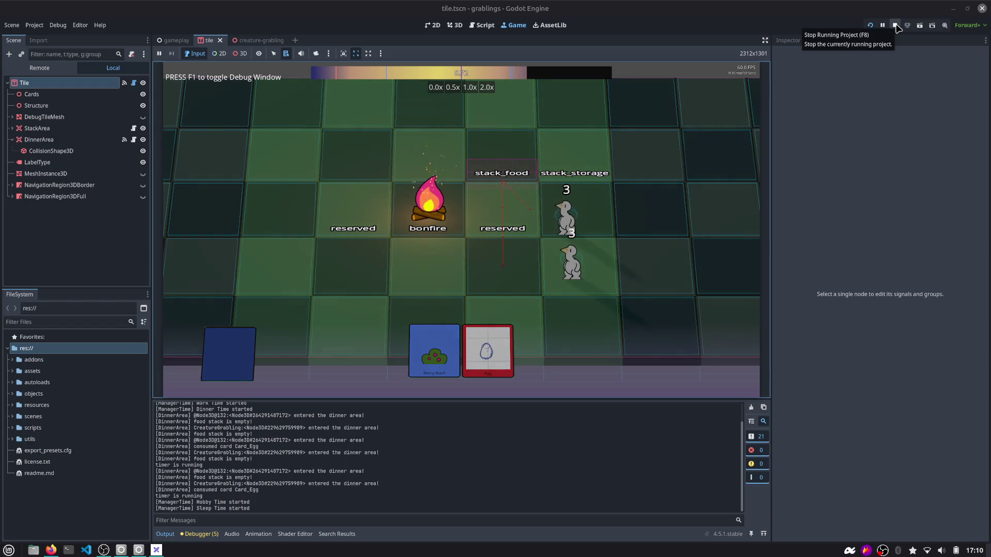
pyautogui.click(896, 26)
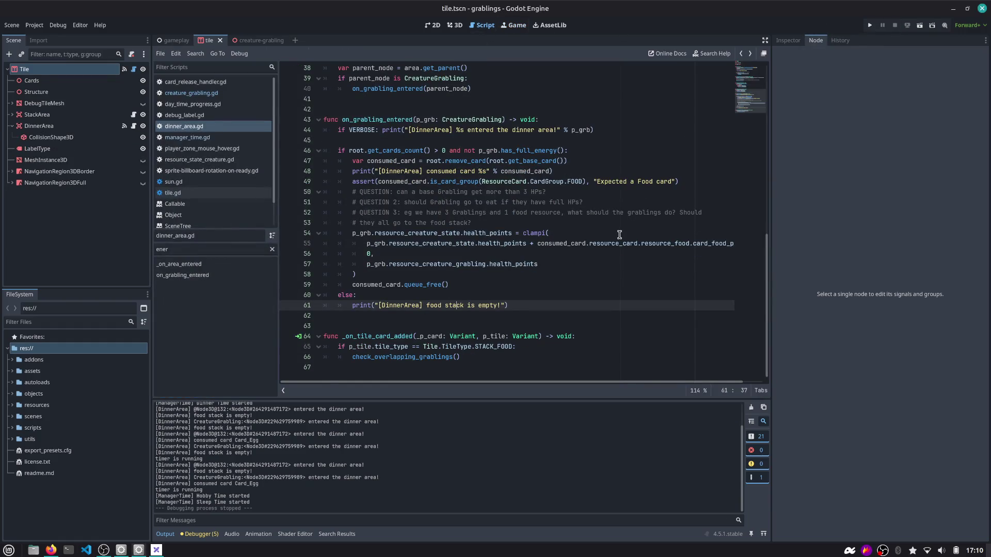
# In tile.gd, add a TODO line after line 260 and comment out the get_tree call_group line.
pyautogui.click(504, 288)
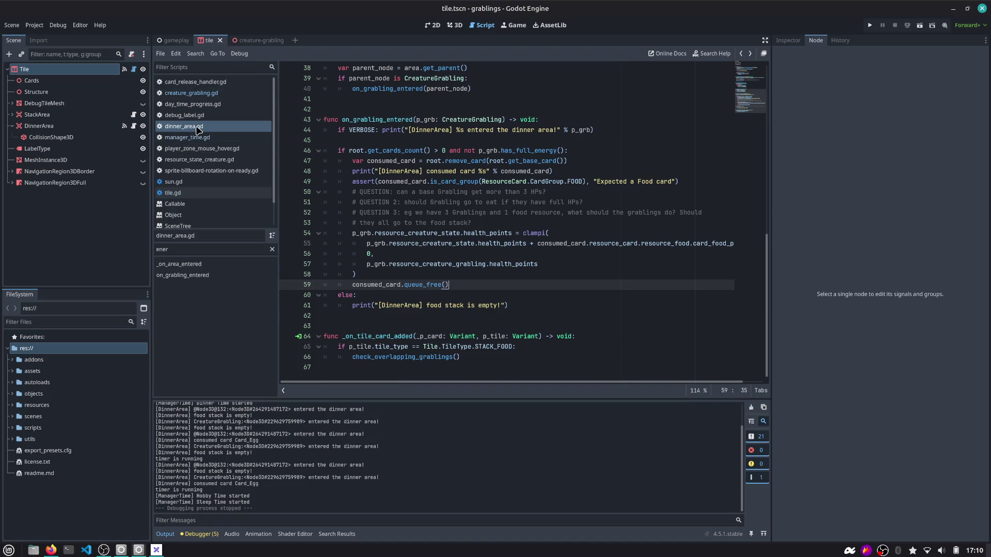
pyautogui.click(199, 192)
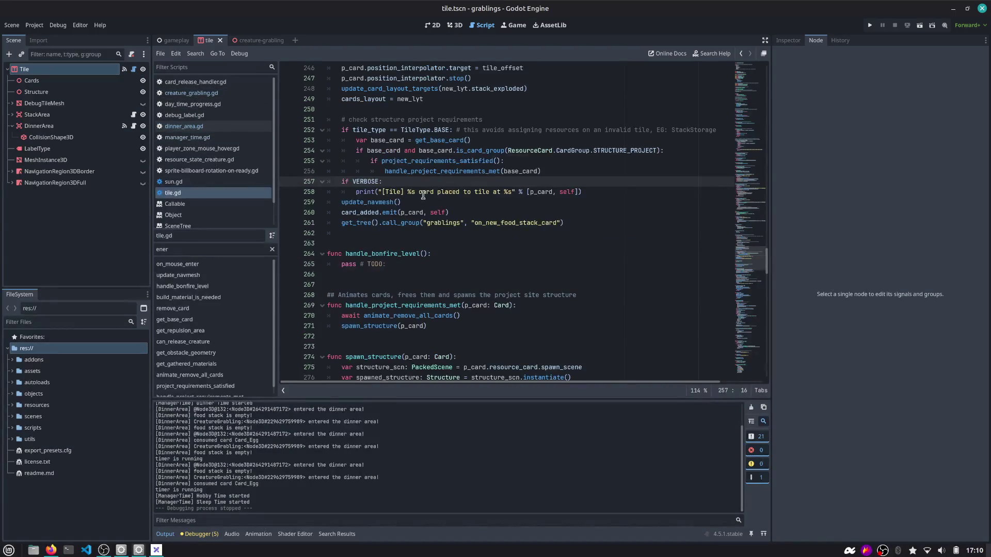
pyautogui.doubleClick(370, 213)
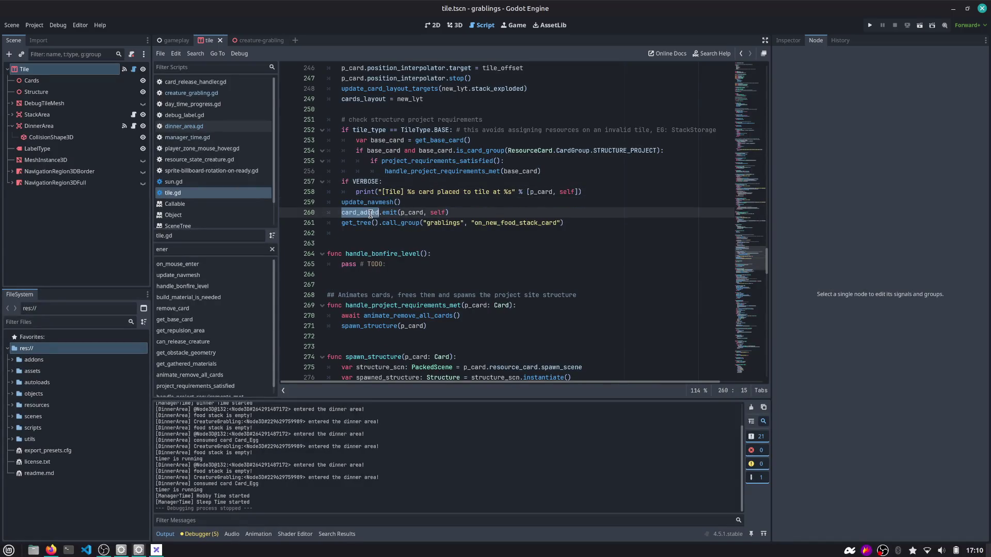
pyautogui.click(455, 224)
pyautogui.click(508, 215)
pyautogui.press('Return')
pyautogui.write('#')
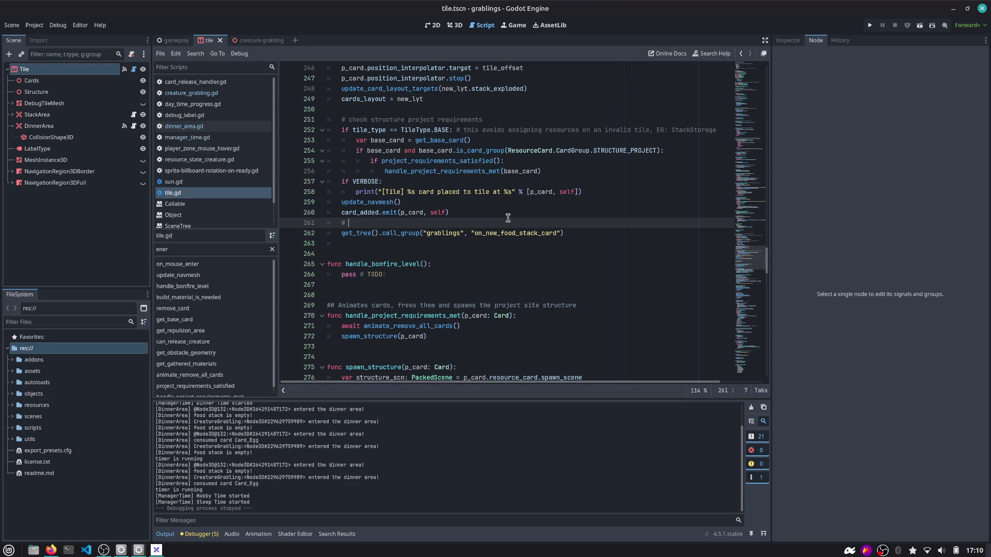
pyautogui.write('TODO: serve veramente?')
pyautogui.press('Right')
pyautogui.write('#')
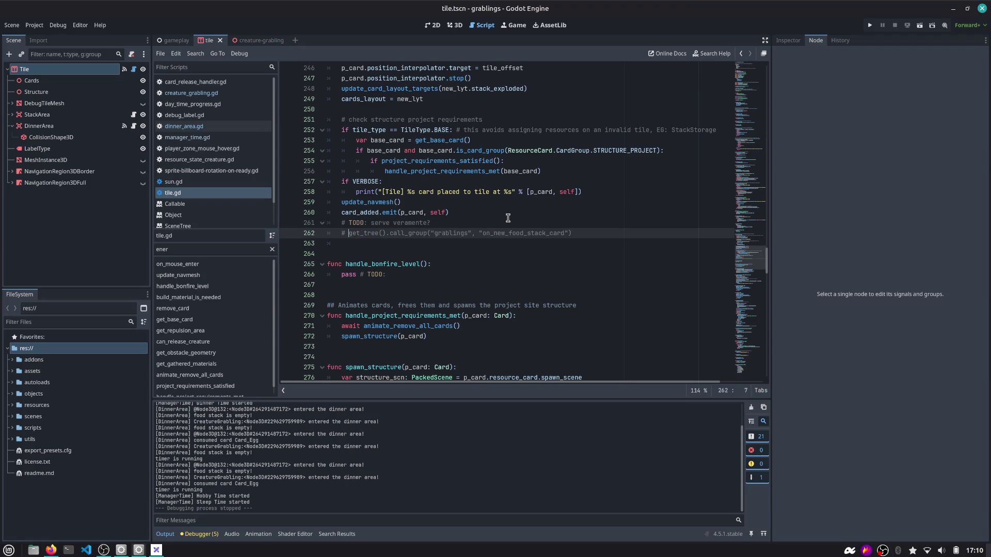
# Test-run the game, stop it, and switch to the GitHub issue tab in Firefox.
pyautogui.click(871, 25)
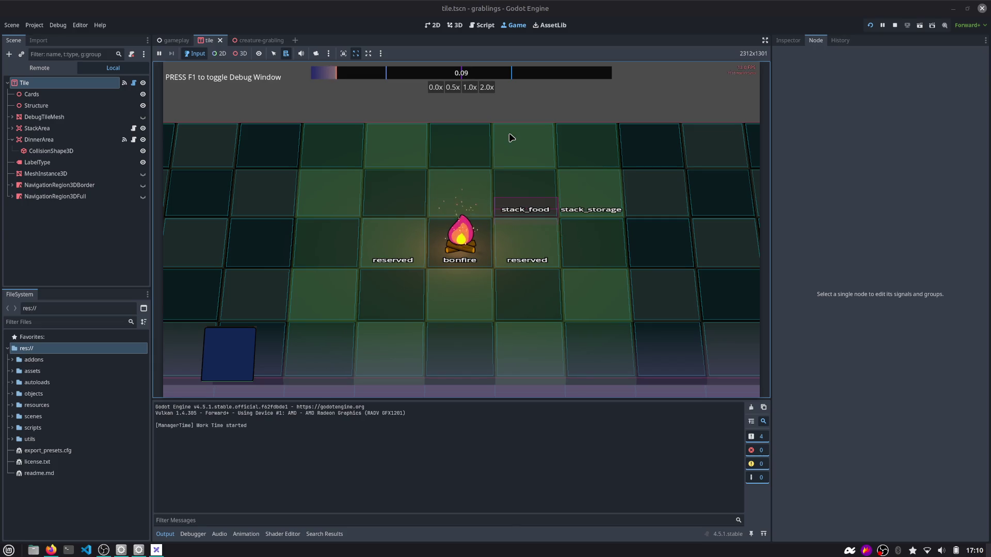
pyautogui.click(894, 24)
pyautogui.hotkey('alt', 'Tab')
pyautogui.hotkey('ctrl', 'Tab')
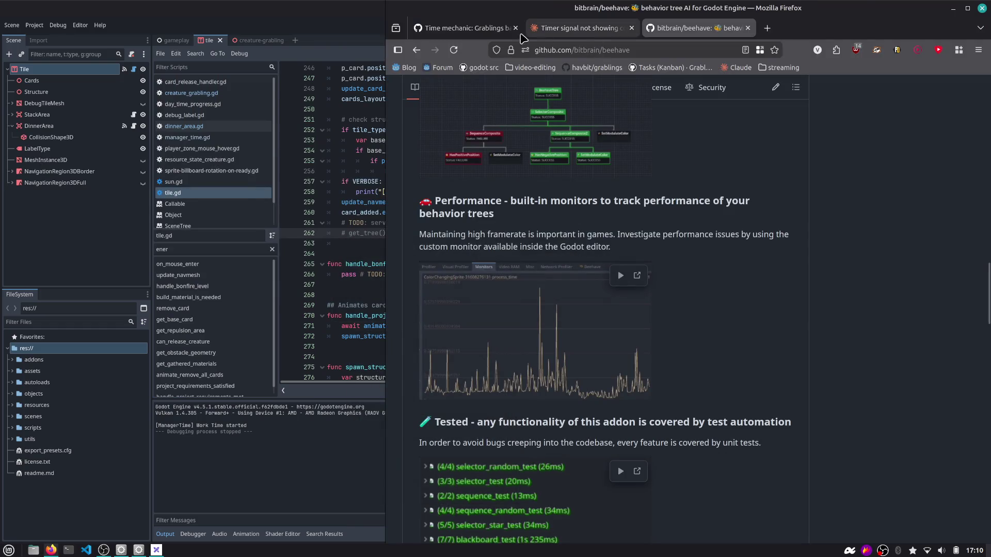
# Tick the 'Grablings should continuously return to their time-slot-behaviour' task on issue #15, then return to Godot.
pyautogui.moveTo(498, 265); pyautogui.dragTo(674, 278)
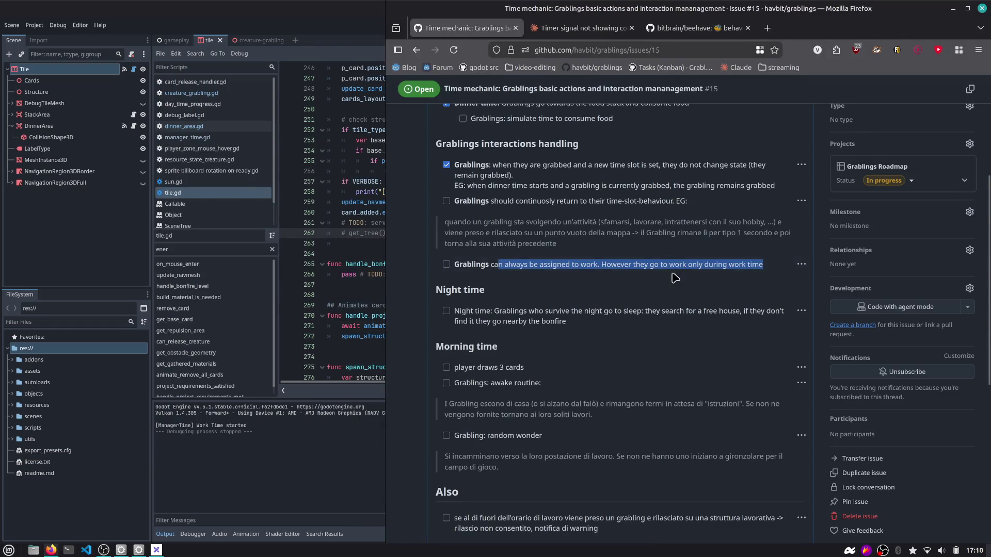
pyautogui.moveTo(522, 201); pyautogui.dragTo(661, 201)
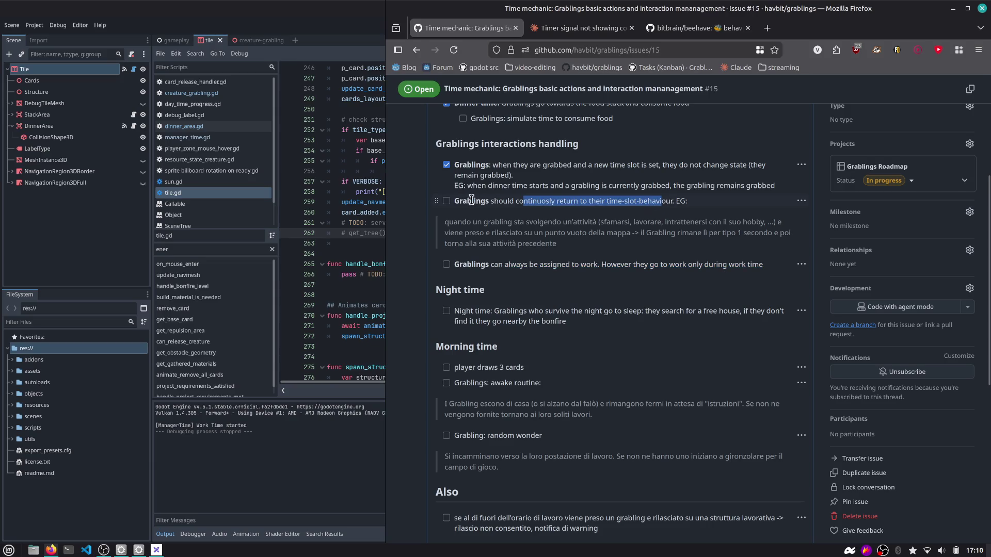
pyautogui.click(482, 220)
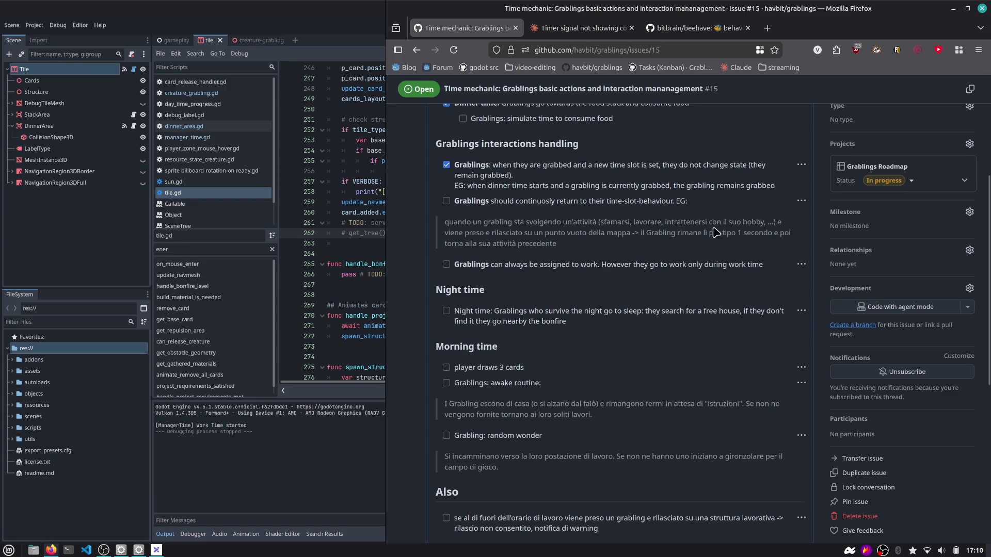
pyautogui.moveTo(506, 234); pyautogui.dragTo(694, 245)
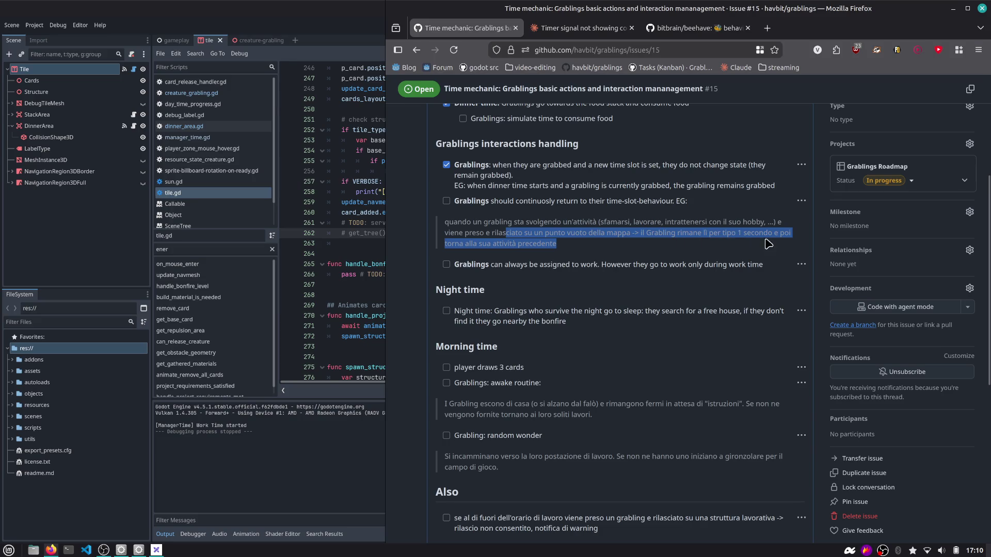
pyautogui.click(446, 202)
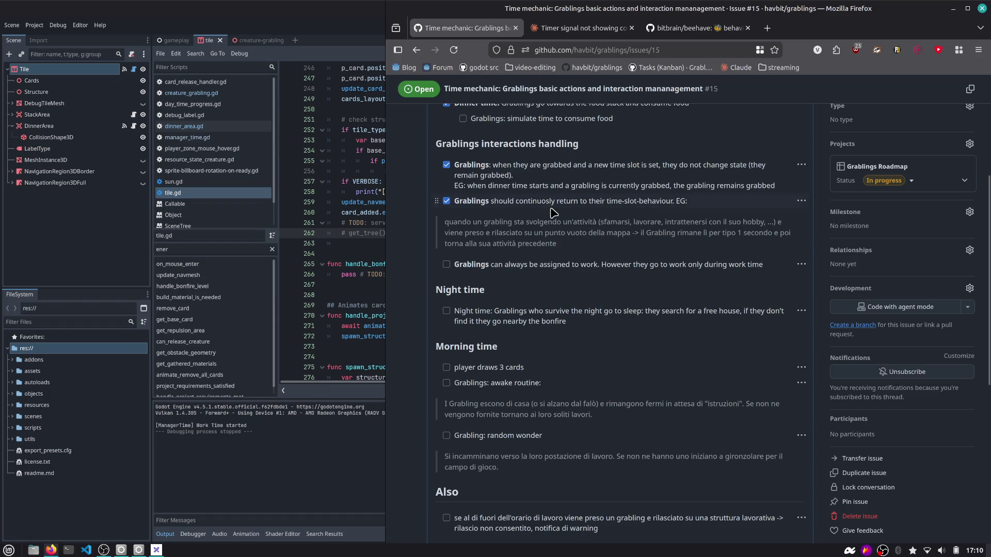
pyautogui.hotkey('alt', 'Tab')
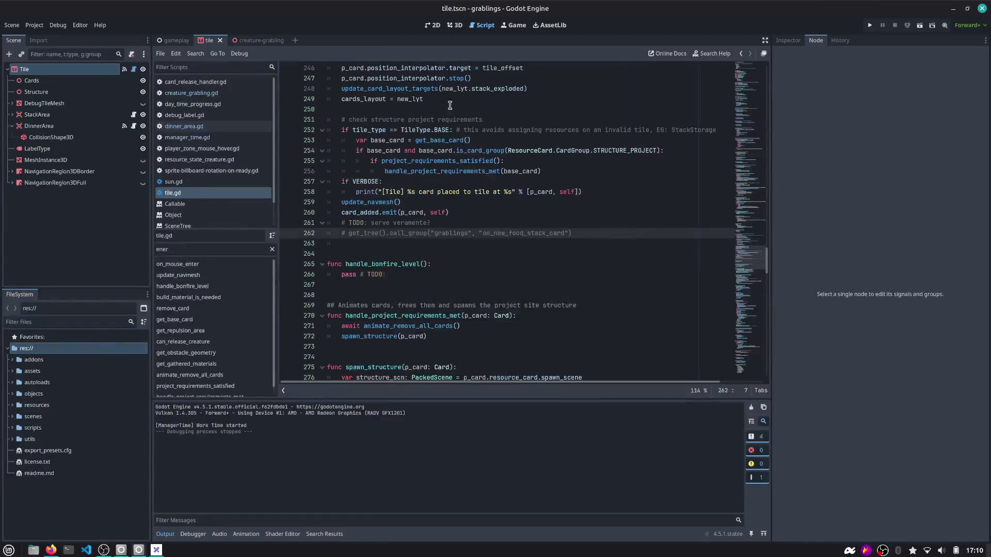
# Open creature_grabling.gd and select the _on_return_to_routine_timeout_timeout function name.
pyautogui.hotkey('alt', 'Left')
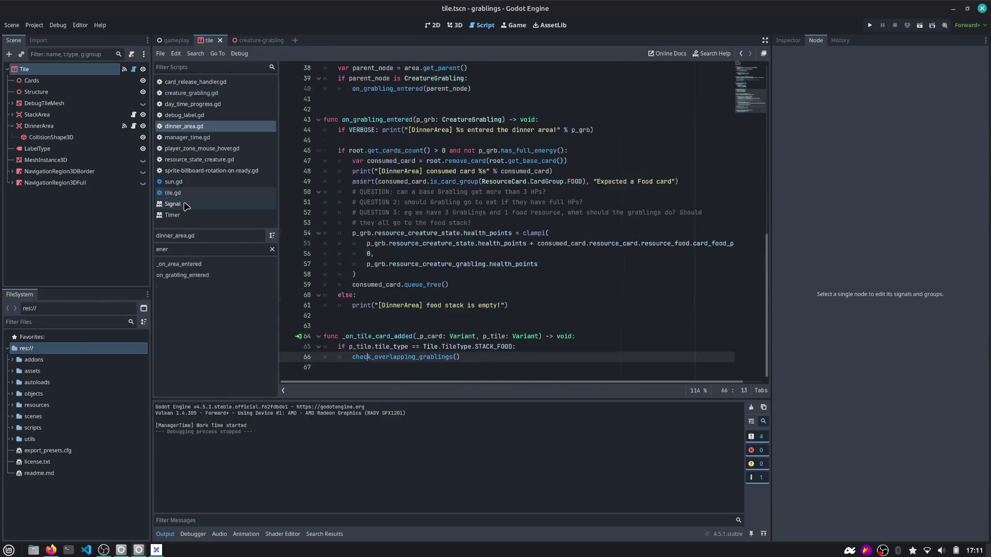
pyautogui.click(216, 83)
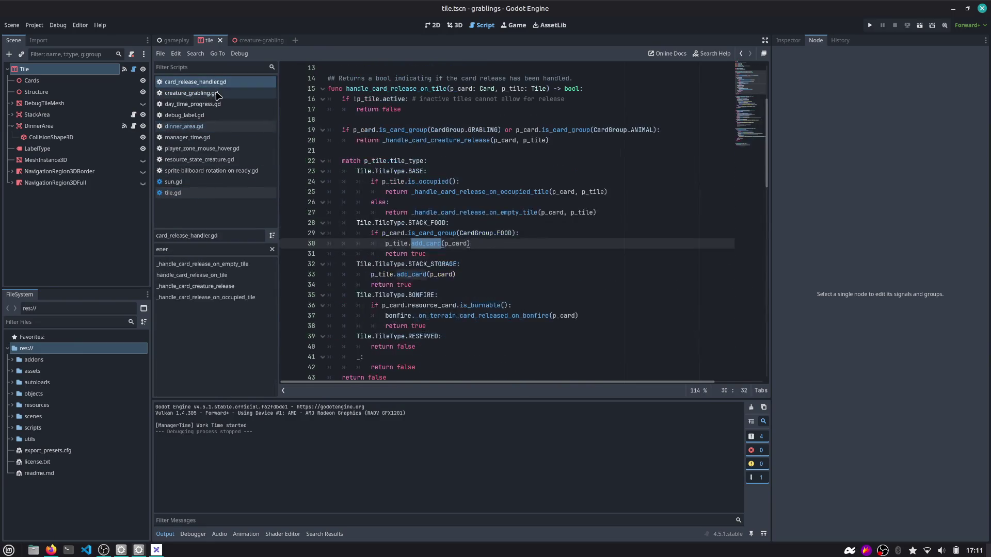
pyautogui.click(217, 94)
pyautogui.scroll(-20, 723, 228)
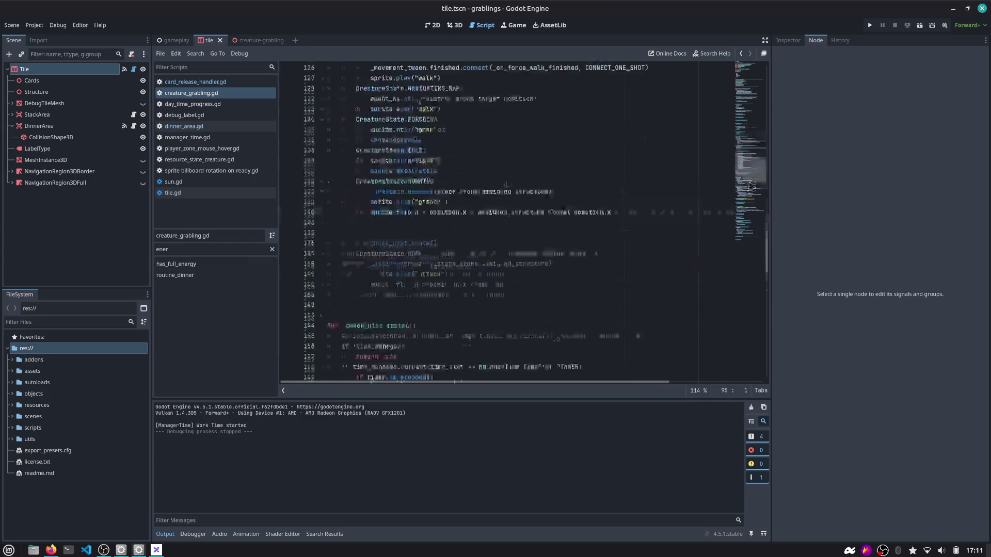
pyautogui.scroll(-3, 516, 237)
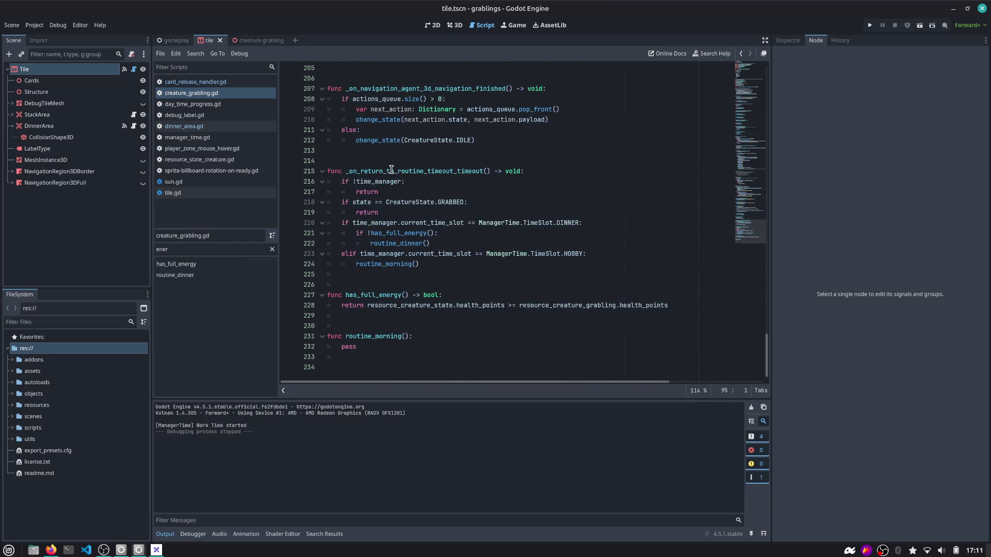
pyautogui.doubleClick(392, 169)
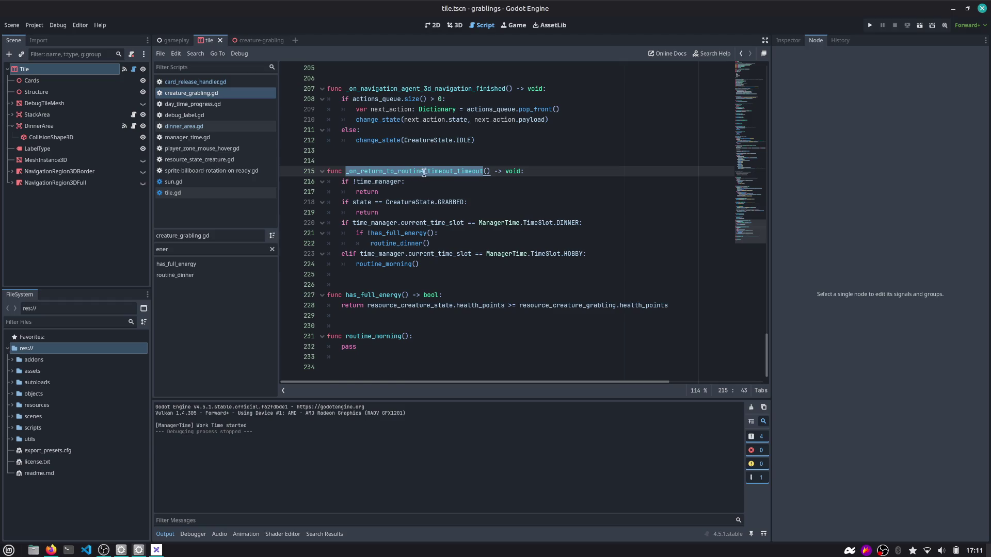
# Rename the ReturnToRoutineTimeout node to ReturnToRoutineTimer in the creature-grabling scene.
pyautogui.click(251, 40)
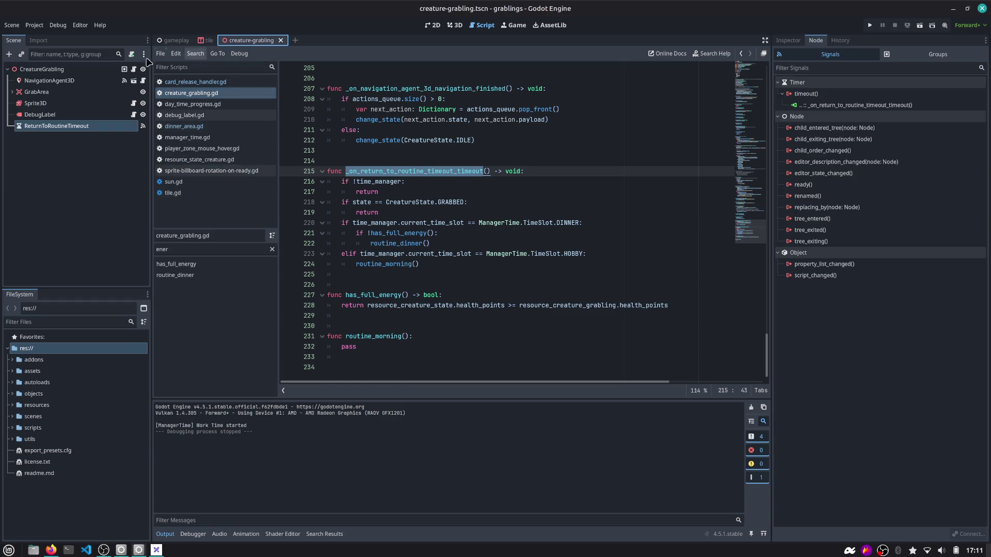
pyautogui.click(47, 129)
pyautogui.click(111, 129)
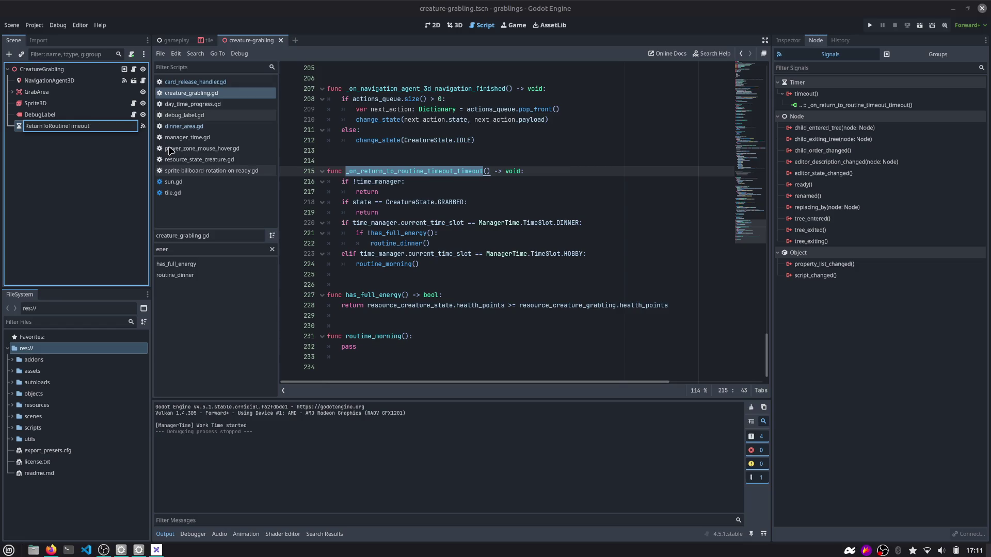
pyautogui.press('Return')
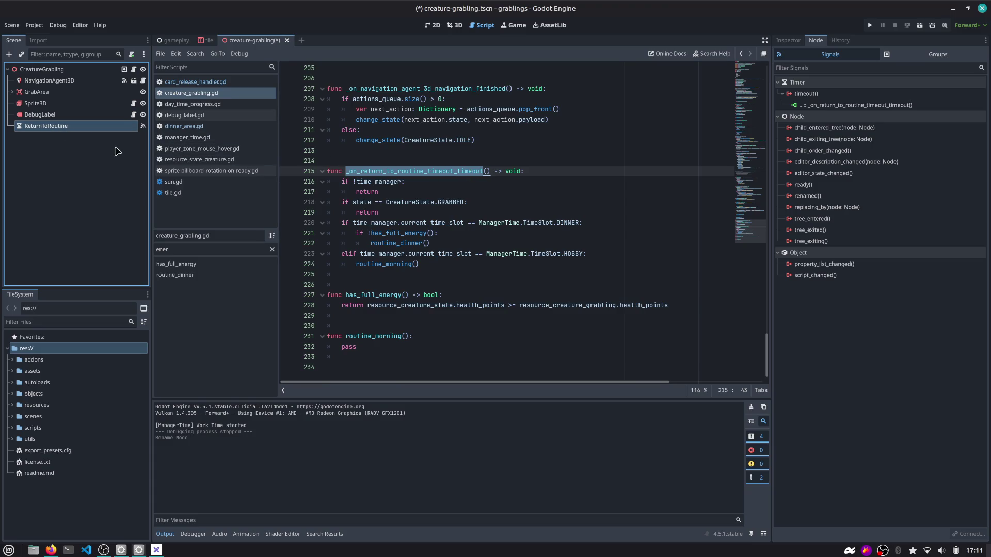
pyautogui.click(109, 131)
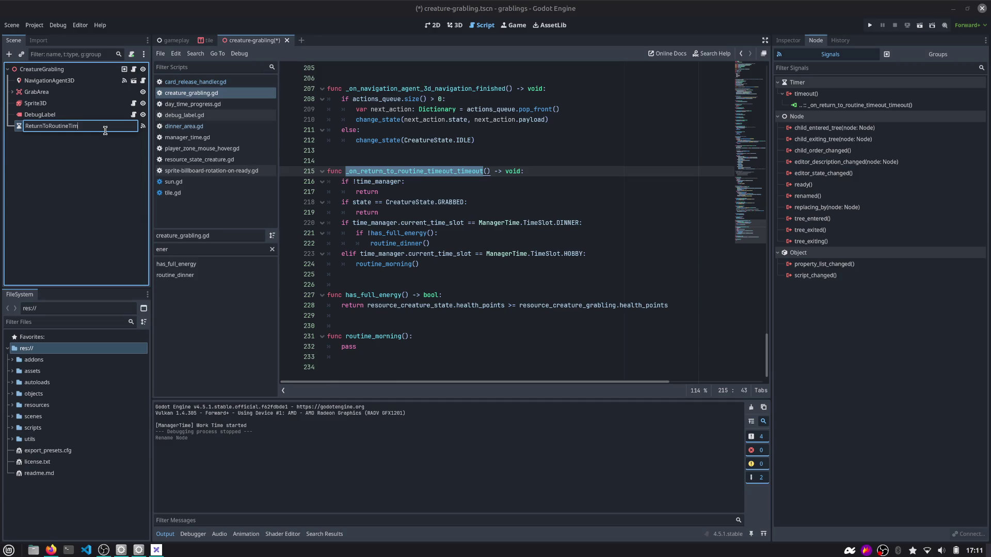
pyautogui.write('er')
pyautogui.press('Return')
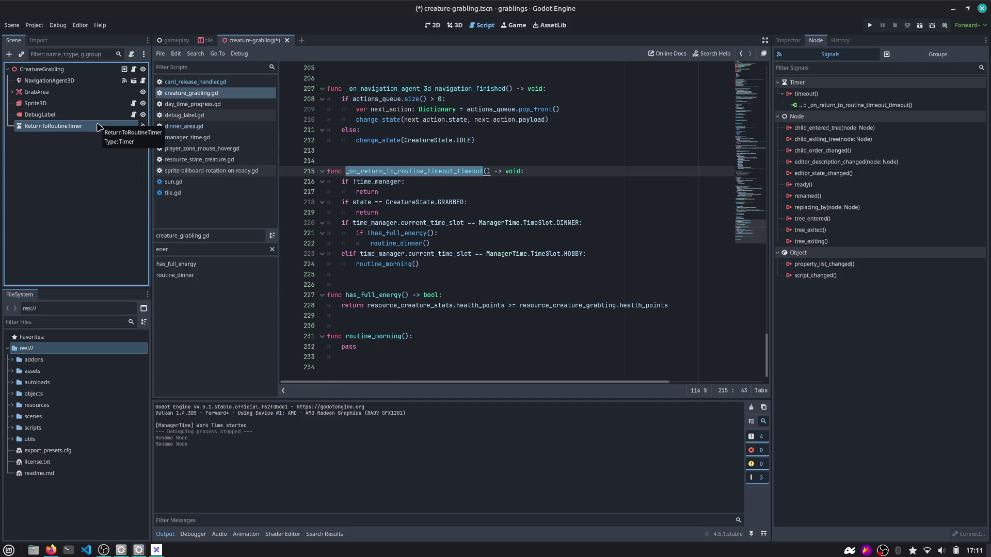
# Disconnect the old timeout handler and connect ReturnToRoutineTimer's timeout to a new handler.
pyautogui.click(840, 105)
pyautogui.click(960, 534)
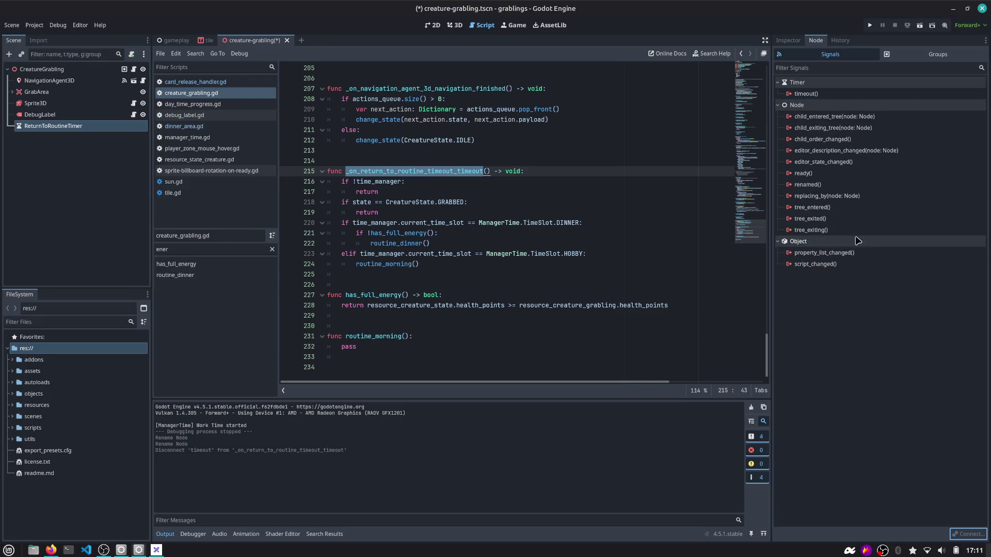
pyautogui.doubleClick(806, 94)
pyautogui.press('Return')
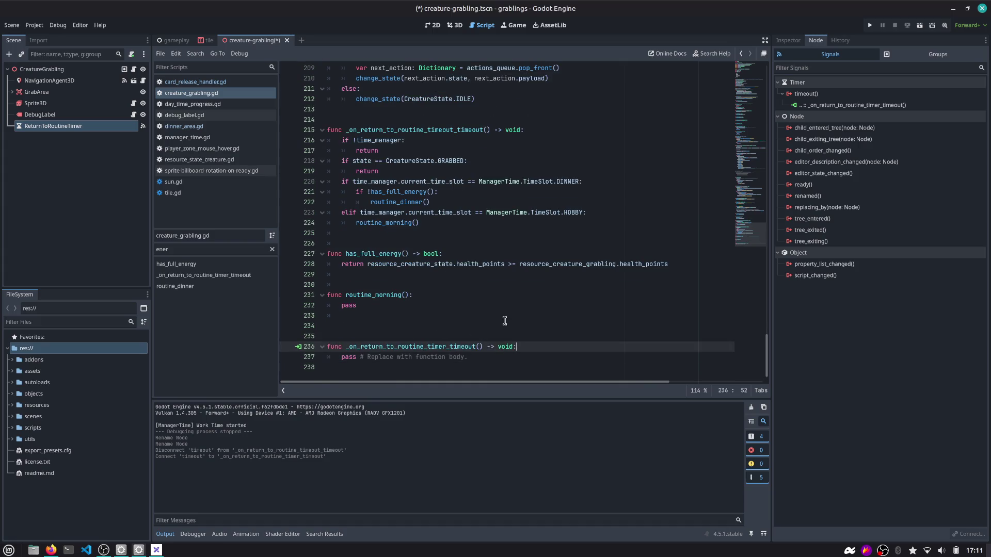
# Rename the callback to _on_return_to_routine_timer_timeout, delete leftover lines, and save the script.
pyautogui.hotkey('ctrl', 'z')
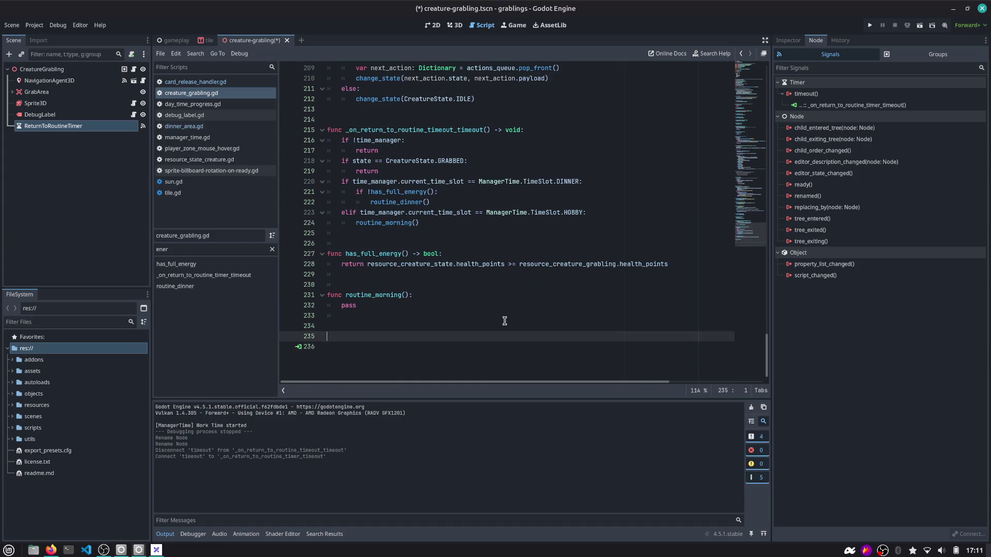
pyautogui.press('Up')
pyautogui.press('Up')
pyautogui.press('Up')
pyautogui.press('Up')
pyautogui.press('Up')
pyautogui.hotkey('ctrl', 'v')
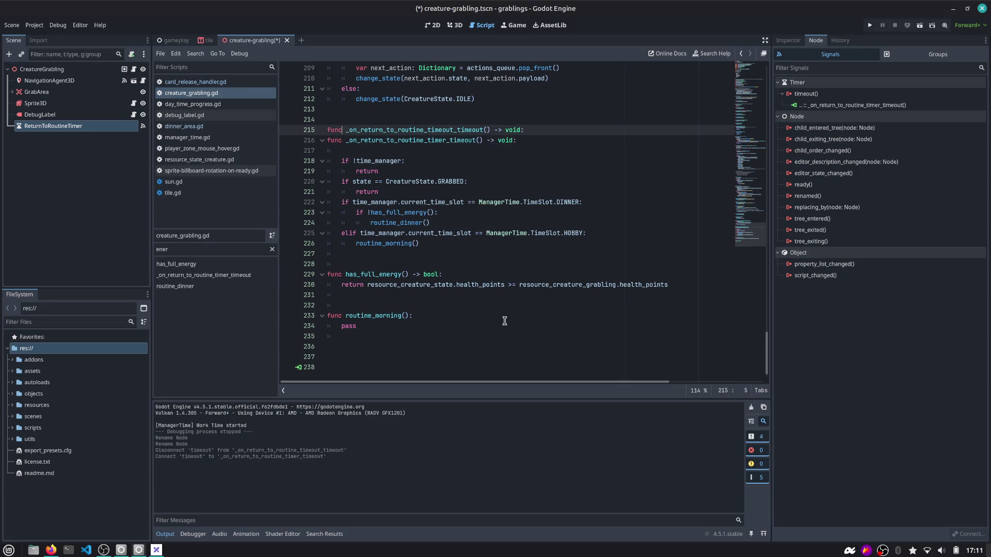
pyautogui.hotkey('ctrl', 'shift', 'k')
pyautogui.press('Down')
pyautogui.hotkey('ctrl', 'shift', 'k')
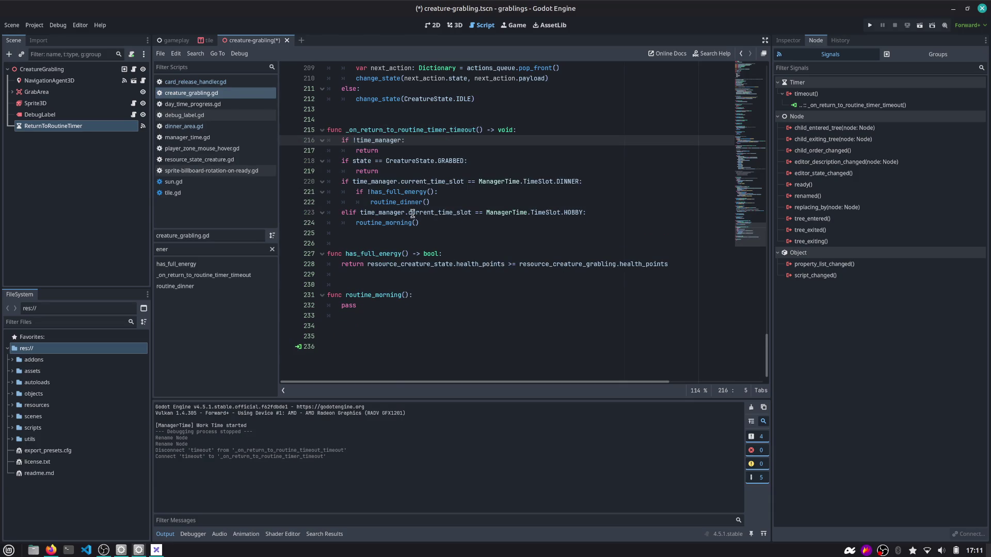
pyautogui.doubleClick(406, 131)
pyautogui.hotkey('ctrl', 's')
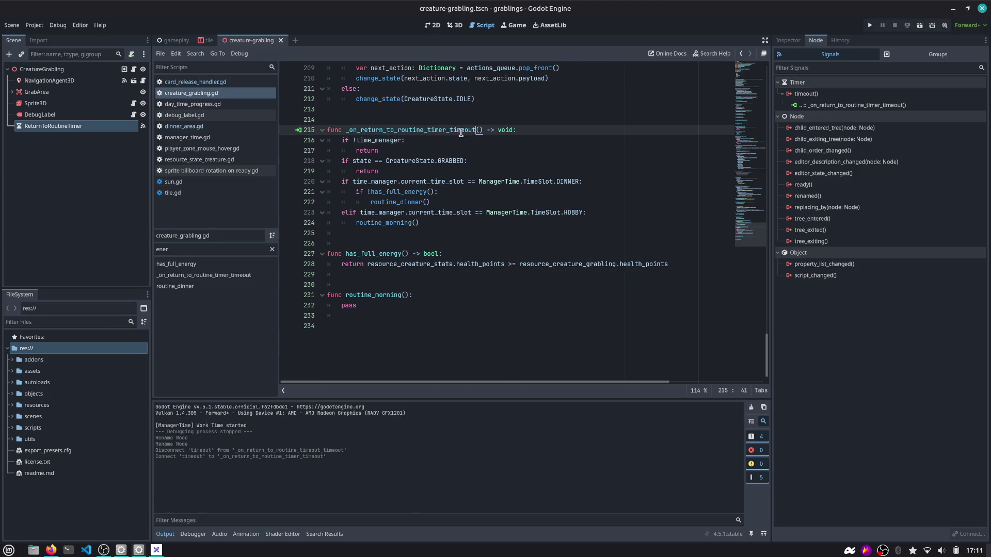
pyautogui.doubleClick(372, 139)
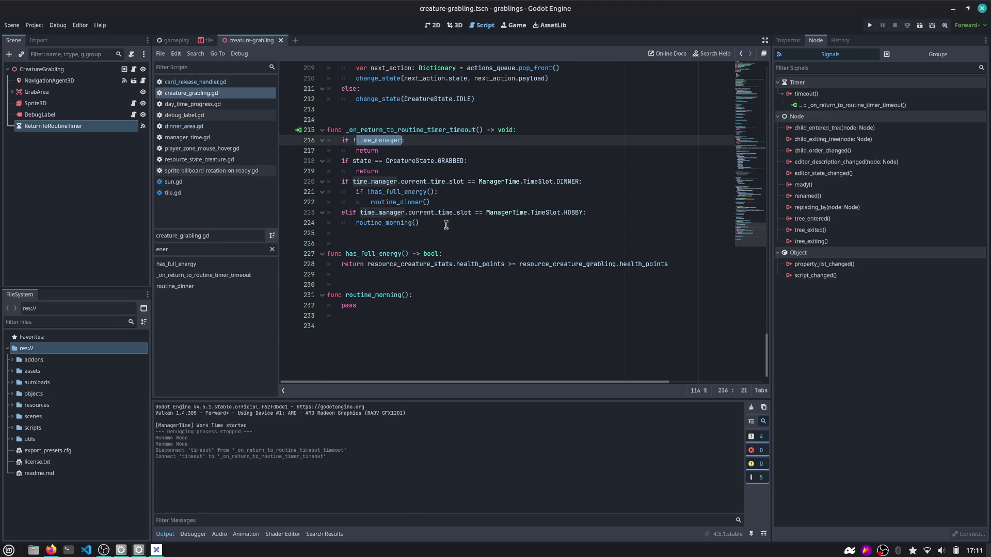
pyautogui.moveTo(446, 225)
pyautogui.mouseDown()
pyautogui.moveTo(234, 147)
pyautogui.moveTo(234, 133)
pyautogui.mouseUp()
pyautogui.click(425, 192)
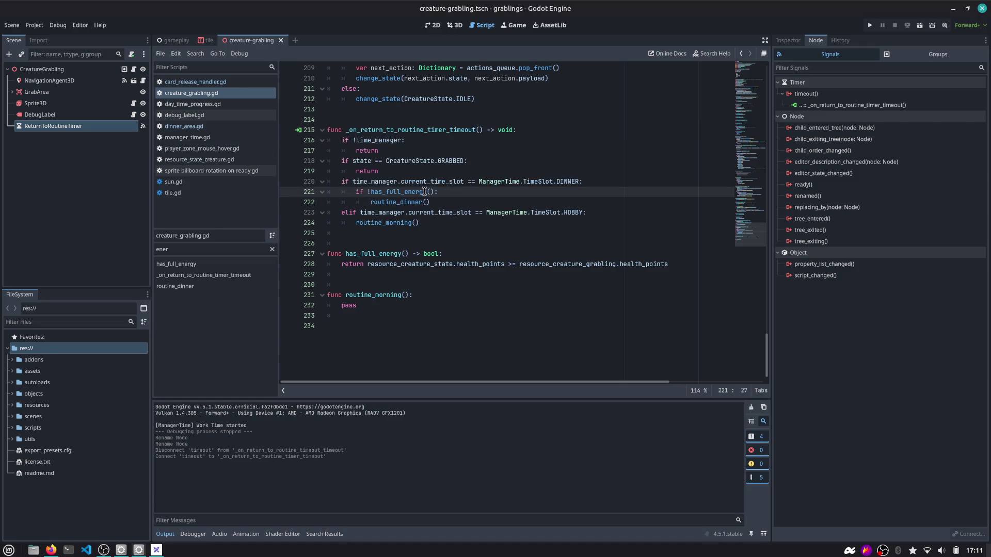
pyautogui.doubleClick(401, 223)
pyautogui.doubleClick(401, 202)
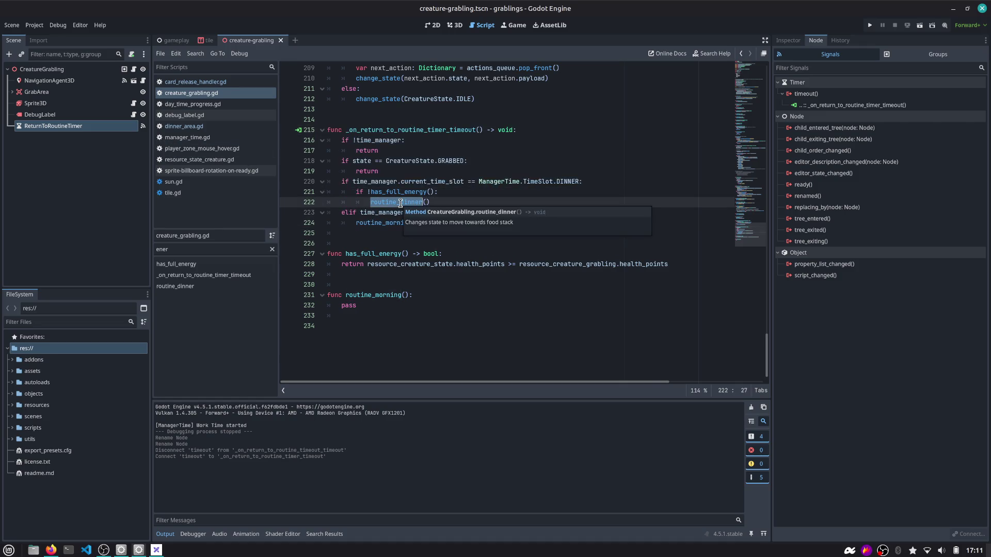
pyautogui.scroll(2, 526, 197)
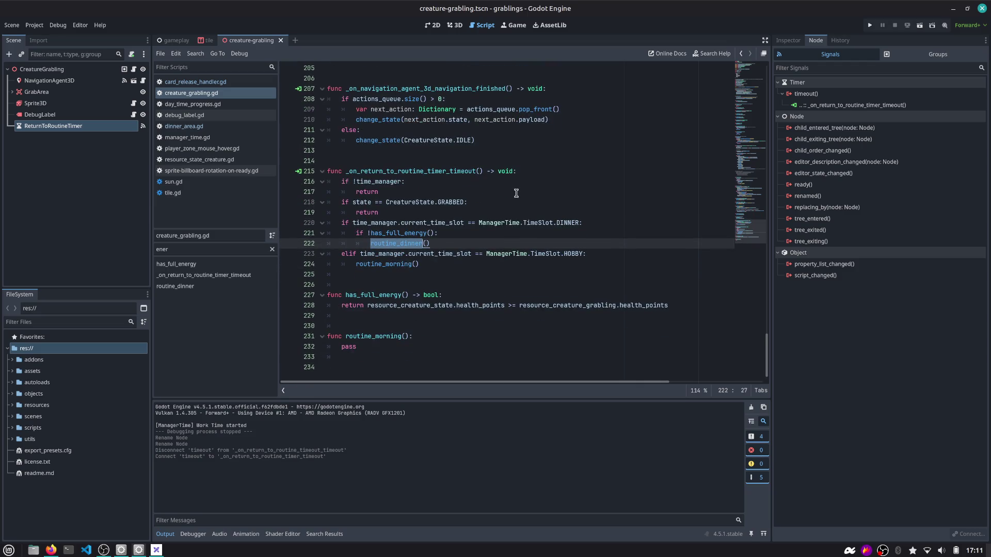
pyautogui.click(401, 234)
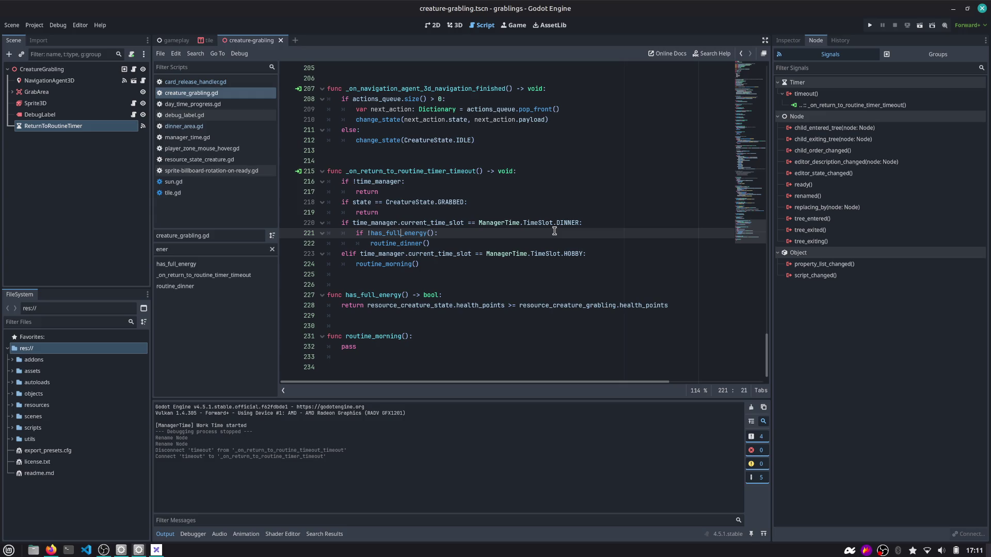
pyautogui.press('Up')
pyautogui.press('Up')
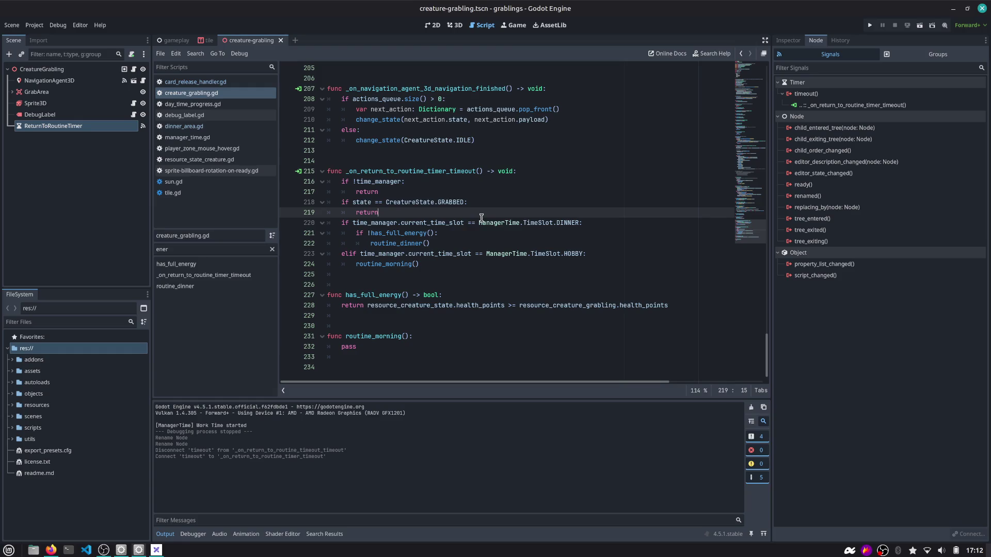
pyautogui.moveTo(496, 221)
pyautogui.click(514, 25)
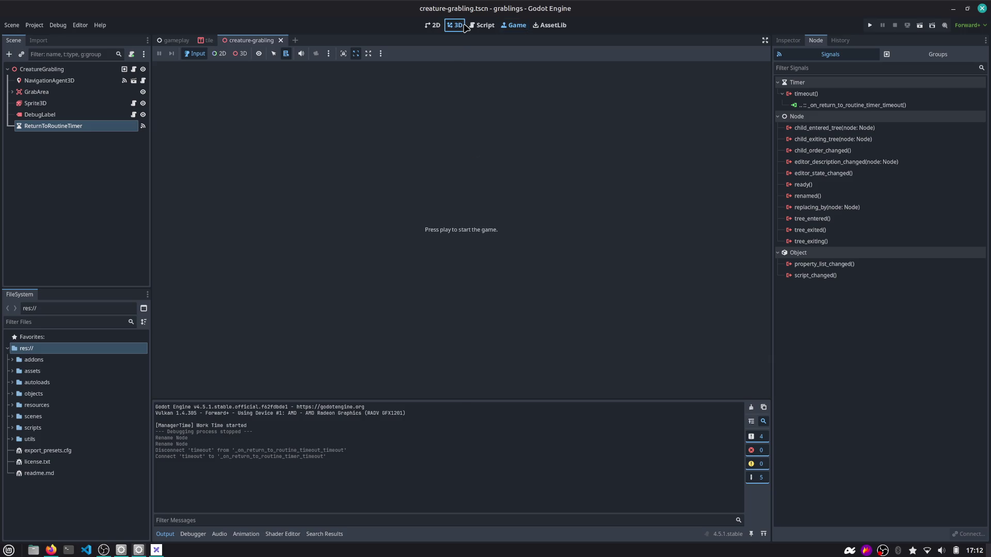
# Launch the game and place Grabling, Berry Bush and house cards, dropping Wood onto the Rock stack.
pyautogui.click(464, 25)
pyautogui.click(520, 28)
pyautogui.click(870, 24)
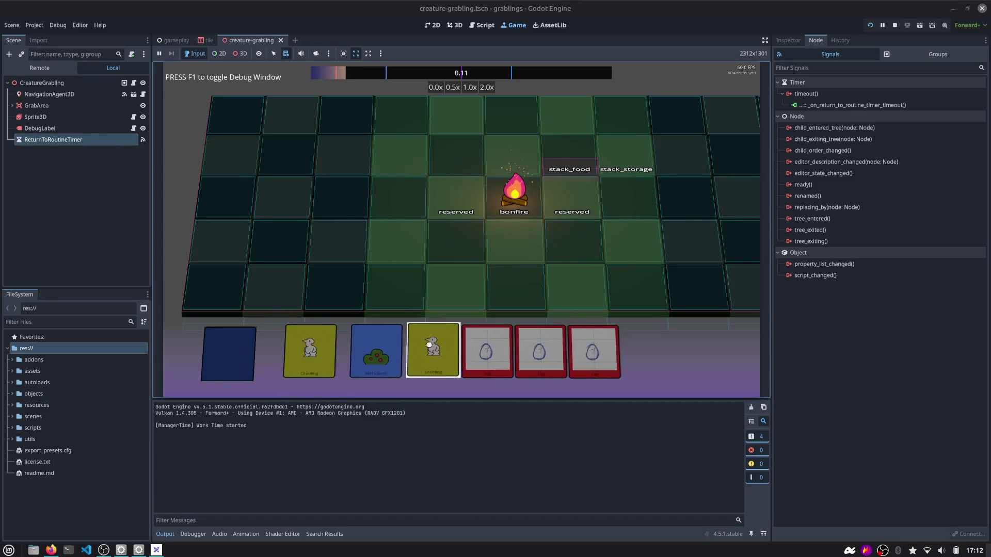
pyautogui.moveTo(429, 345); pyautogui.dragTo(574, 244)
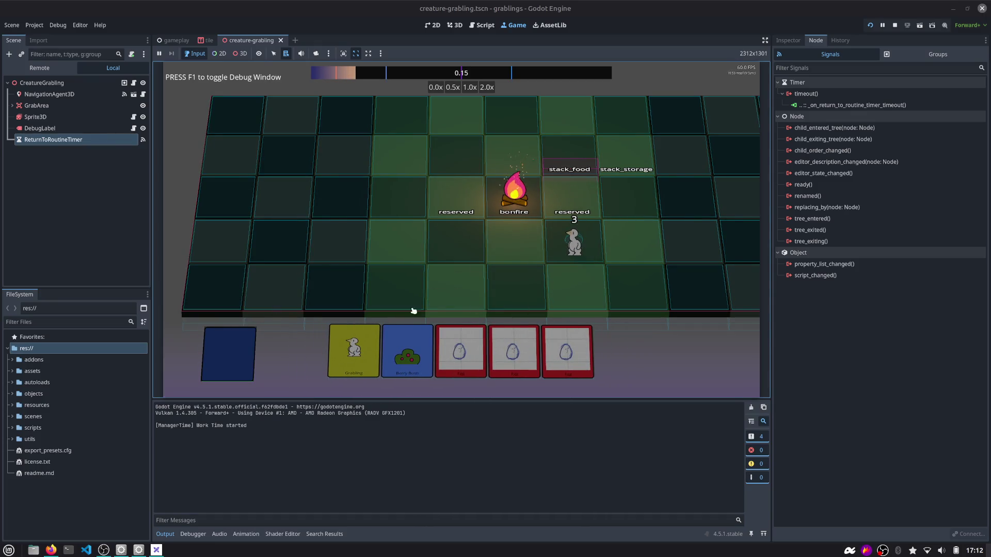
pyautogui.moveTo(476, 354)
pyautogui.mouseDown()
pyautogui.moveTo(443, 206)
pyautogui.moveTo(411, 152)
pyautogui.mouseUp()
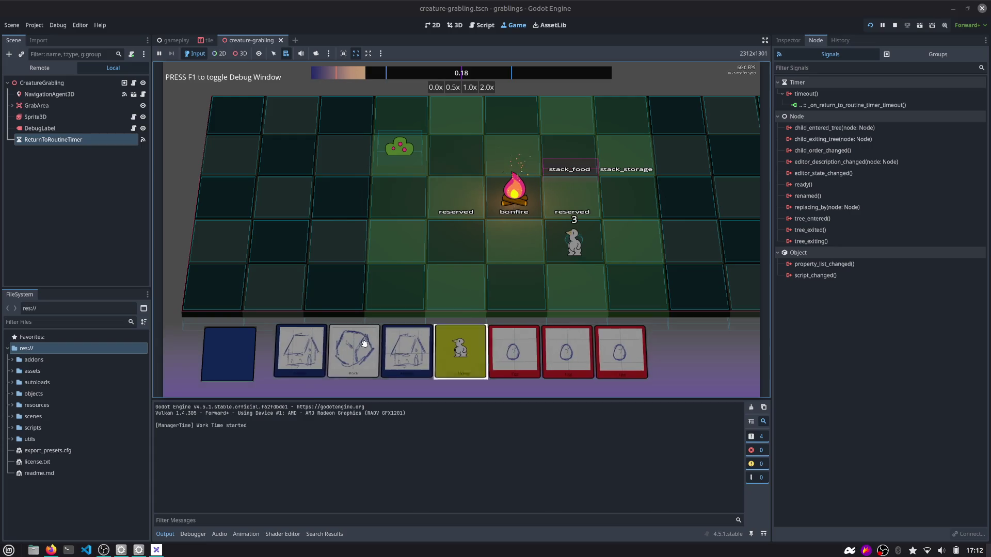
pyautogui.moveTo(331, 351)
pyautogui.mouseDown()
pyautogui.moveTo(400, 274)
pyautogui.moveTo(354, 351)
pyautogui.moveTo(397, 298)
pyautogui.moveTo(381, 350)
pyautogui.moveTo(395, 281)
pyautogui.moveTo(364, 340)
pyautogui.mouseUp()
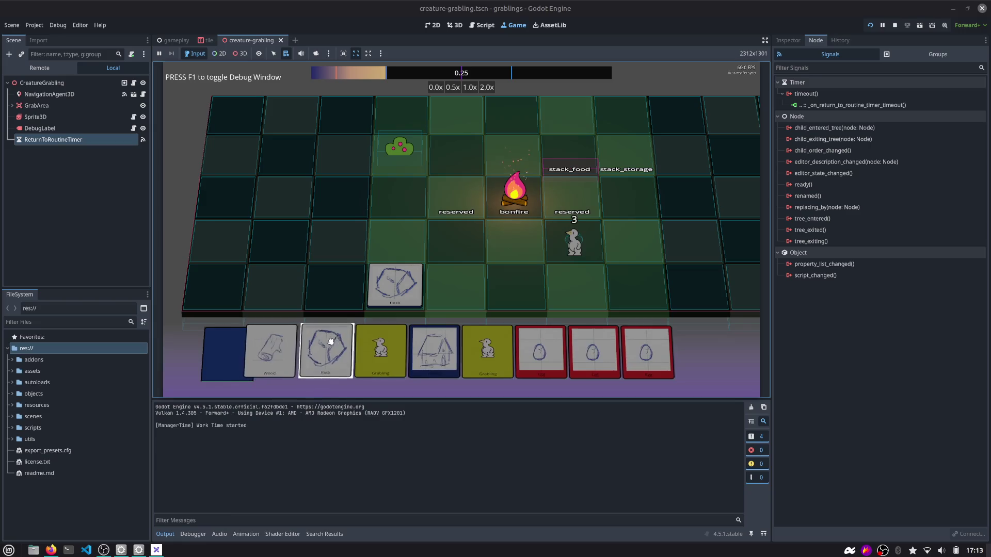
pyautogui.moveTo(268, 351)
pyautogui.mouseDown()
pyautogui.moveTo(387, 277)
pyautogui.moveTo(395, 253)
pyautogui.mouseUp()
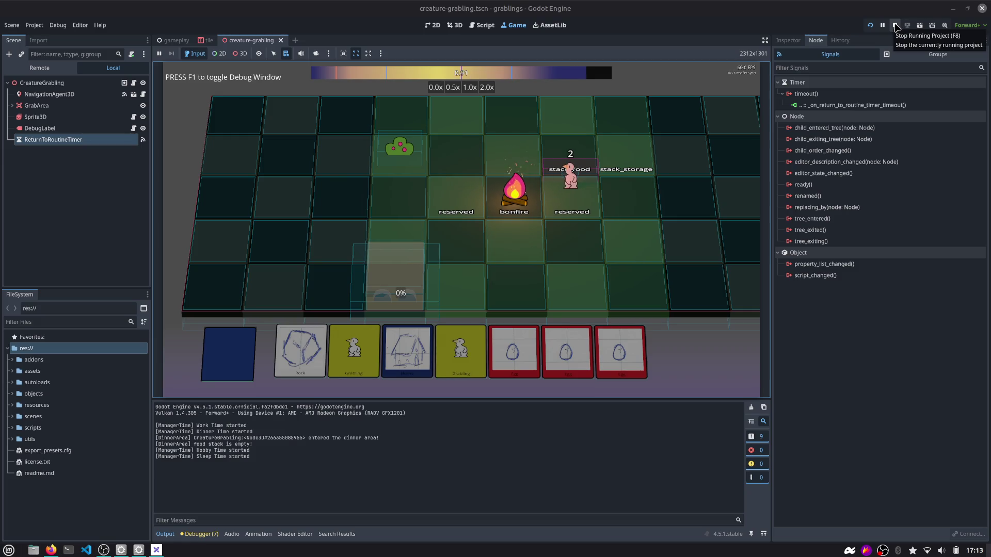
# Stop the game, open the gameplay scene, and restore the Godot window from full screen.
pyautogui.click(895, 27)
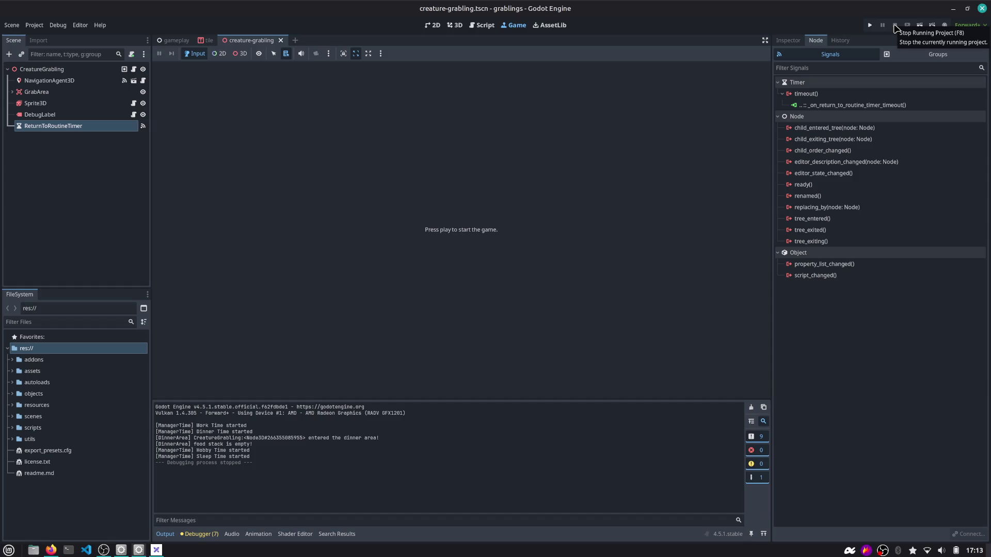
pyautogui.click(175, 40)
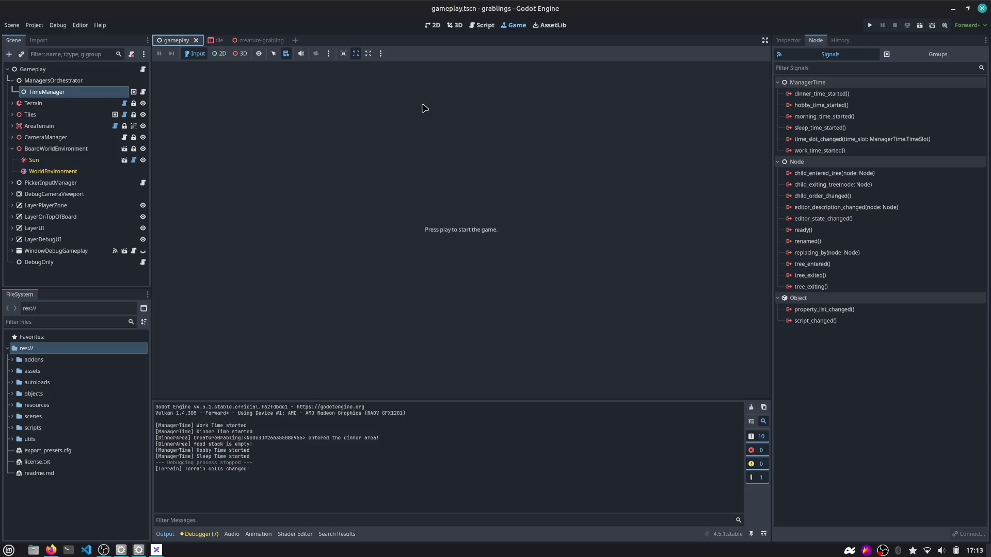
pyautogui.moveTo(460, 8)
pyautogui.mouseDown()
pyautogui.moveTo(490, 56)
pyautogui.moveTo(491, 110)
pyautogui.mouseUp()
# Review the remaining Grablings tasks on GitHub issue #15 in Firefox.
pyautogui.click(589, 14)
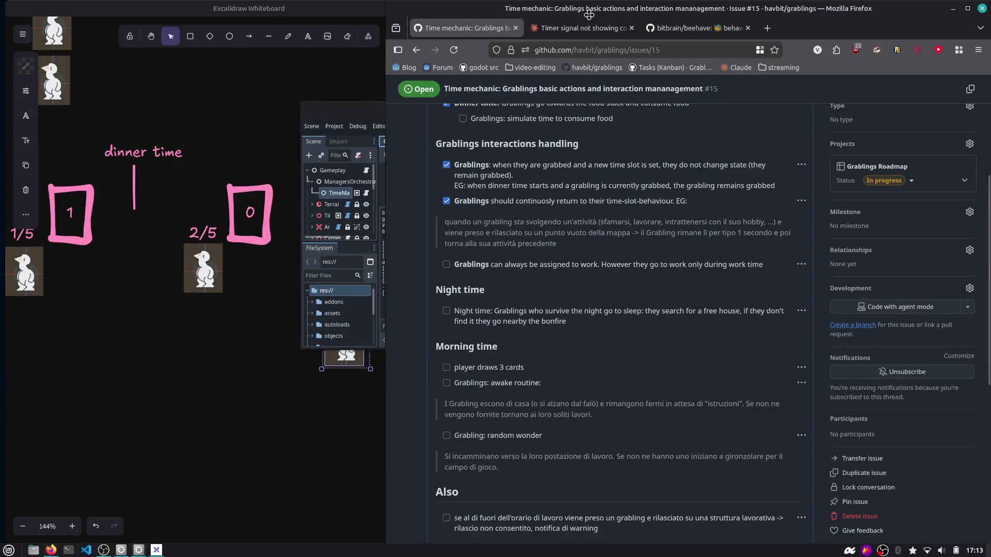
pyautogui.scroll(-3, 514, 206)
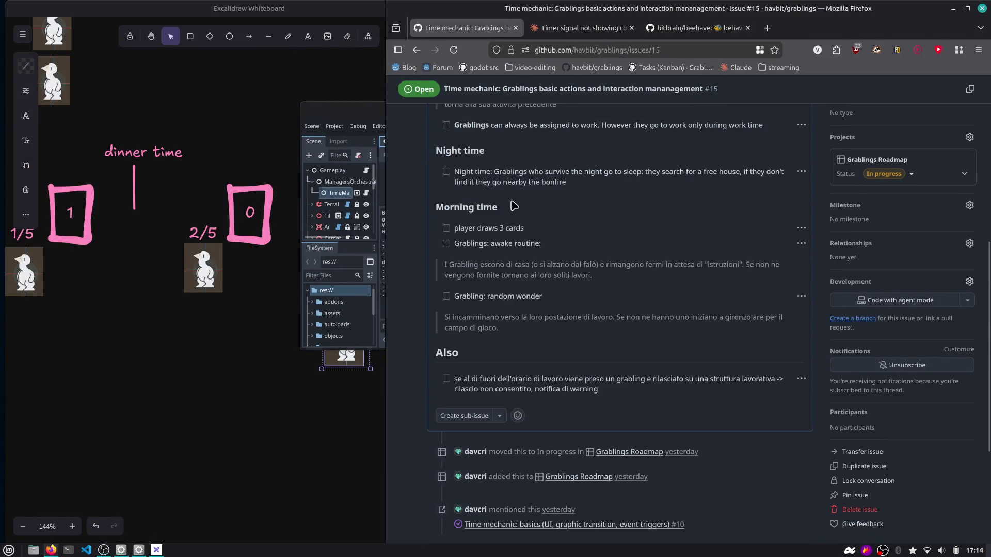
pyautogui.scroll(2, 459, 148)
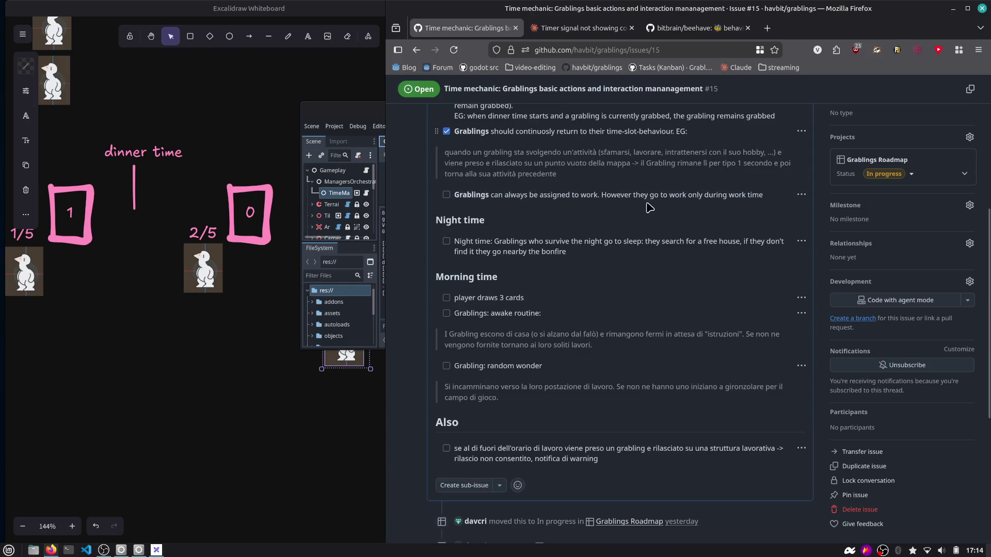
pyautogui.moveTo(727, 196); pyautogui.dragTo(763, 197)
pyautogui.scroll(3, 674, 204)
pyautogui.scroll(-3, 673, 204)
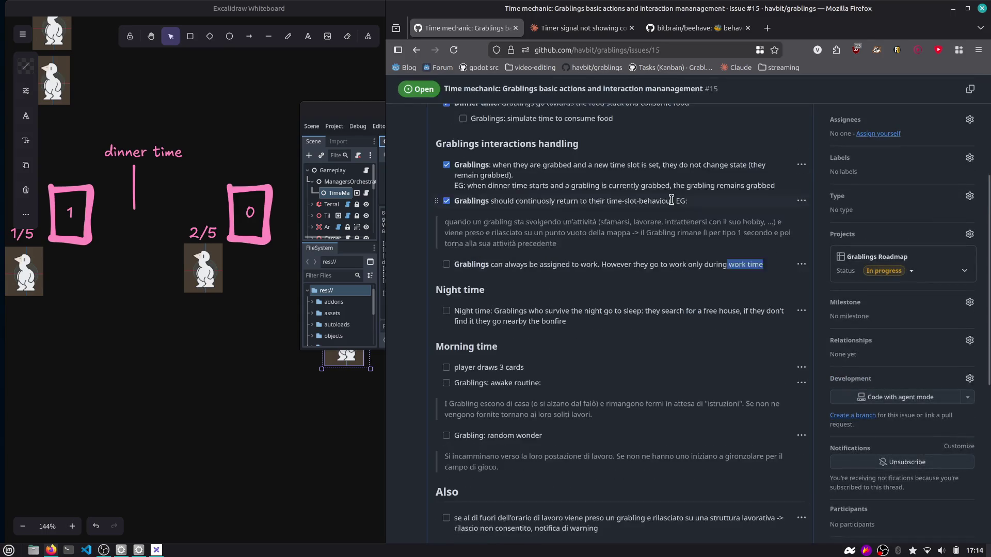
pyautogui.scroll(-2, 673, 204)
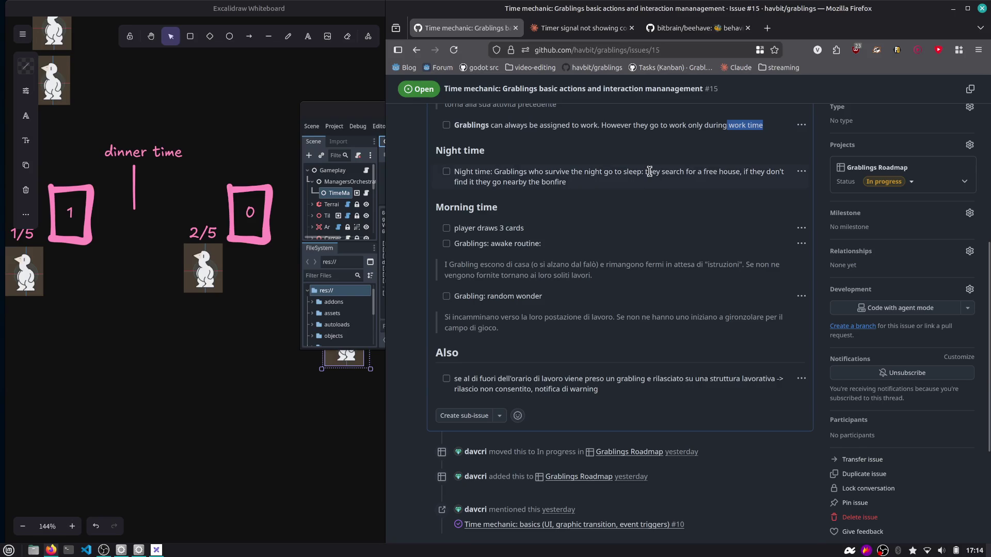
# Maximize Godot, select the Gameplay root node, then bring up Visual Studio Code.
pyautogui.click(358, 113)
pyautogui.doubleClick(401, 117)
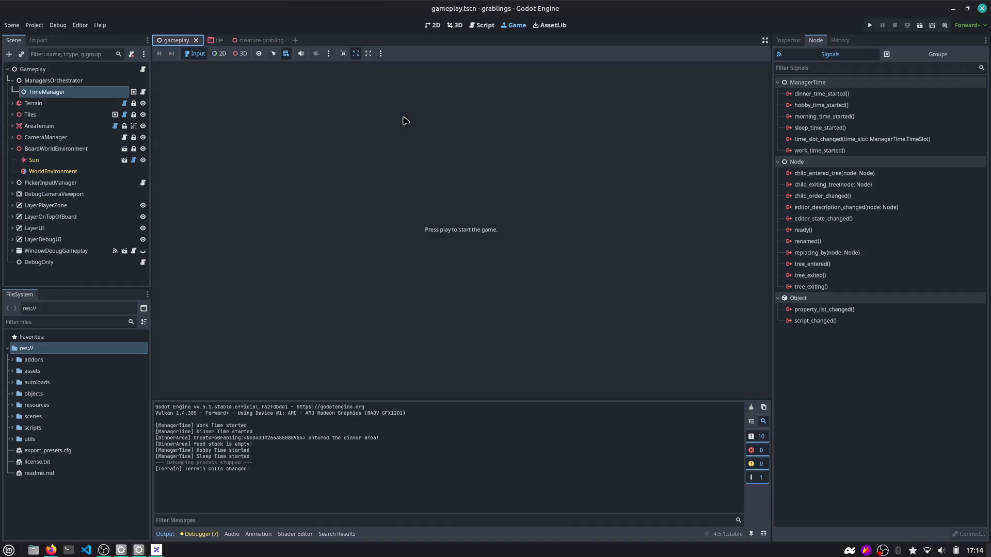
pyautogui.click(33, 69)
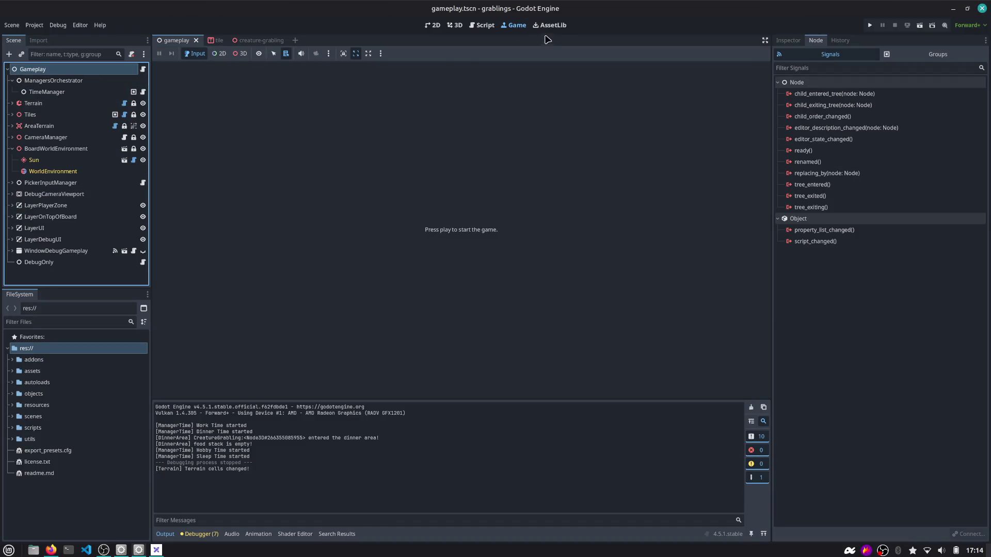
pyautogui.hotkey('alt', 'Tab')
pyautogui.hotkey('alt', 'Tab')
pyautogui.press('Escape')
pyautogui.click(86, 550)
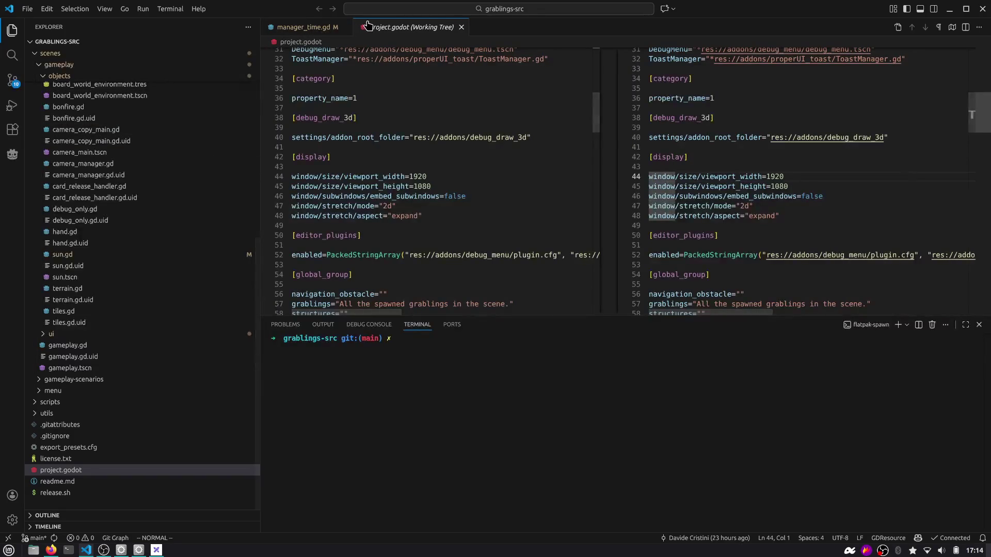
# Close the manager_time.gd and project.godot tabs, collapse gameplay and scenes folders, view Source Control, return to Godot.
pyautogui.middleClick(324, 28)
pyautogui.middleClick(324, 29)
pyautogui.click(107, 66)
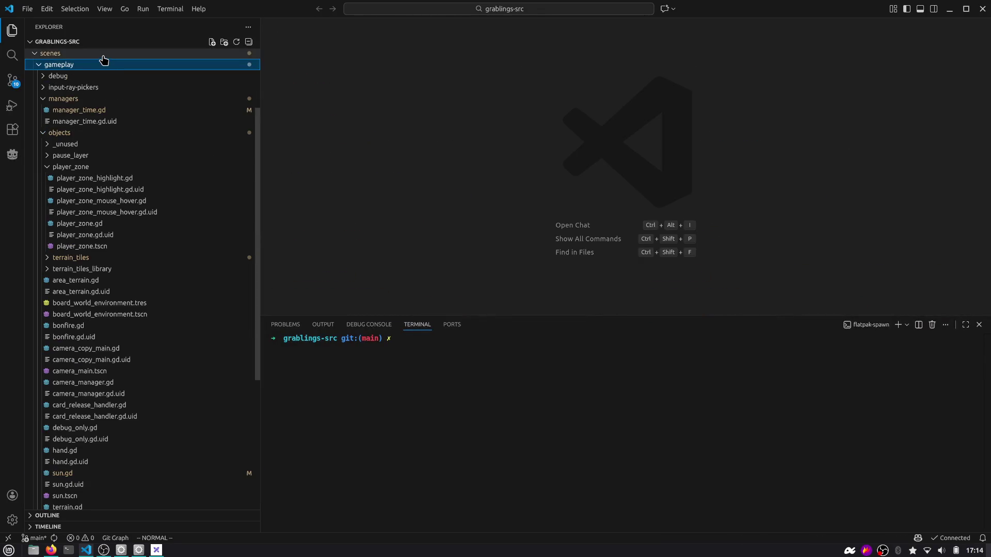
pyautogui.click(93, 53)
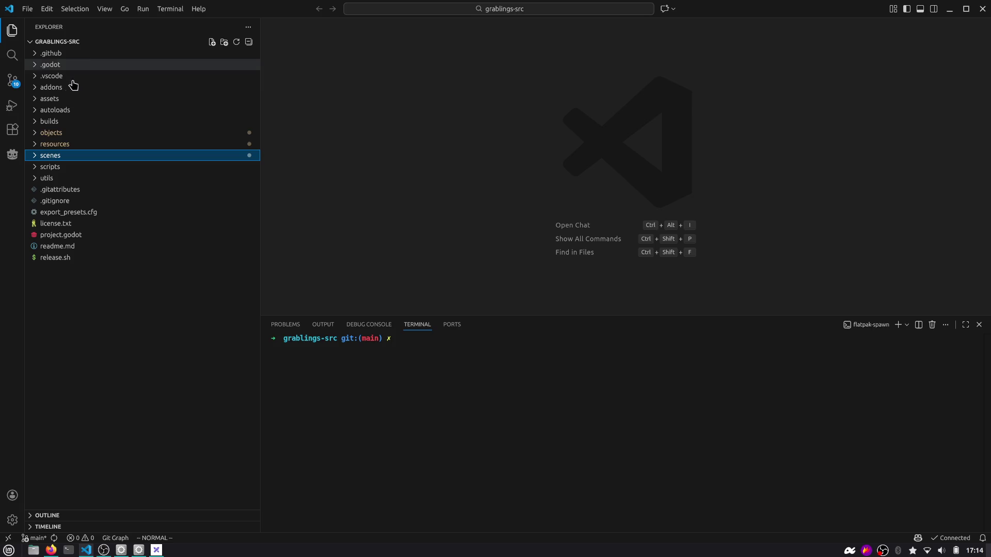
pyautogui.click(12, 80)
pyautogui.hotkey('alt', 'Tab')
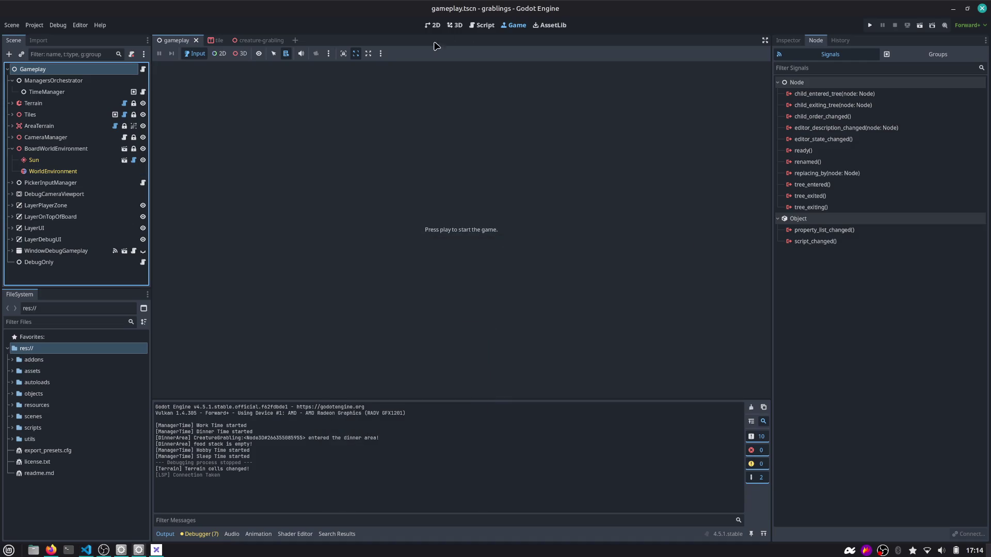
# Revisit creature_grabling.gd at line 209, then quick-open resource_creature_grabling.gd at its base_speed value.
pyautogui.click(483, 25)
pyautogui.click(478, 110)
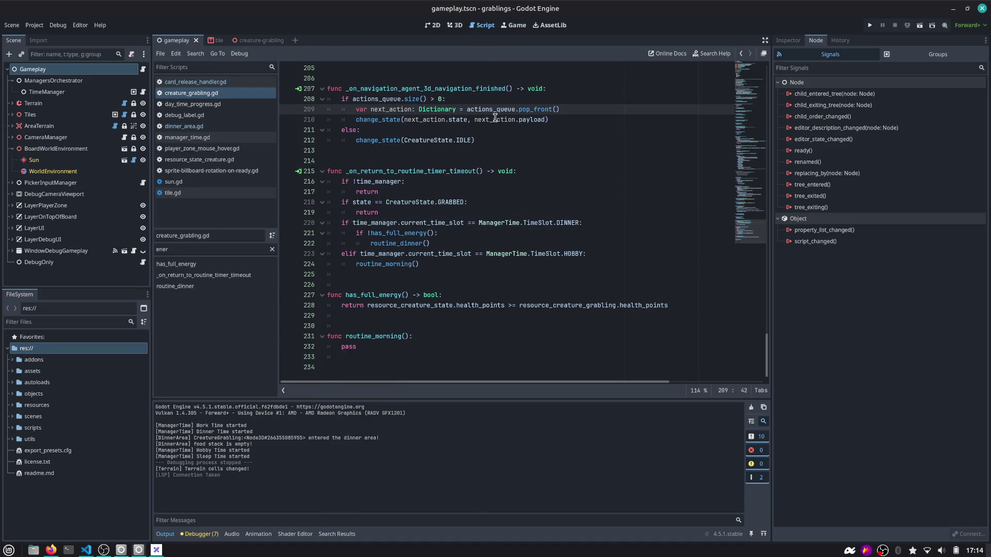
pyautogui.moveTo(474, 119)
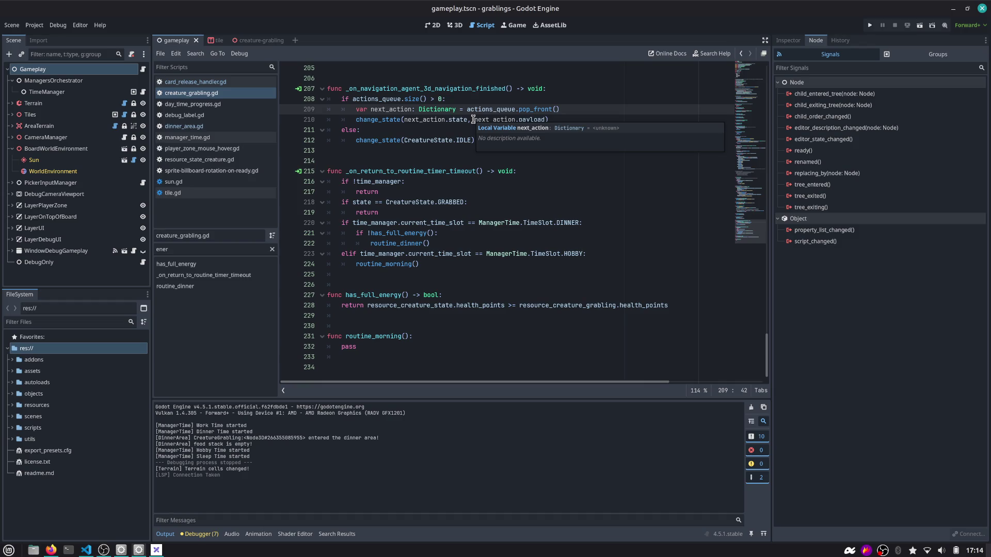
pyautogui.hotkey('ctrl', 'alt', 'o')
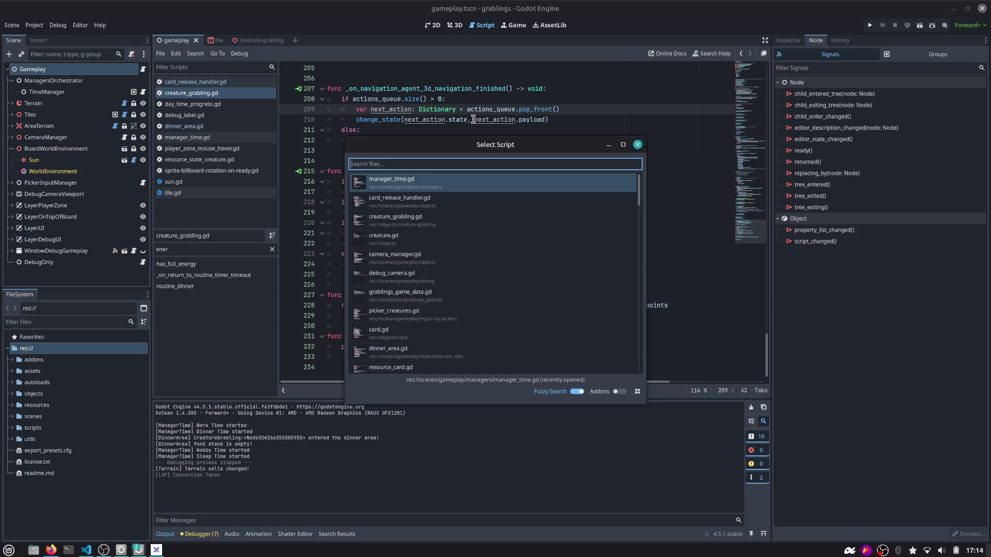
pyautogui.write('resource_')
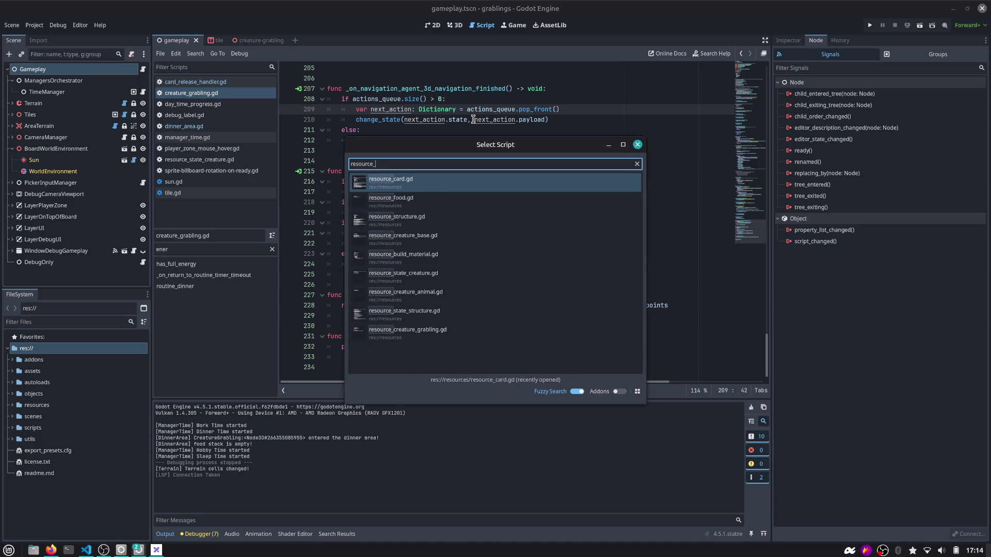
pyautogui.write('creature_grab')
pyautogui.press('Return')
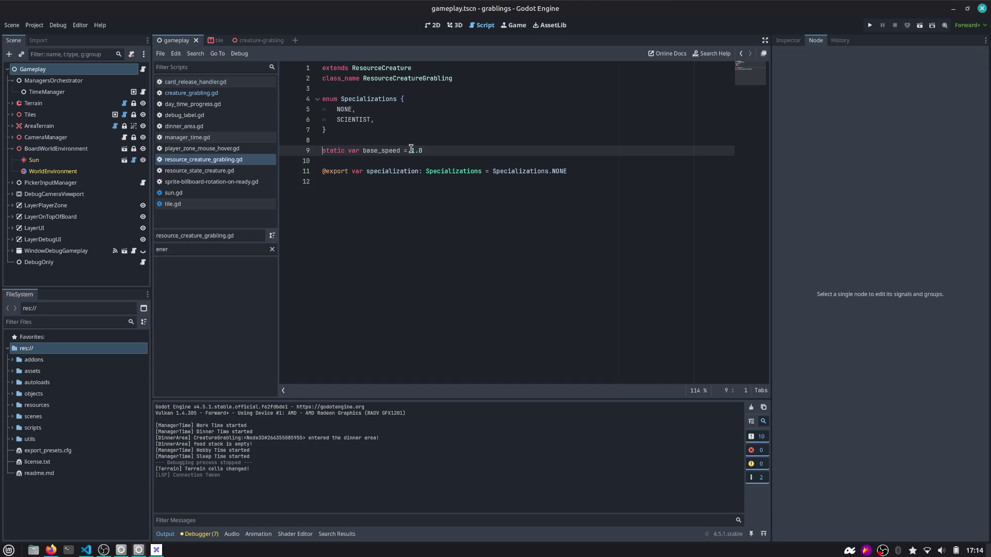
pyautogui.click(411, 151)
# Find all project matches of health_points from resource_state_creature.gd, then view creature_grabling.gd's diff in VS Code.
pyautogui.hotkey('ctrl', 'alt', 'o')
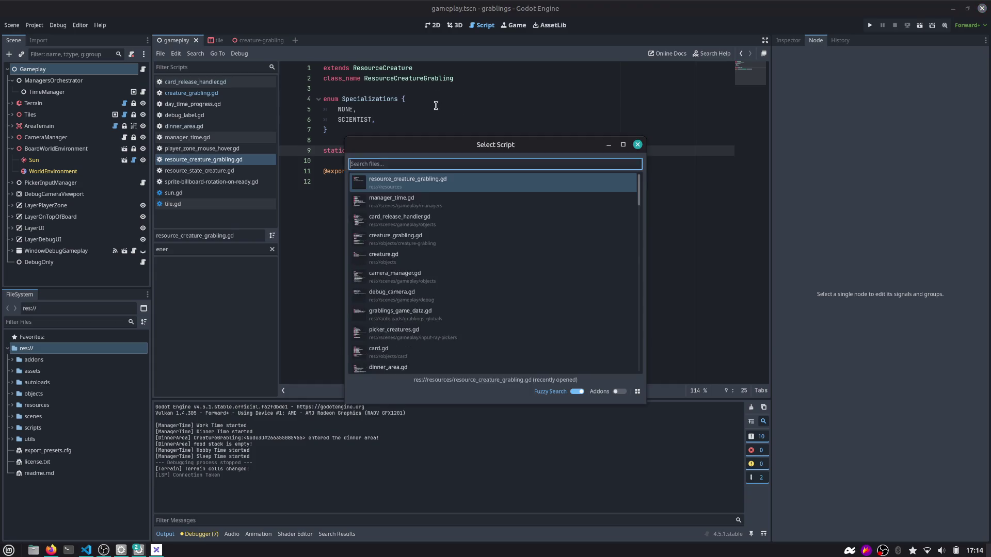
pyautogui.write('resour')
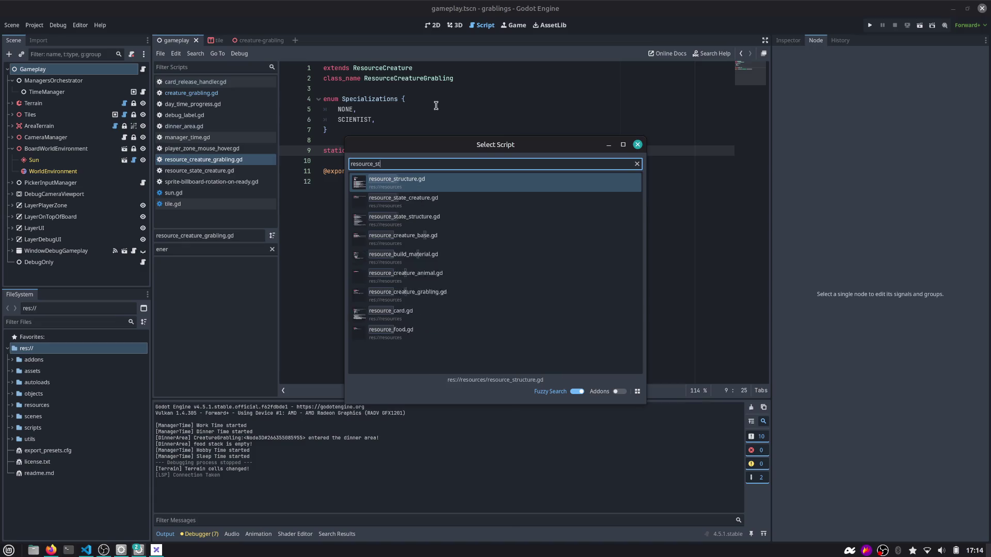
pyautogui.write('ce_st')
pyautogui.press('Return')
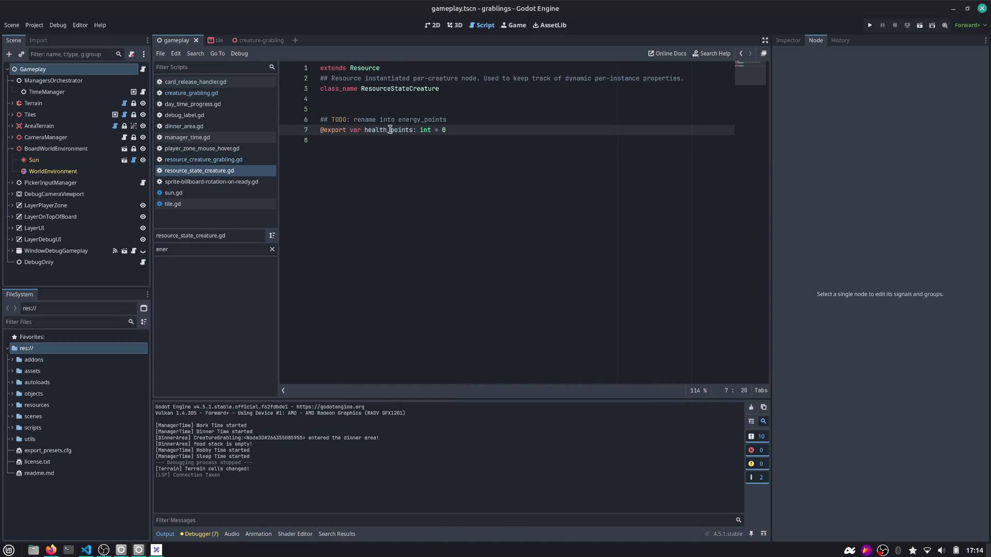
pyautogui.doubleClick(389, 129)
pyautogui.hotkey('ctrl', 'shift', 'f')
pyautogui.press('Return')
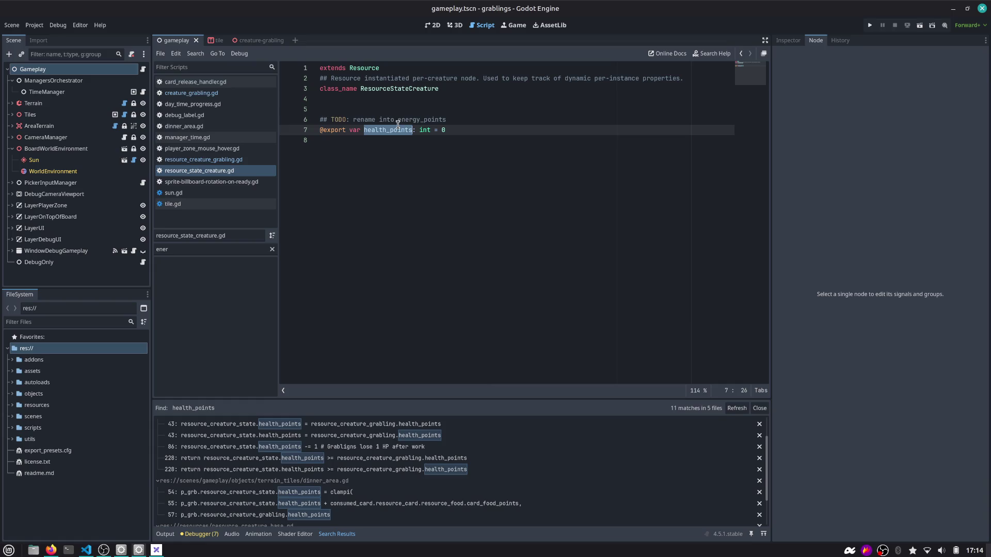
pyautogui.hotkey('alt', 'Tab')
pyautogui.click(164, 195)
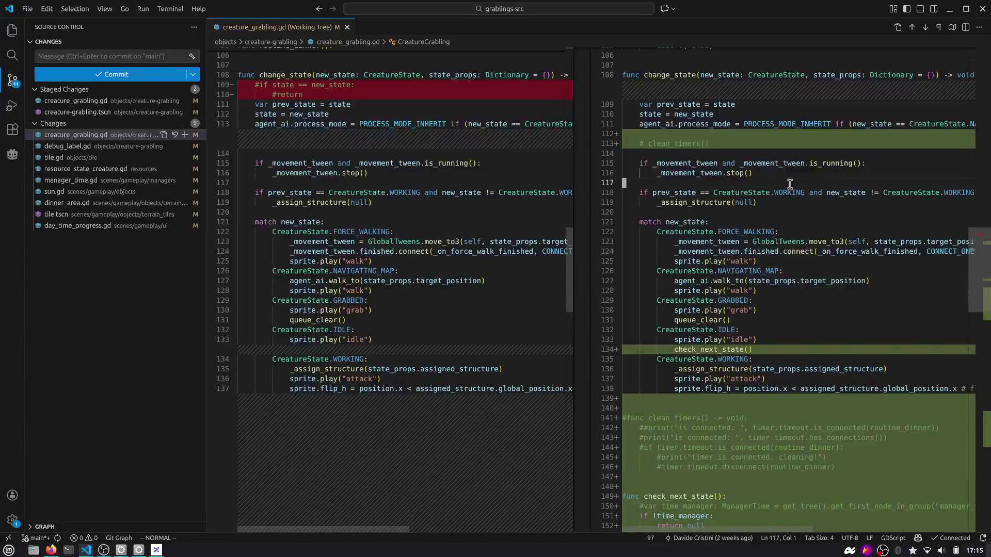
# Stage the commented-out clean_timers lines and the idle-state change calling check_next_state().
pyautogui.scroll(-5, 789, 184)
pyautogui.scroll(-1, 790, 185)
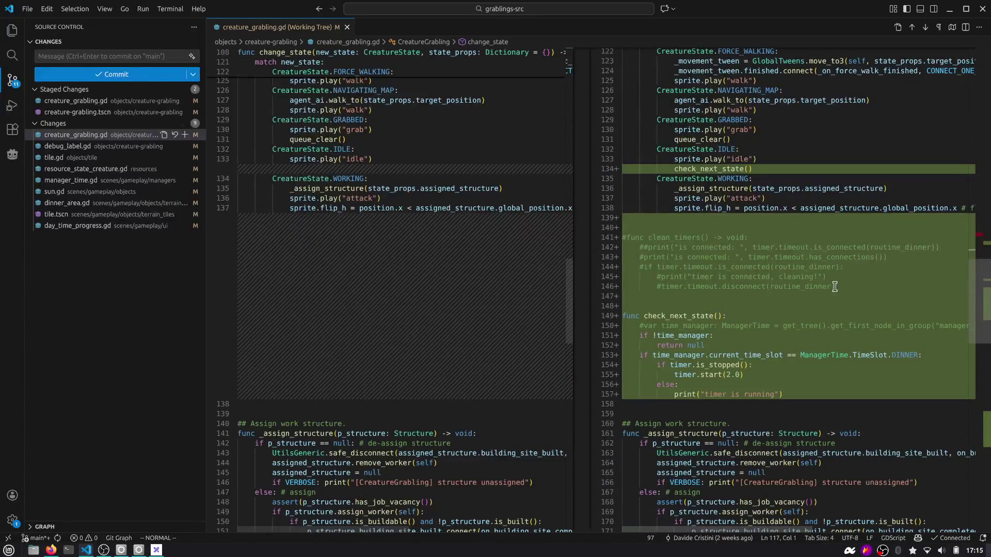
pyautogui.moveTo(835, 287); pyautogui.dragTo(590, 242)
pyautogui.moveTo(765, 198); pyautogui.dragTo(741, 129)
pyautogui.hotkey('ctrl', 'shift', 'p')
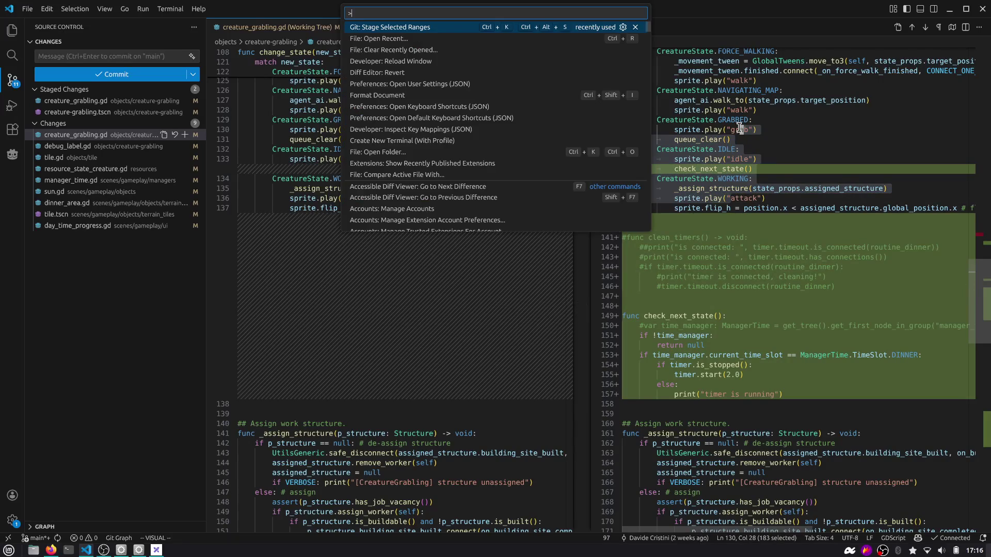
pyautogui.press('Return')
# Stage the new check_next_state function.
pyautogui.scroll(-3, 699, 189)
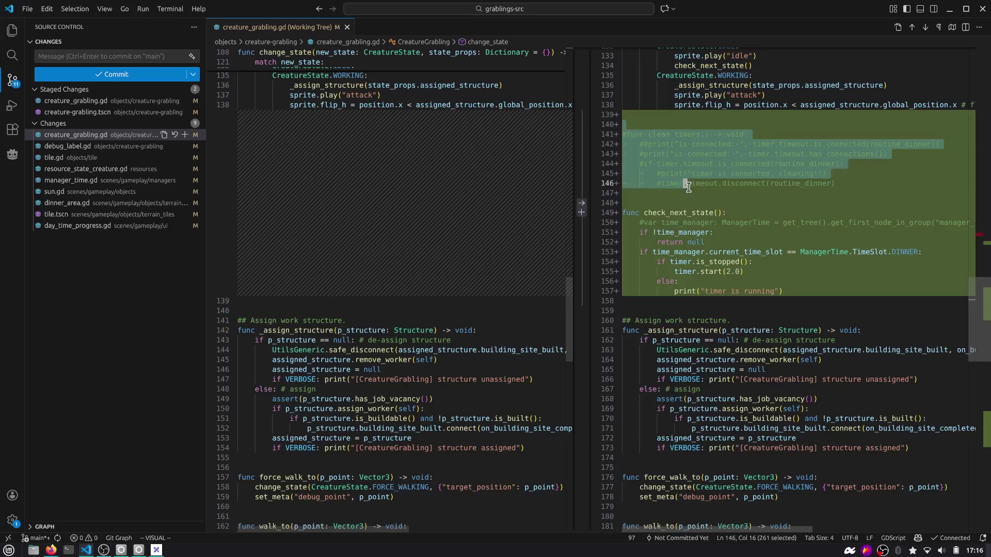
pyautogui.scroll(-3, 698, 190)
pyautogui.keyDown('shift'); pyautogui.click(745, 221); pyautogui.keyUp('shift')
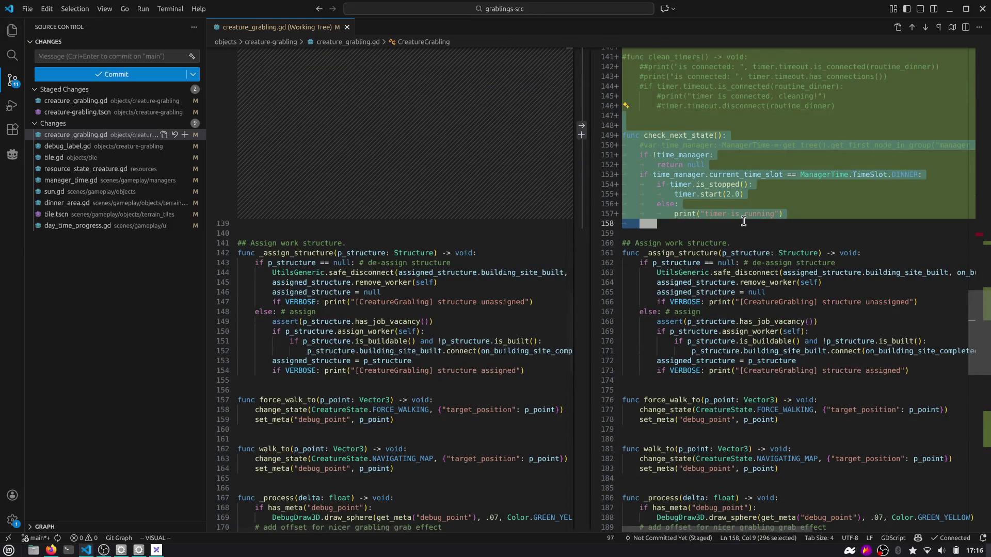
pyautogui.hotkey('ctrl', 'shift', 'p')
pyautogui.press('Return')
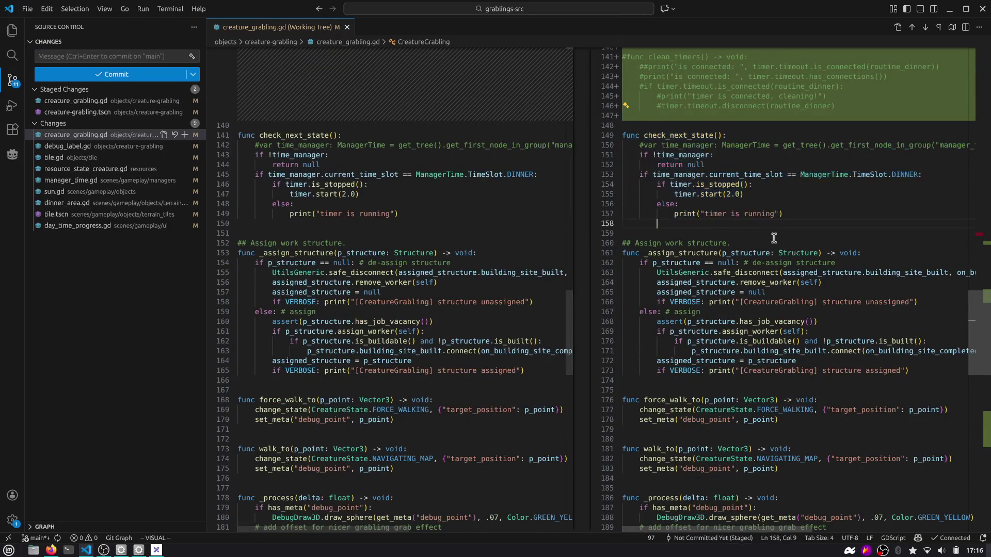
# Move past the new timer timeout handler to the pass line ending routine_morning.
pyautogui.scroll(-3, 728, 103)
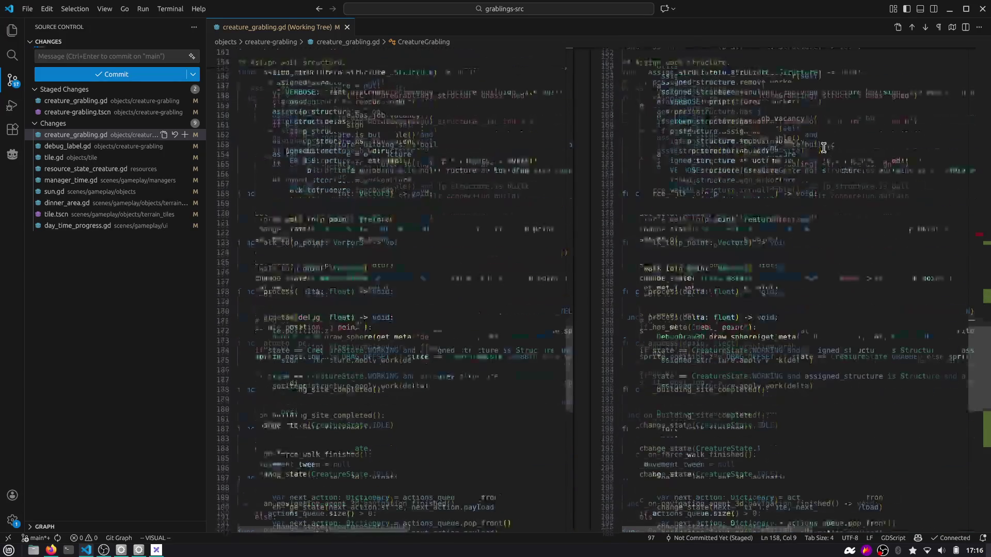
pyautogui.scroll(-13, 729, 103)
pyautogui.click(695, 274)
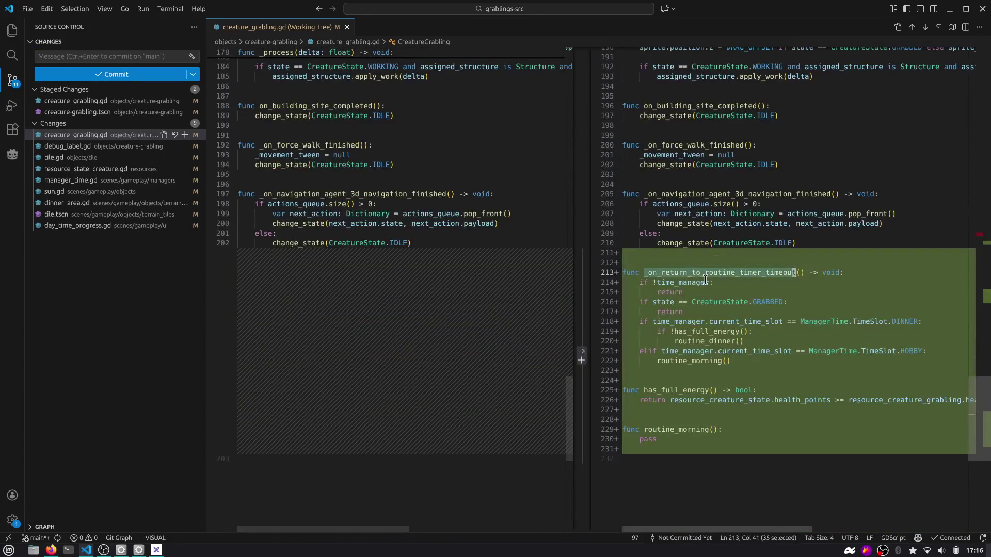
pyautogui.click(755, 292)
pyautogui.click(676, 450)
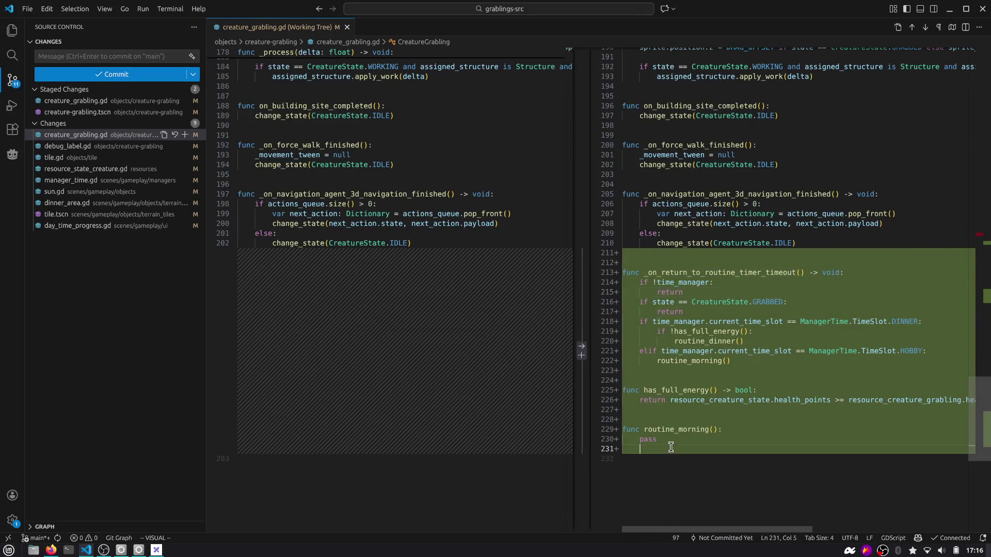
pyautogui.press('v')
pyautogui.press('k')
pyautogui.press('k')
pyautogui.press('k')
pyautogui.click(683, 440)
pyautogui.press('A')
# Replace pass with print("[CreatureGrabling] Routine morning started").
pyautogui.press('BackSpace')
pyautogui.press('BackSpace')
pyautogui.press('BackSpace')
pyautogui.write('pri')
pyautogui.press('Return')
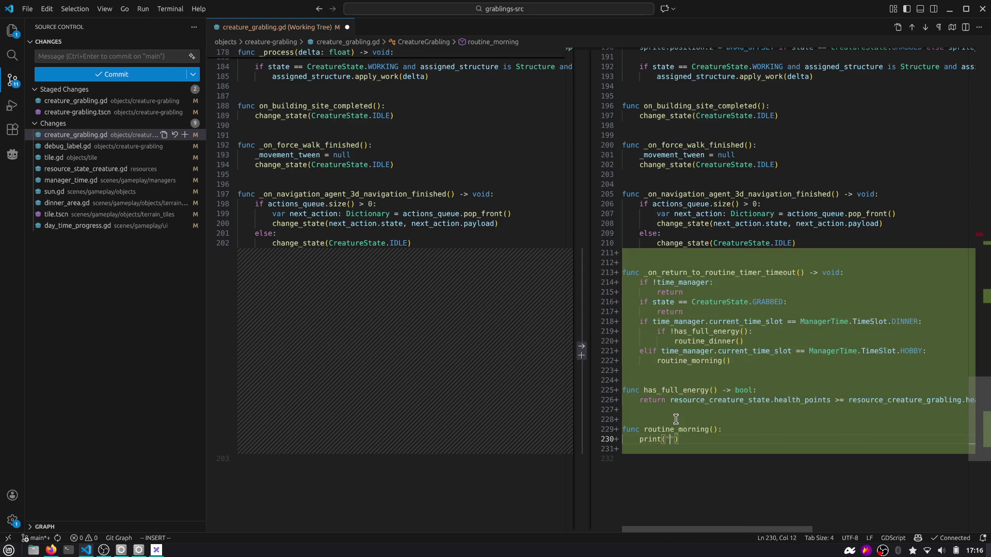
pyautogui.write('"Routin')
pyautogui.write('e morning started')
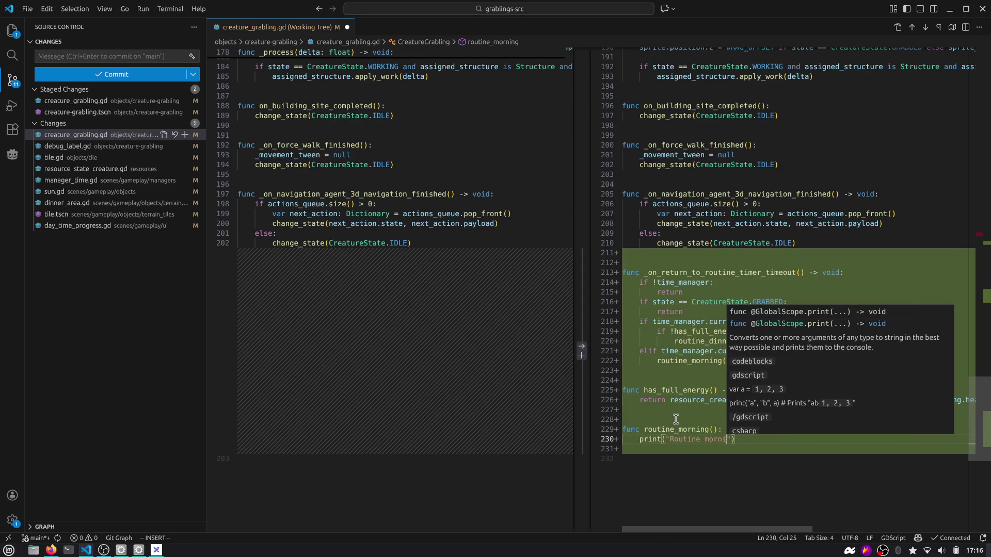
pyautogui.hotkey('ctrl', 'Left')
pyautogui.hotkey('ctrl', 'Left')
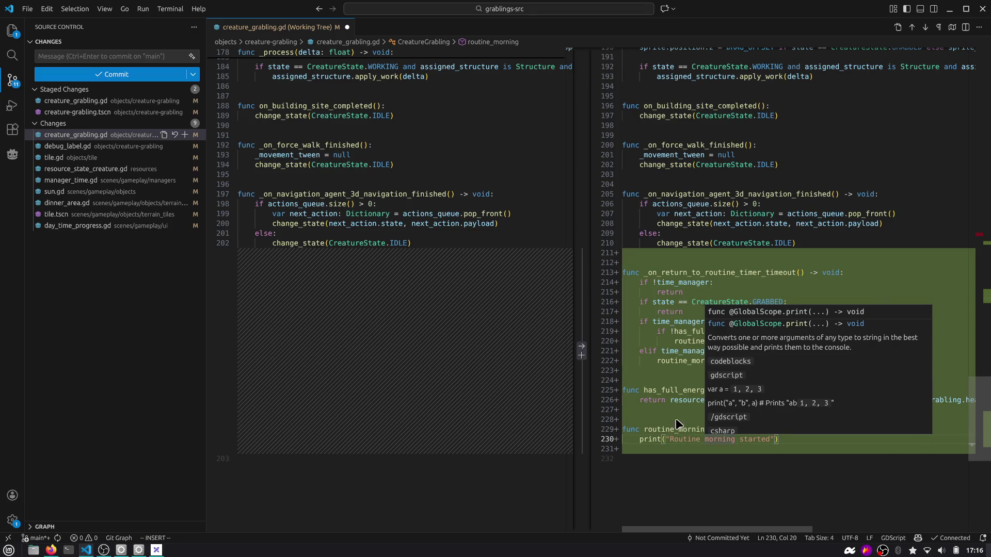
pyautogui.hotkey('ctrl', 'Left')
pyautogui.write('[')
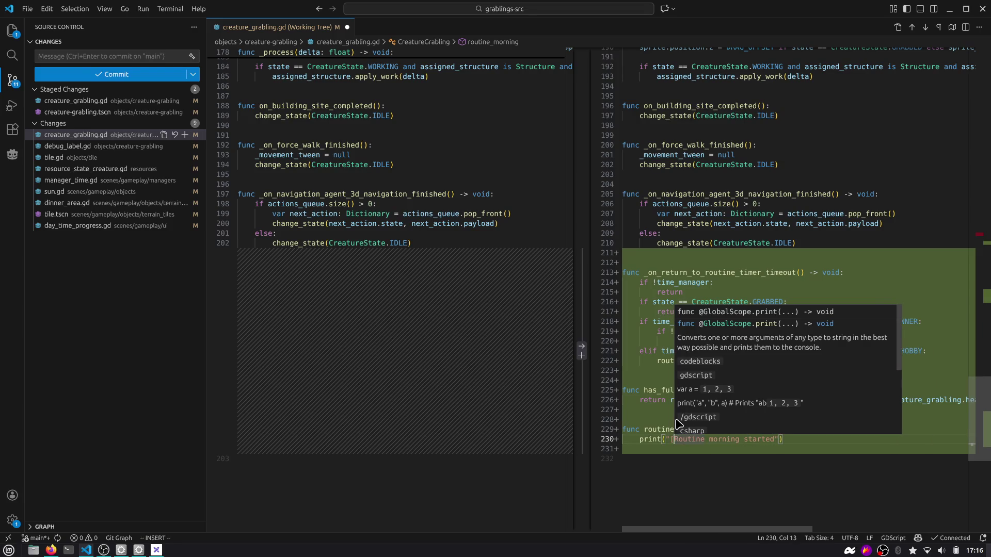
pyautogui.write('CreatureGrabli')
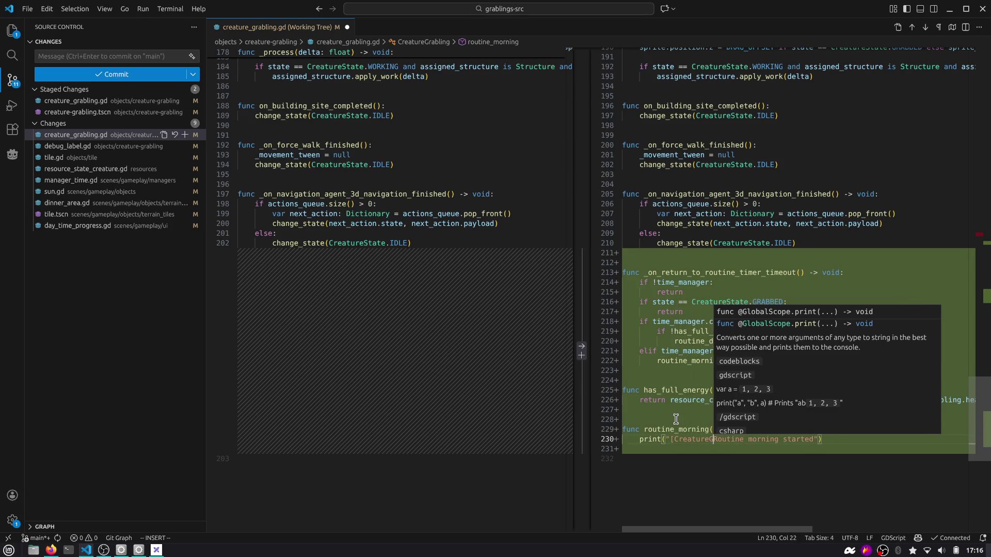
pyautogui.write('ng]')
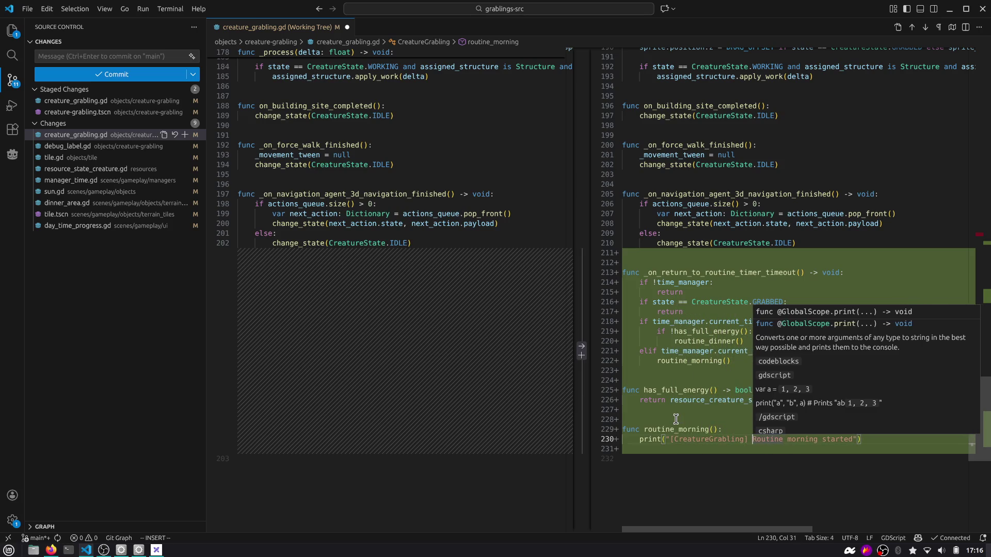
pyautogui.press('Escape')
pyautogui.press('$')
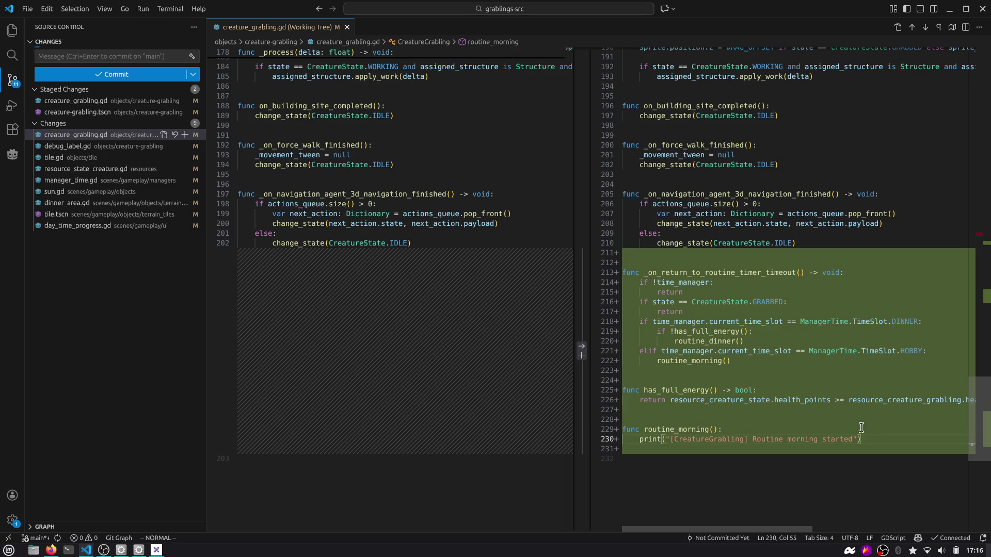
# Stage the new routine functions block (lines 211–231) and the updated print line.
pyautogui.moveTo(872, 439)
pyautogui.mouseDown()
pyautogui.moveTo(671, 323)
pyautogui.moveTo(638, 255)
pyautogui.mouseUp()
pyautogui.hotkey('ctrl', 'shift', 'p')
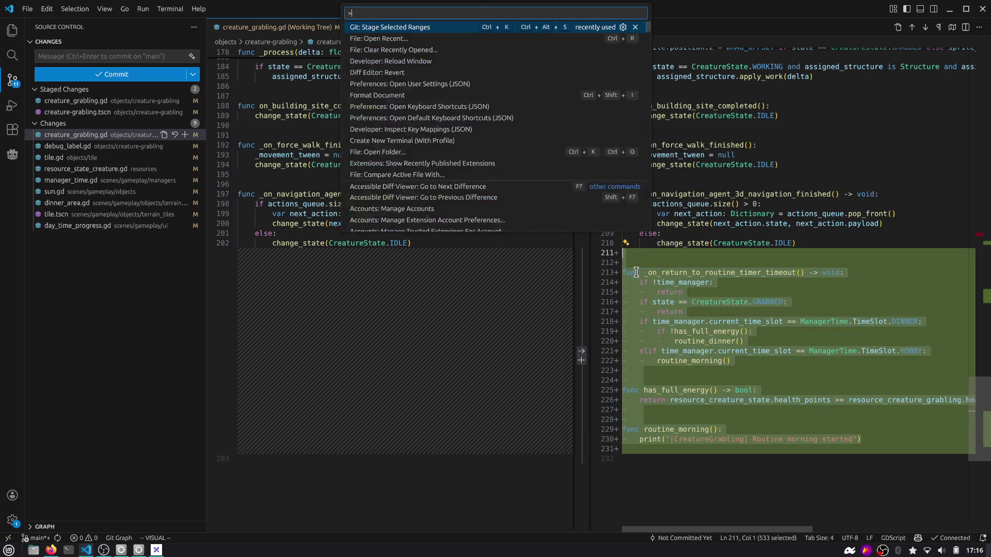
pyautogui.press('Return')
pyautogui.click(707, 439)
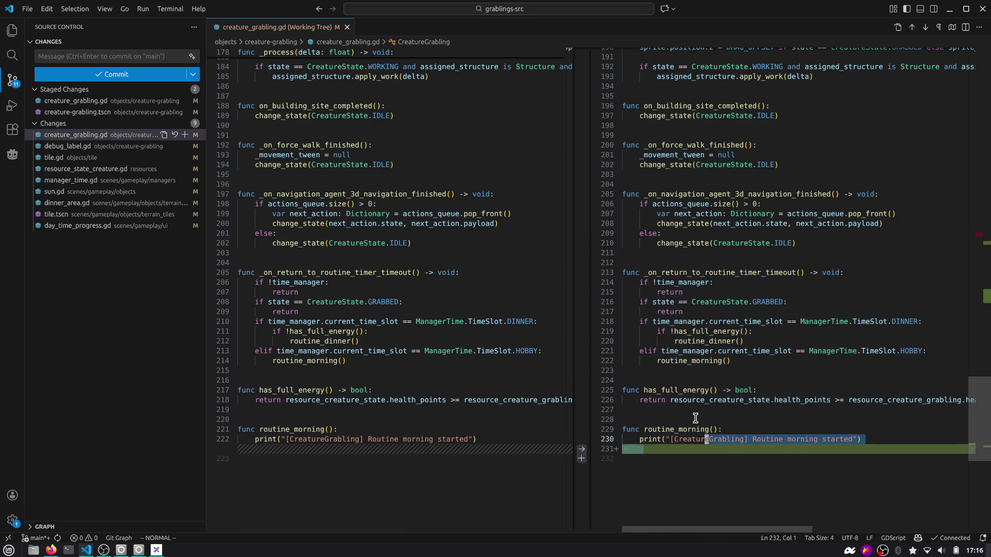
pyautogui.hotkey('ctrl', 'shift', 'p')
pyautogui.press('Return')
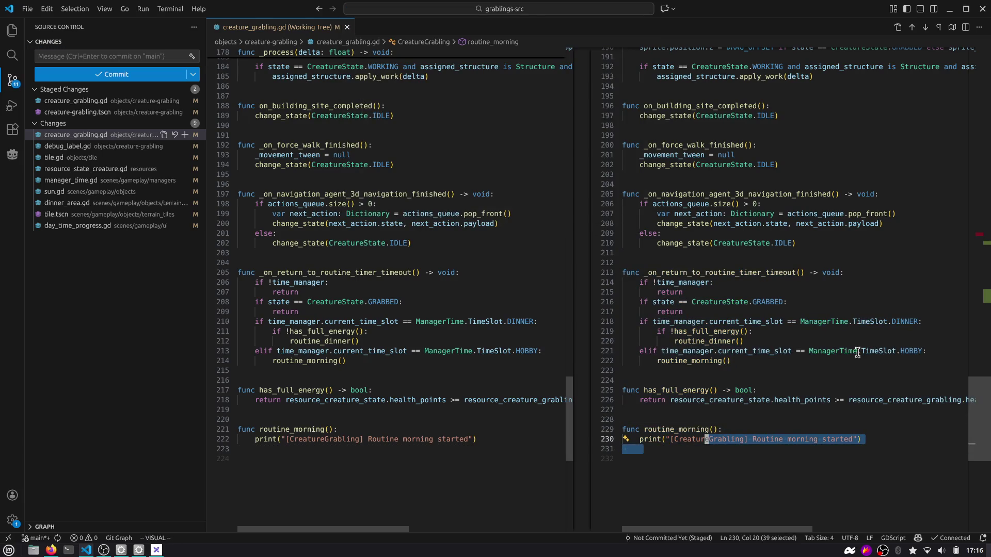
# Stage the removal of the commented-out state check in the change_state header (lines 107–110).
pyautogui.scroll(20, 929, 284)
pyautogui.click(972, 279)
pyautogui.scroll(8, 728, 172)
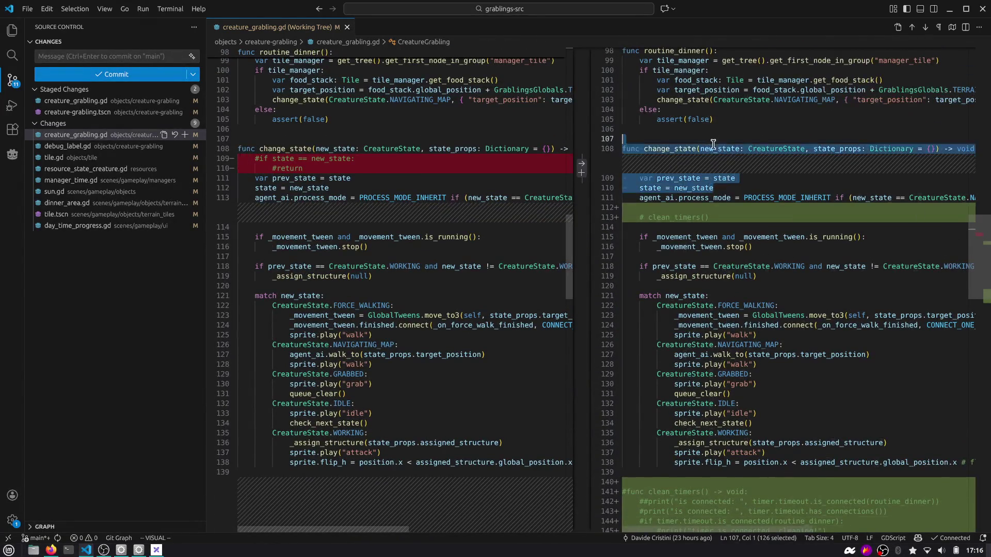
pyautogui.moveTo(729, 188); pyautogui.dragTo(713, 144)
pyautogui.hotkey('ctrl', 'shift', 'p')
pyautogui.press('Return')
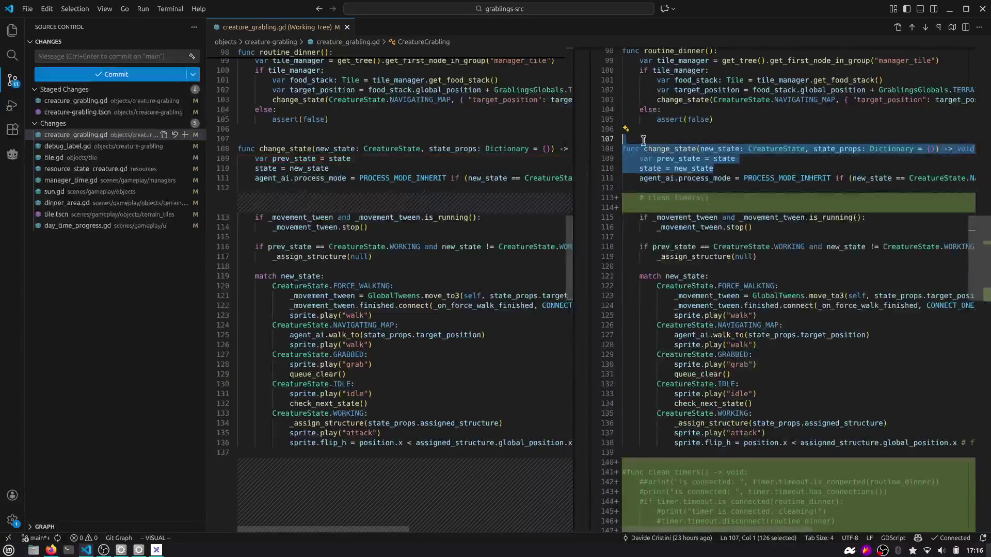
pyautogui.click(123, 149)
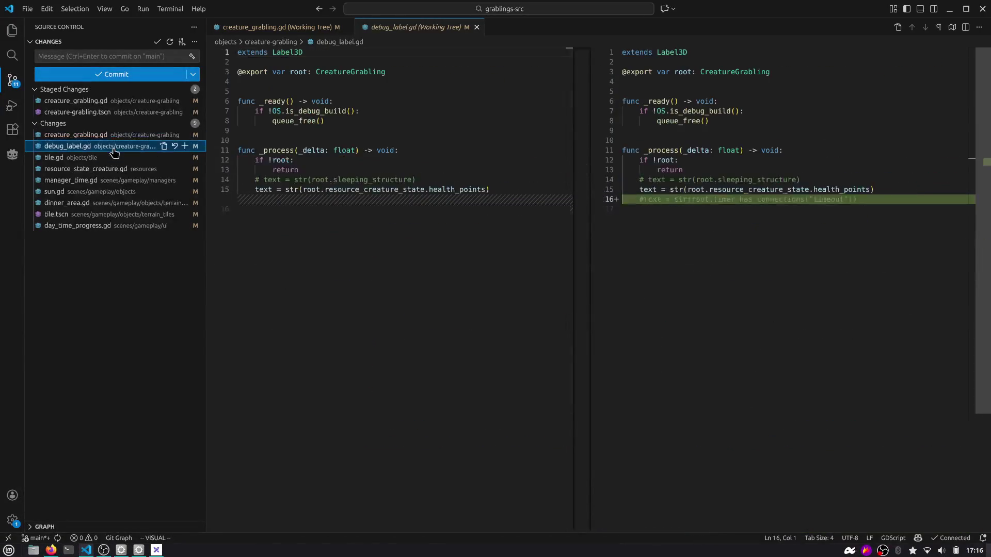
# Stage debug_label.gd, tile.gd and resource_state_creature.gd in full.
pyautogui.click(185, 146)
pyautogui.click(83, 157)
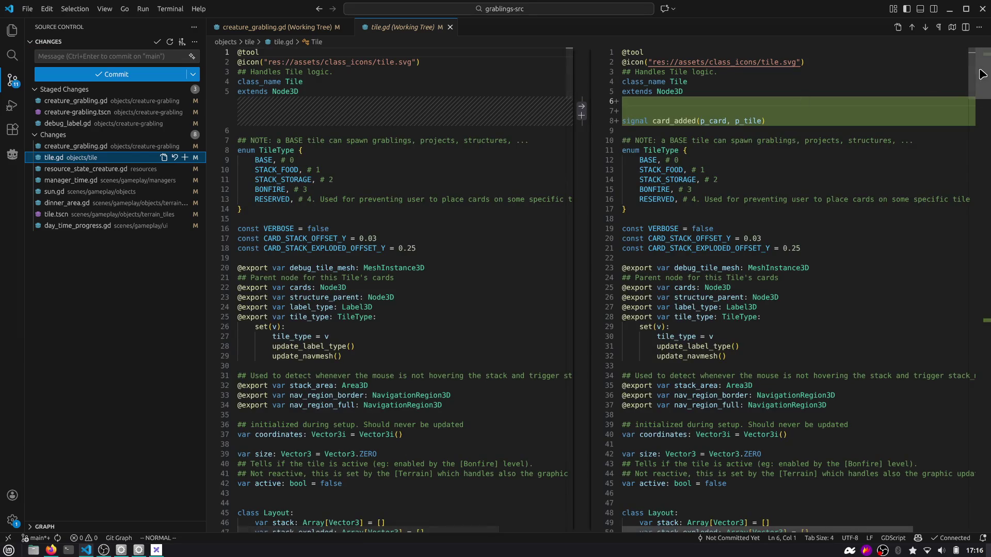
pyautogui.click(985, 312)
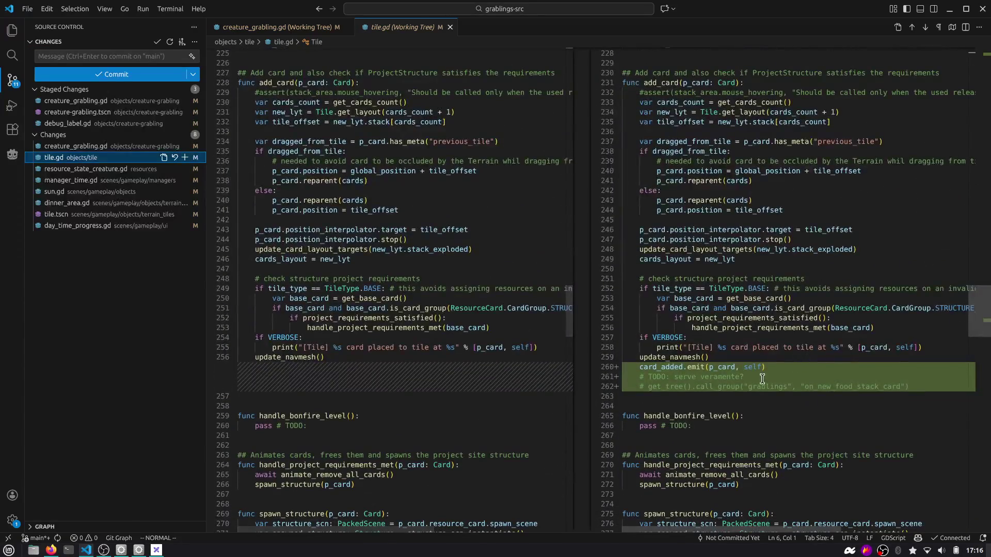
pyautogui.moveTo(733, 377); pyautogui.dragTo(737, 387)
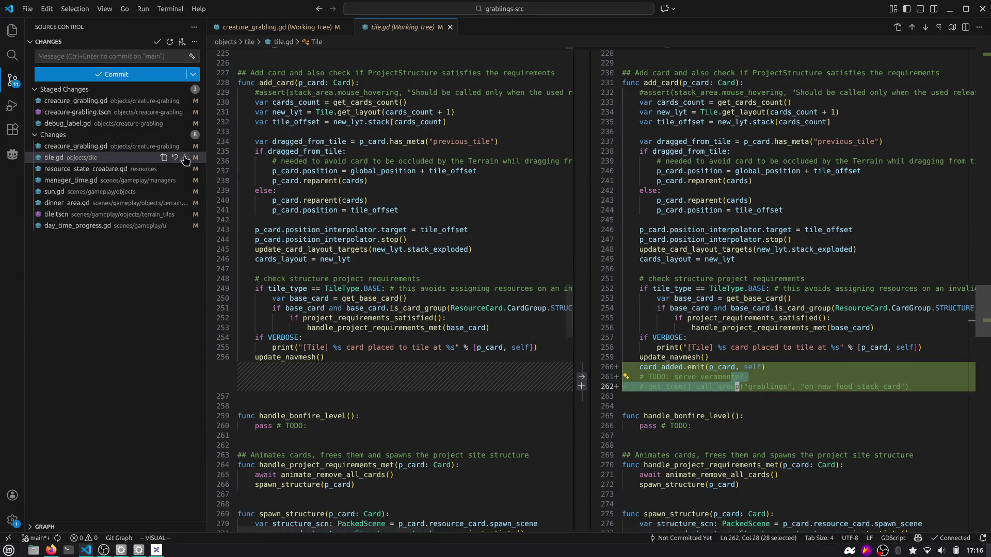
pyautogui.click(185, 157)
pyautogui.click(104, 168)
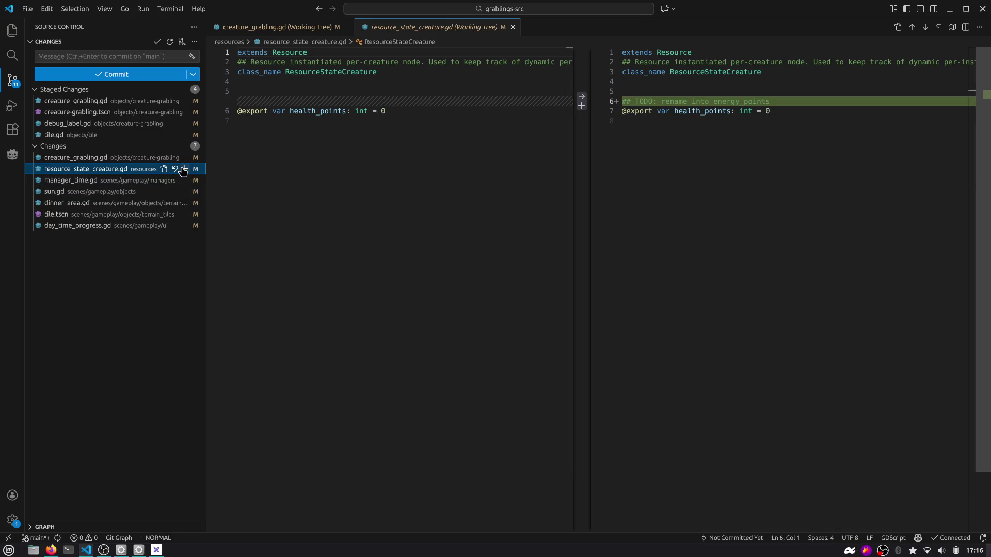
pyautogui.click(184, 169)
# In manager_time.gd, swap which day-start lines are commented and stage only restored lines 18–19.
pyautogui.click(103, 180)
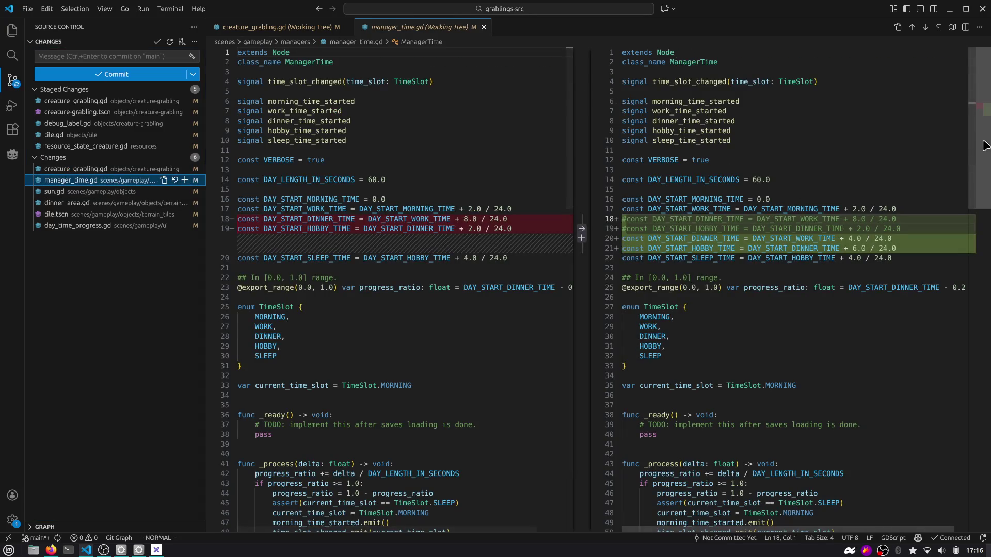
pyautogui.scroll(-2, 757, 164)
pyautogui.moveTo(898, 205); pyautogui.dragTo(635, 199)
pyautogui.click(623, 198)
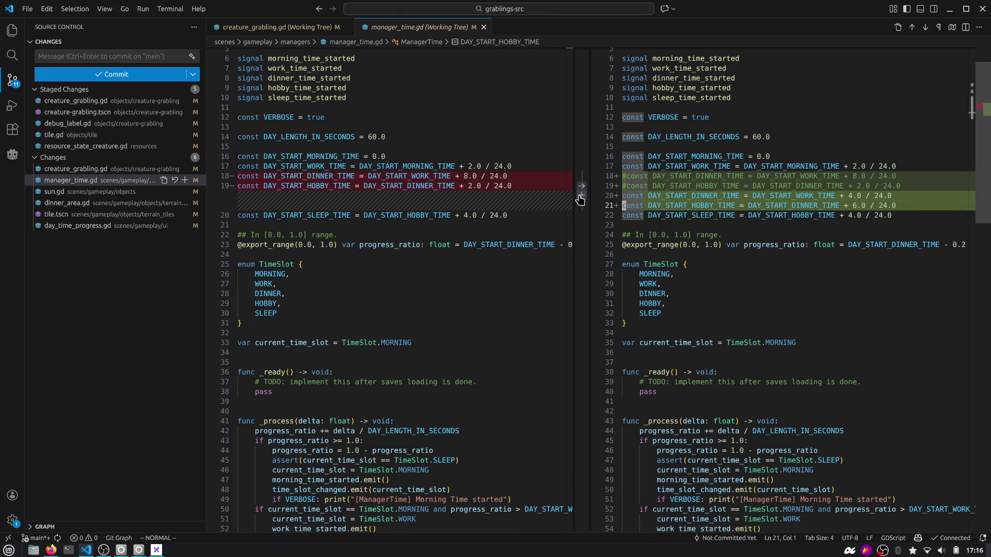
pyautogui.hotkey('shift', 'i')
pyautogui.write('#')
pyautogui.press('Escape')
pyautogui.press('j')
pyautogui.hotkey('shift', 'i')
pyautogui.write('#')
pyautogui.press('Escape')
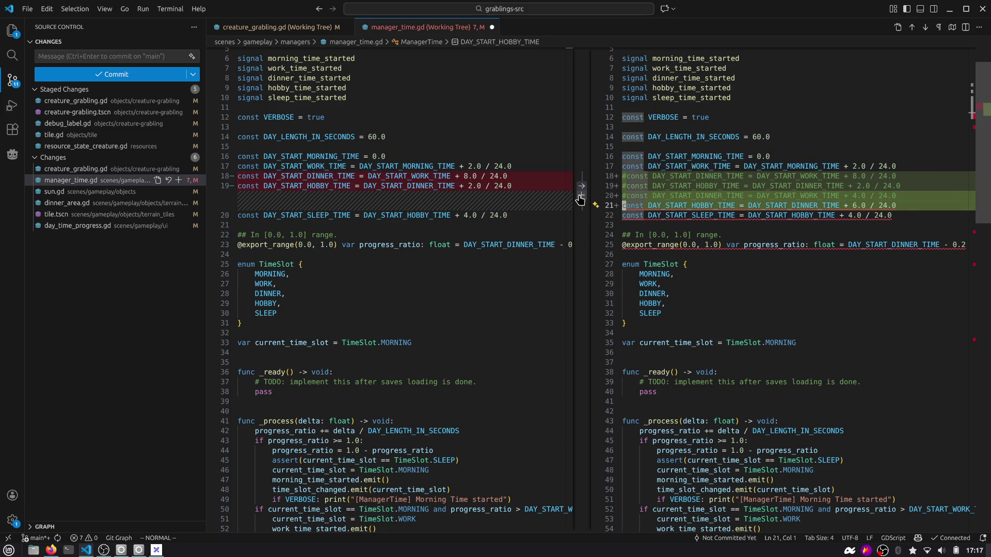
pyautogui.press('k')
pyautogui.press('k')
pyautogui.press('k')
pyautogui.press('x')
pyautogui.press('j')
pyautogui.press('x')
pyautogui.click(580, 200)
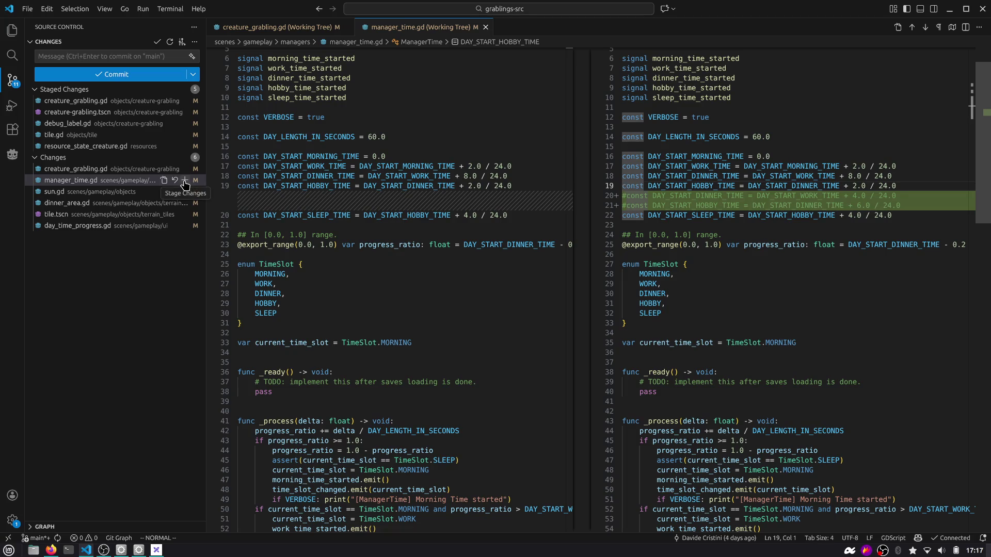
# Review and stage sun.gd and dinner_area.gd.
pyautogui.click(139, 191)
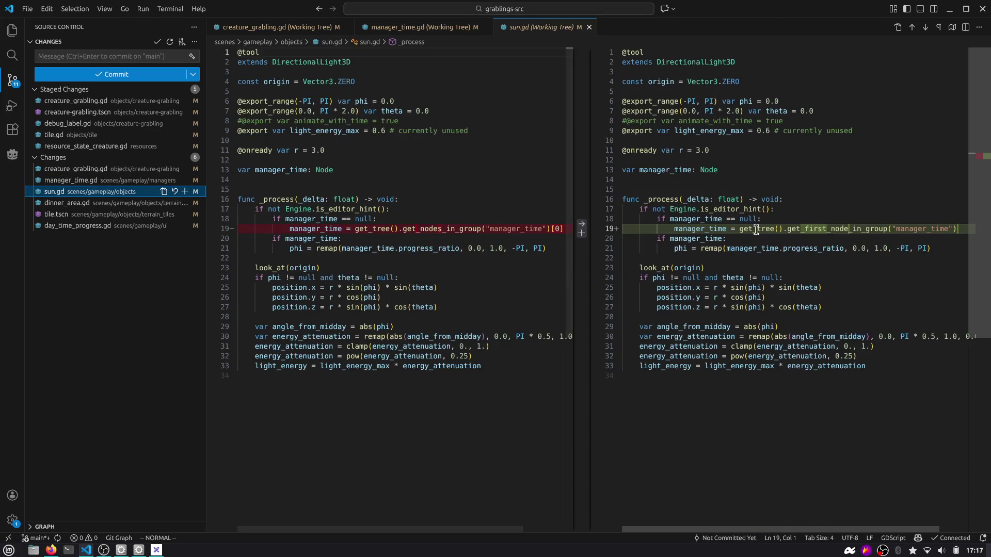
pyautogui.click(185, 192)
pyautogui.click(69, 204)
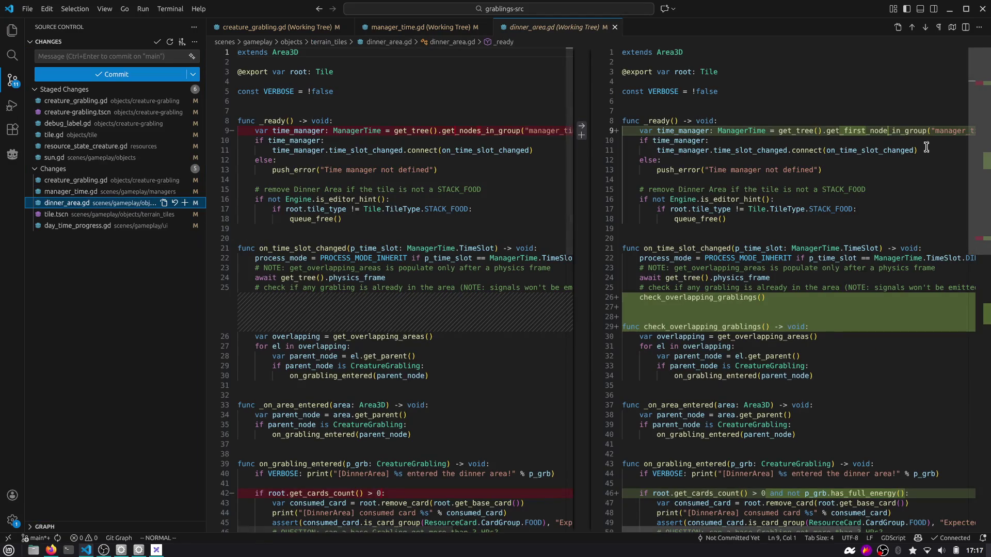
pyautogui.doubleClick(853, 131)
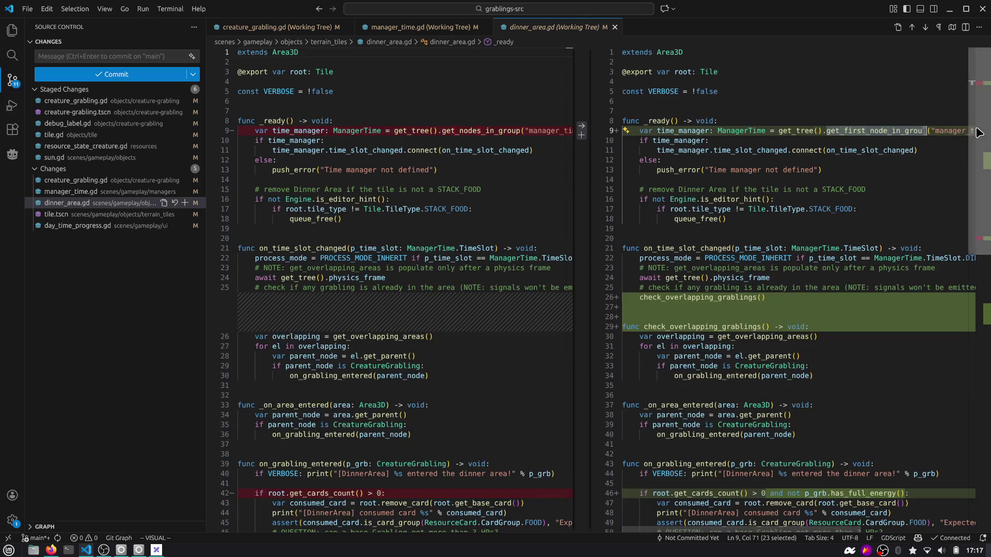
pyautogui.scroll(-1, 974, 136)
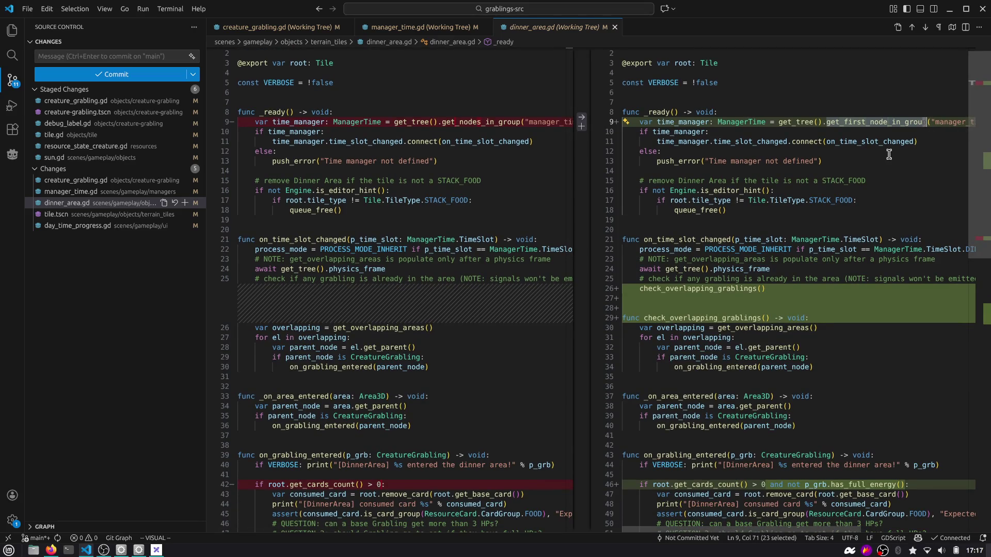
pyautogui.scroll(-4, 978, 177)
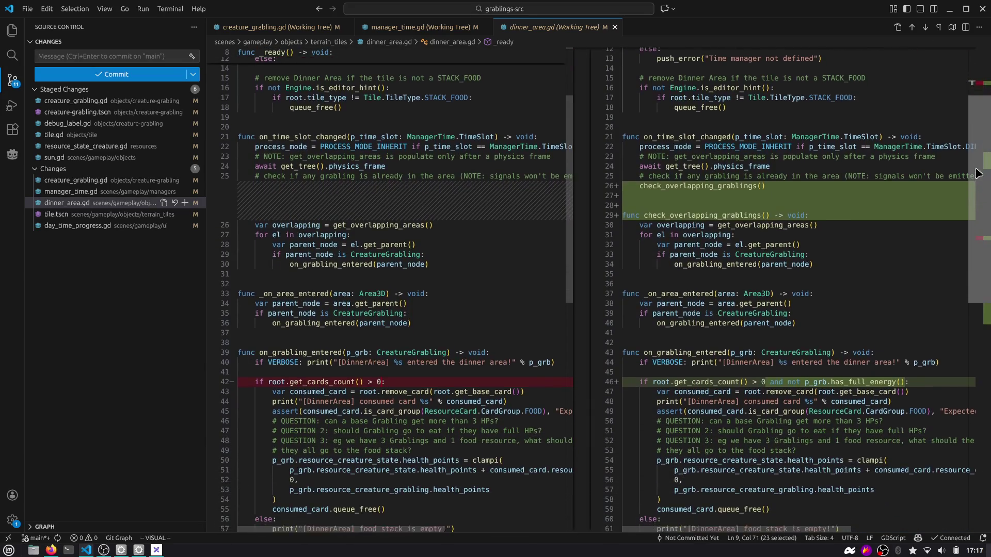
pyautogui.scroll(-5, 978, 177)
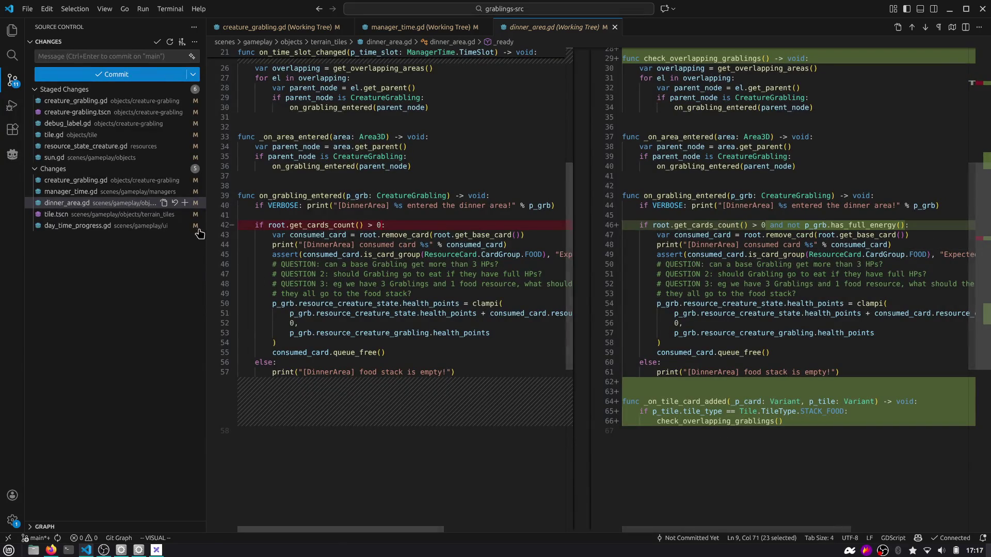
pyautogui.click(185, 203)
# Review and stage tile.tscn and day_time_progress.gd.
pyautogui.click(109, 216)
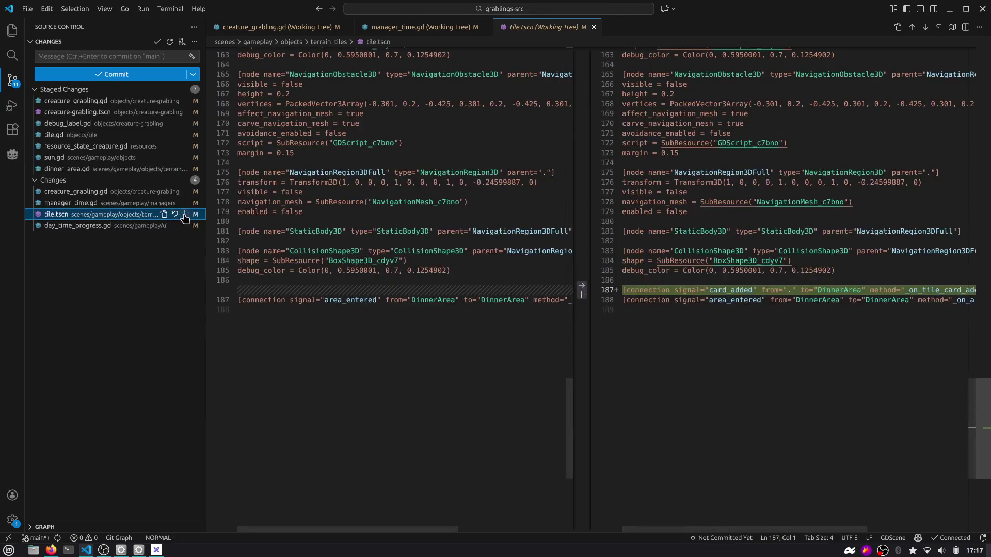
pyautogui.click(184, 214)
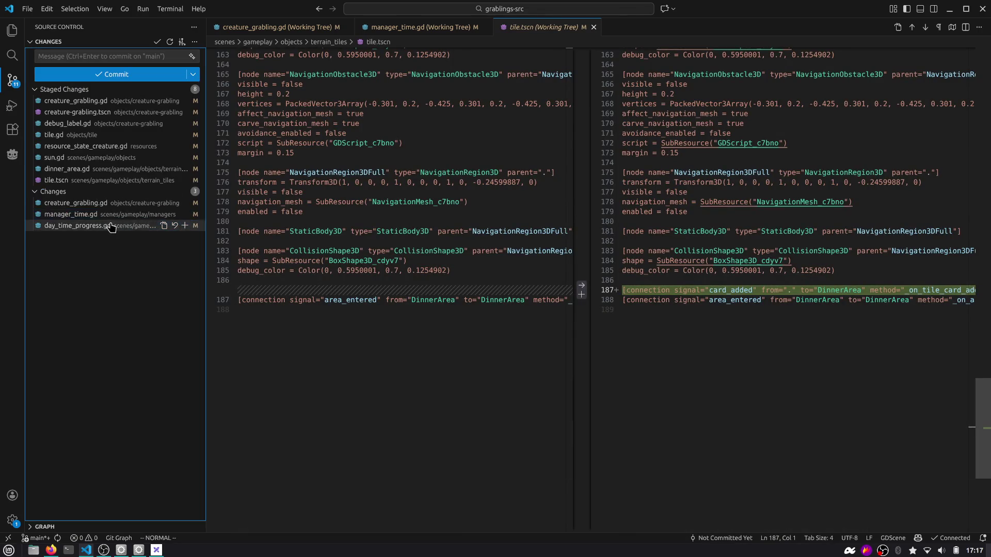
pyautogui.click(111, 226)
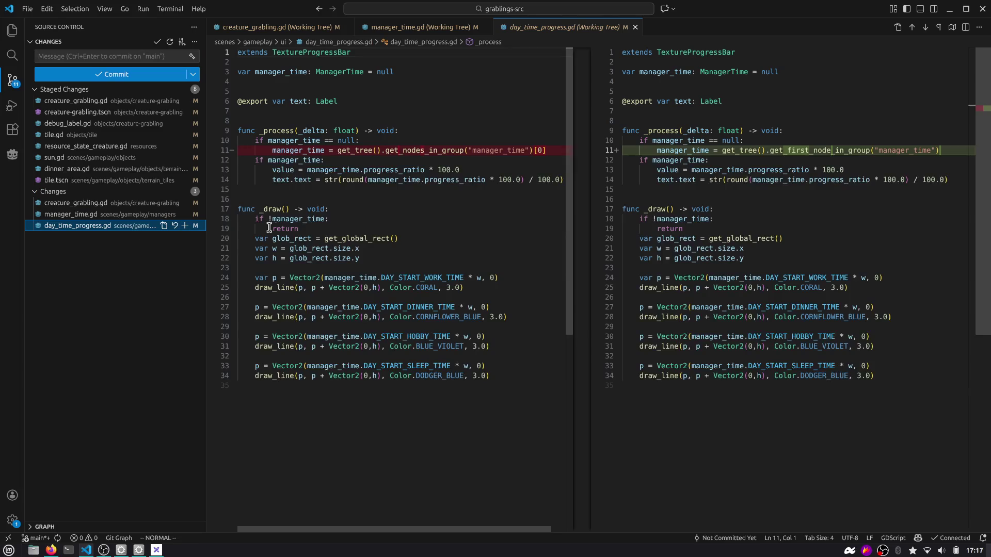
pyautogui.doubleClick(836, 151)
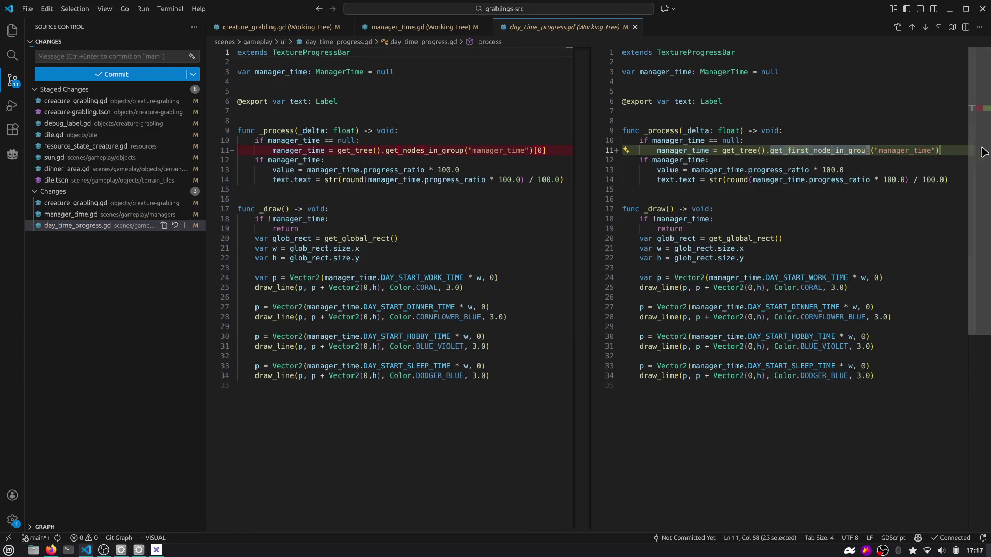
pyautogui.click(186, 227)
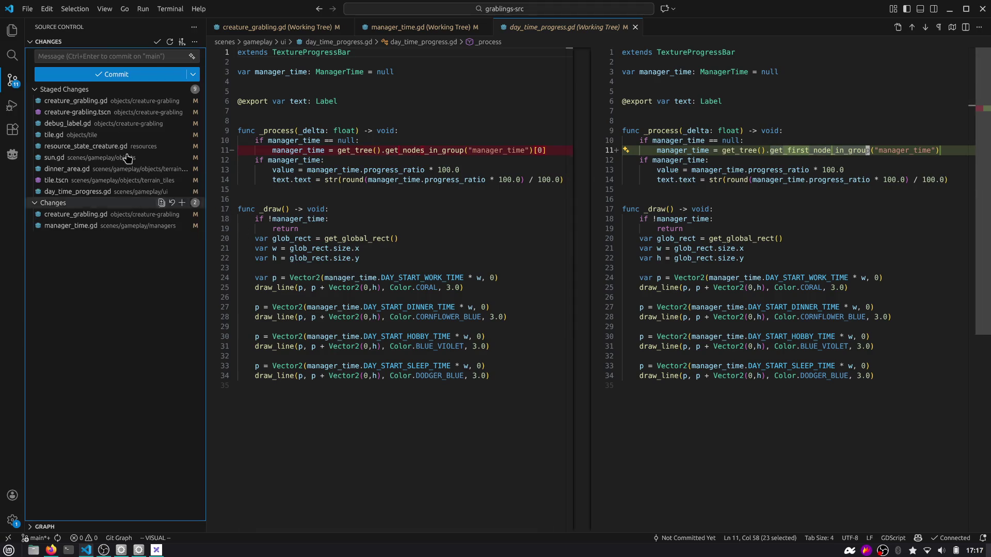
pyautogui.click(121, 57)
# Write the commit message 'feature: Grablings return to their dinner routine after grab release if they are not full'.
pyautogui.write('feature: Grablings continiously')
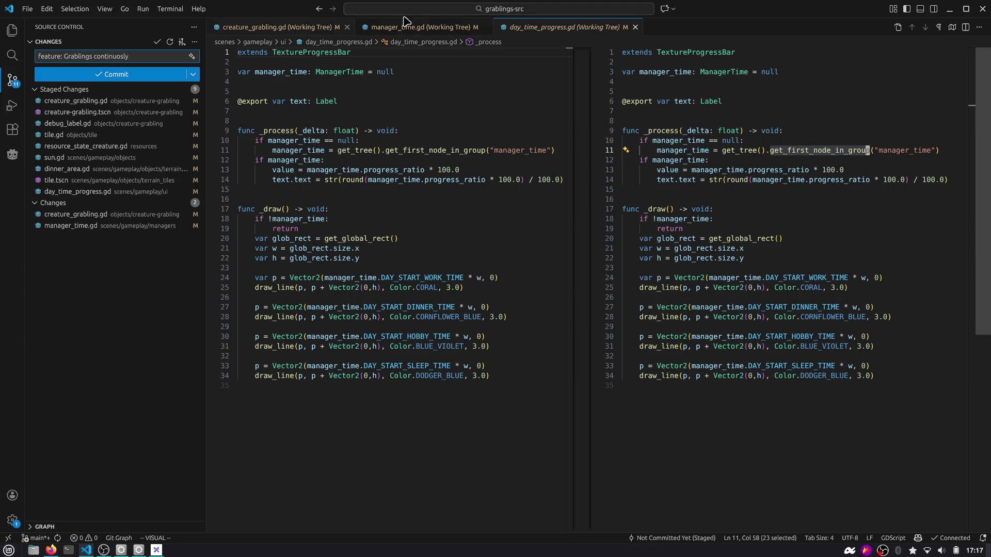
pyautogui.hotkey('ctrl', 'shift', 'Left')
pyautogui.write('return to their')
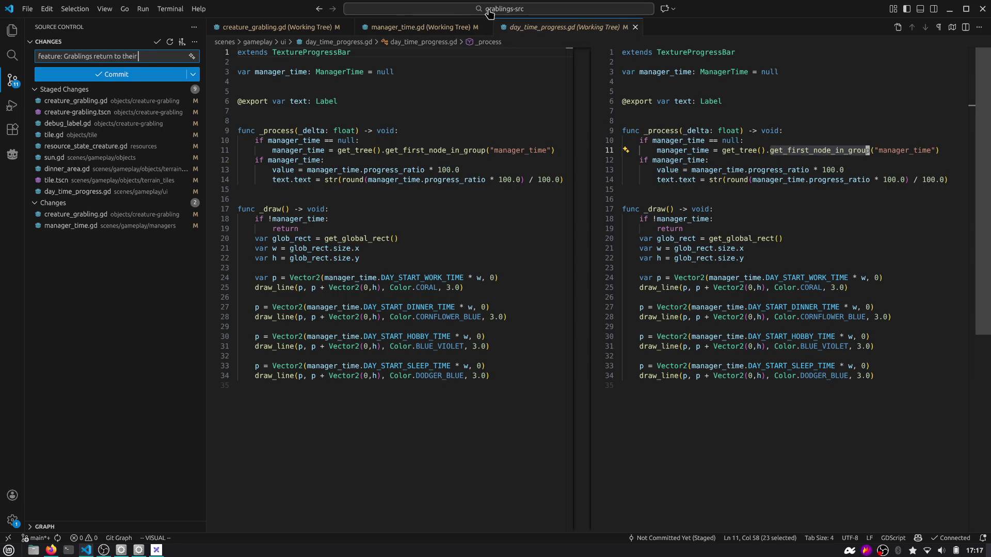
pyautogui.write('tin')
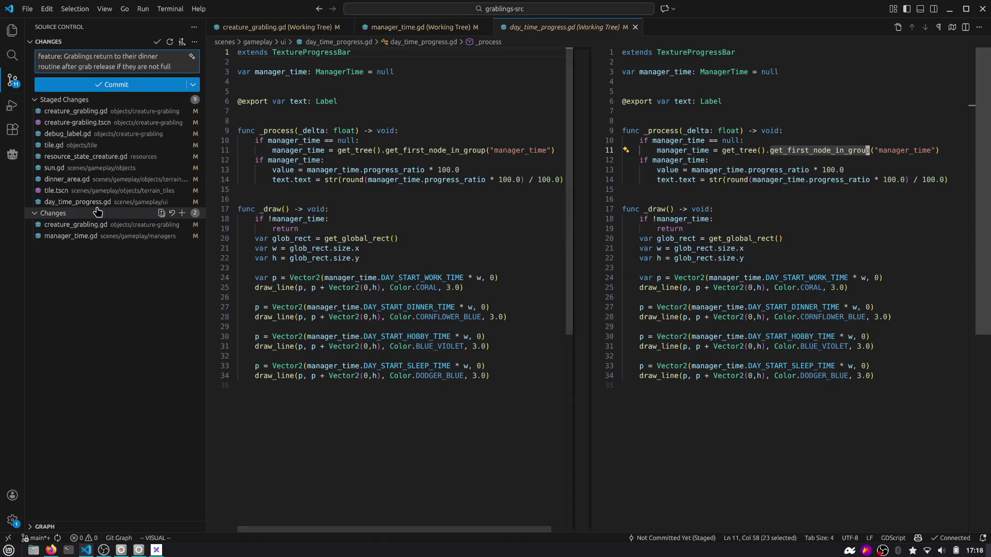
pyautogui.click(103, 111)
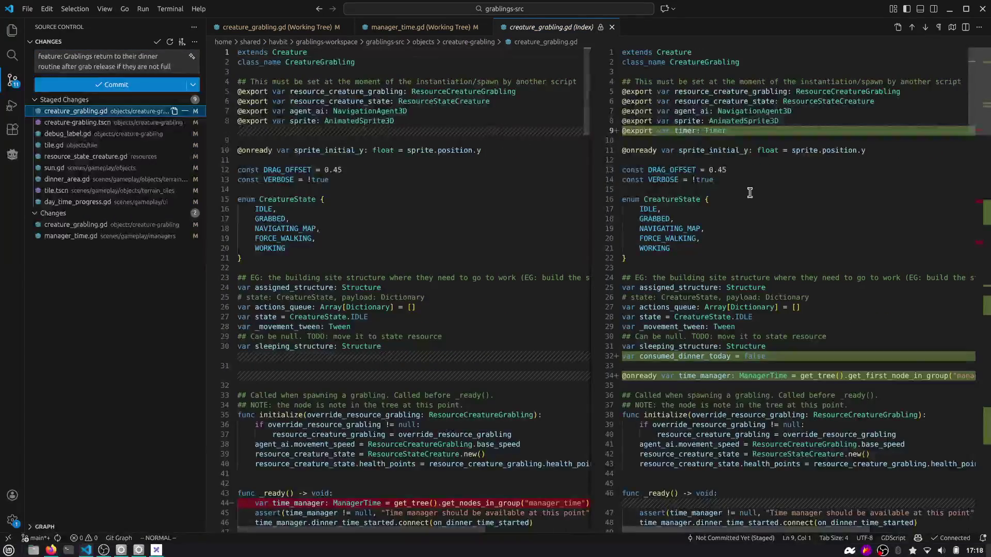
# Scroll the staged creature_grabling.gd diff down to has_full_energy, then open the editable file.
pyautogui.scroll(-10, 749, 192)
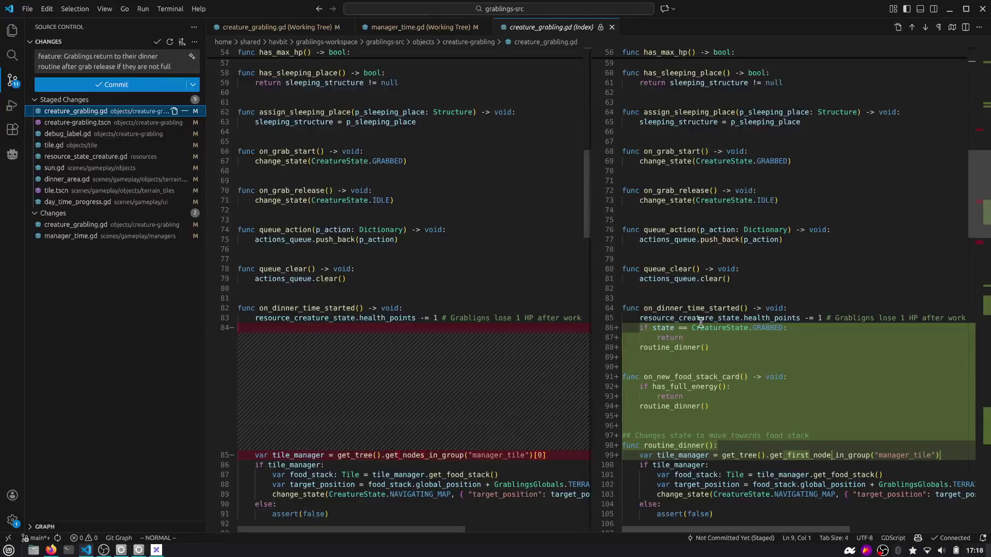
pyautogui.scroll(-6, 703, 200)
pyautogui.scroll(-5, 710, 242)
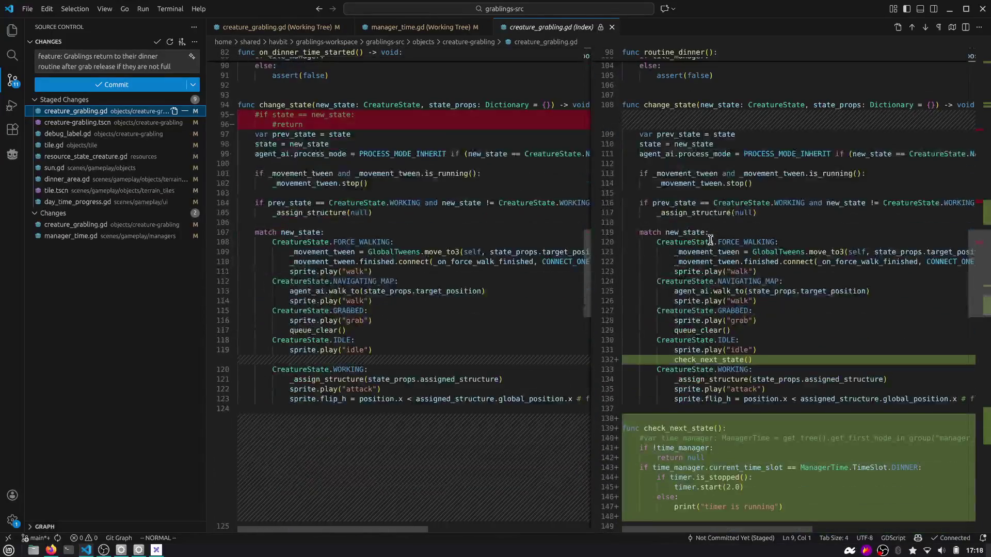
pyautogui.scroll(-9, 711, 240)
pyautogui.scroll(-7, 711, 240)
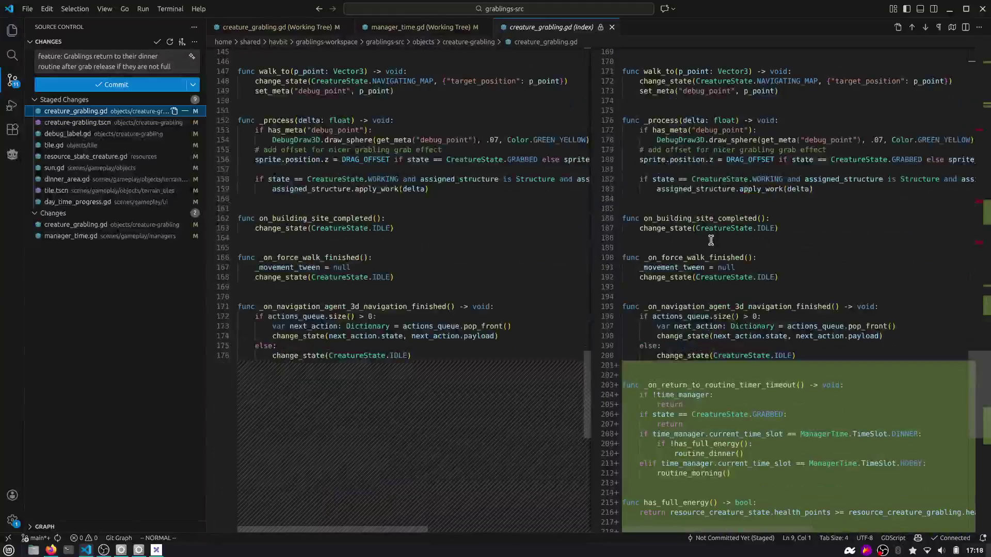
pyautogui.scroll(-7, 715, 284)
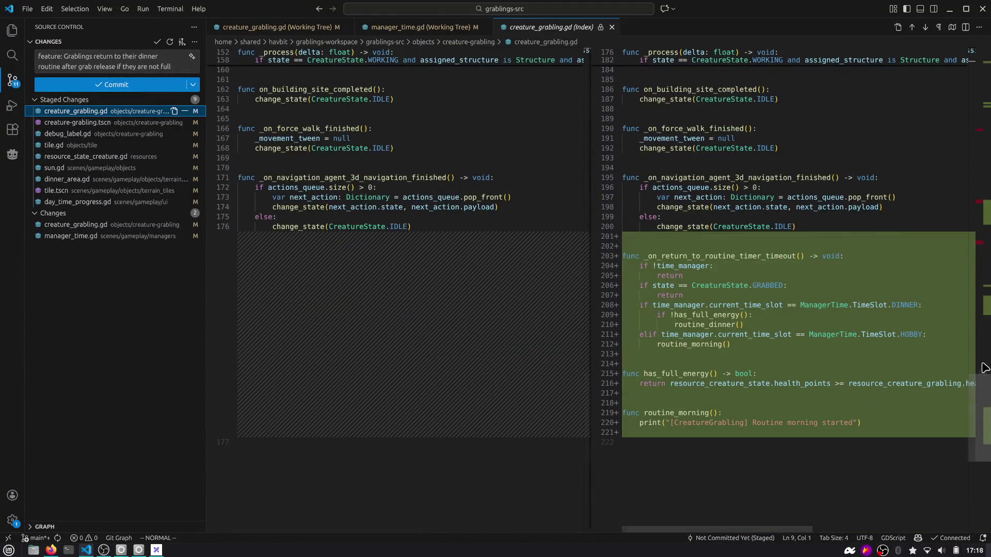
pyautogui.moveTo(980, 392)
pyautogui.mouseDown()
pyautogui.moveTo(979, 57)
pyautogui.moveTo(968, 162)
pyautogui.mouseUp()
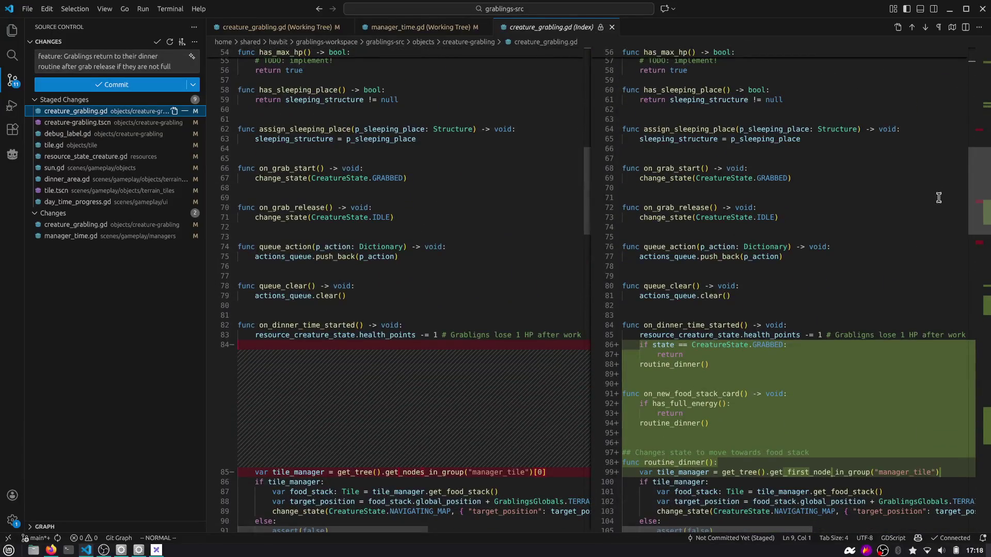
pyautogui.click(715, 404)
pyautogui.click(671, 384)
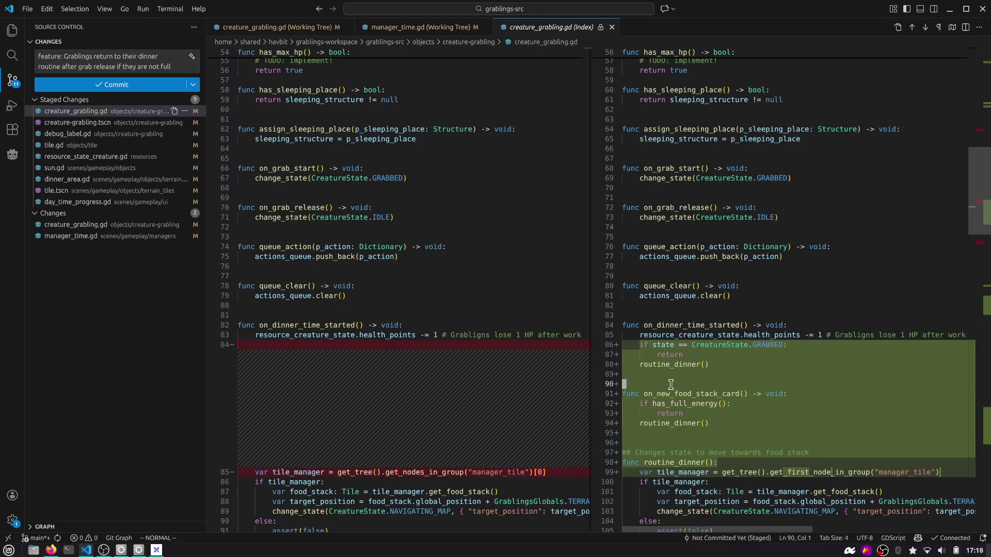
pyautogui.press('i')
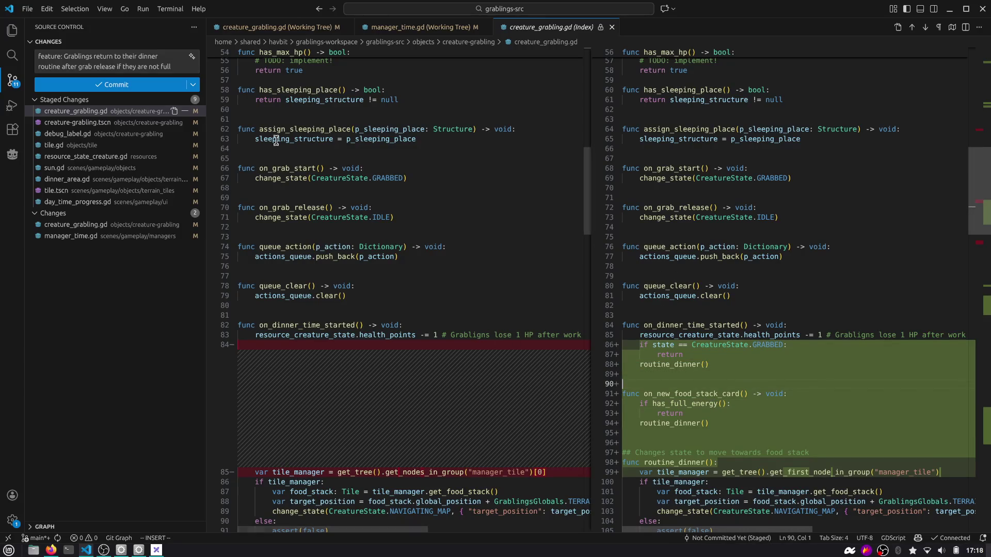
pyautogui.click(175, 111)
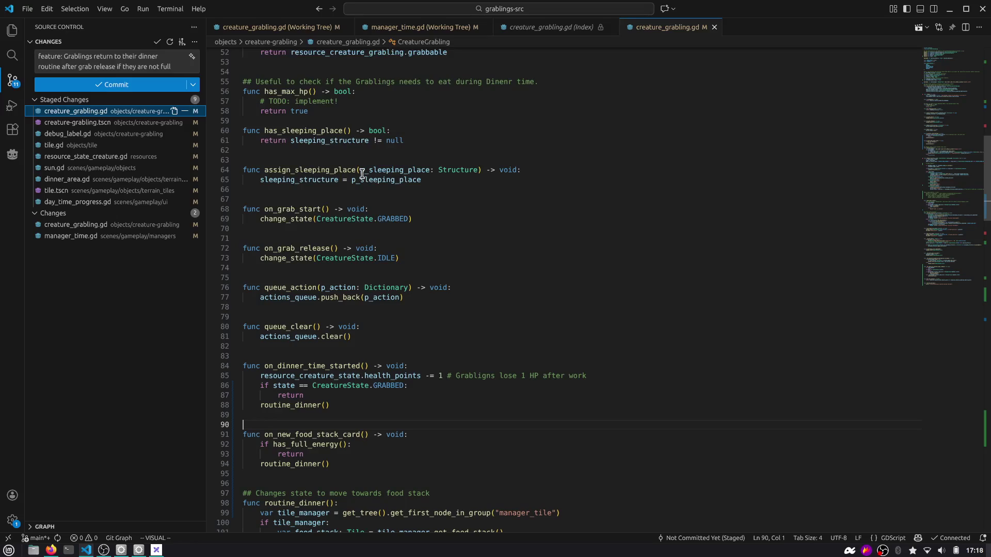
# Add a '# TODO: remove this if not used.' comment above on_new_food_stack_card.
pyautogui.hotkey('ctrl', 'f')
pyautogui.write('on_new_food')
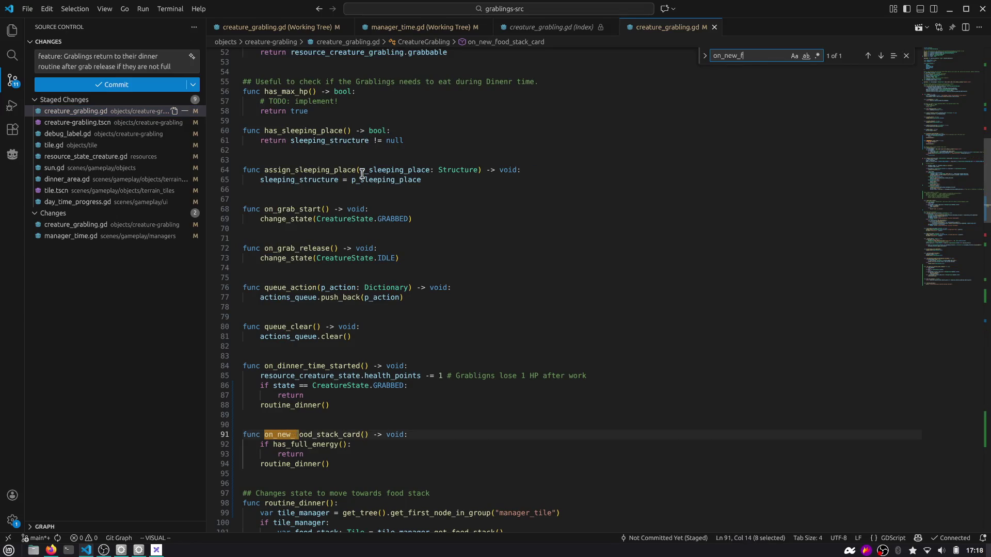
pyautogui.press('Escape')
pyautogui.press('Escape')
pyautogui.hotkey('shift', 'o')
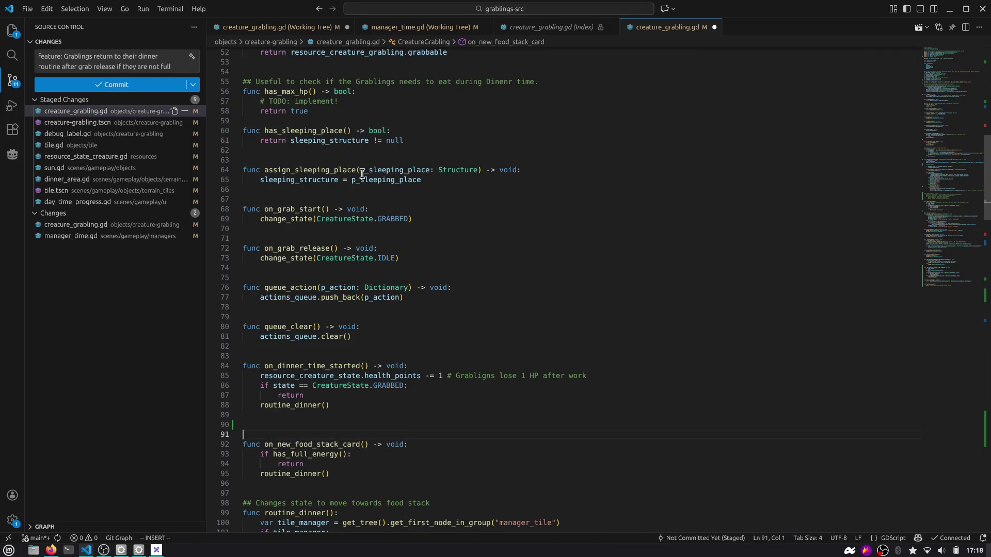
pyautogui.write('# TO')
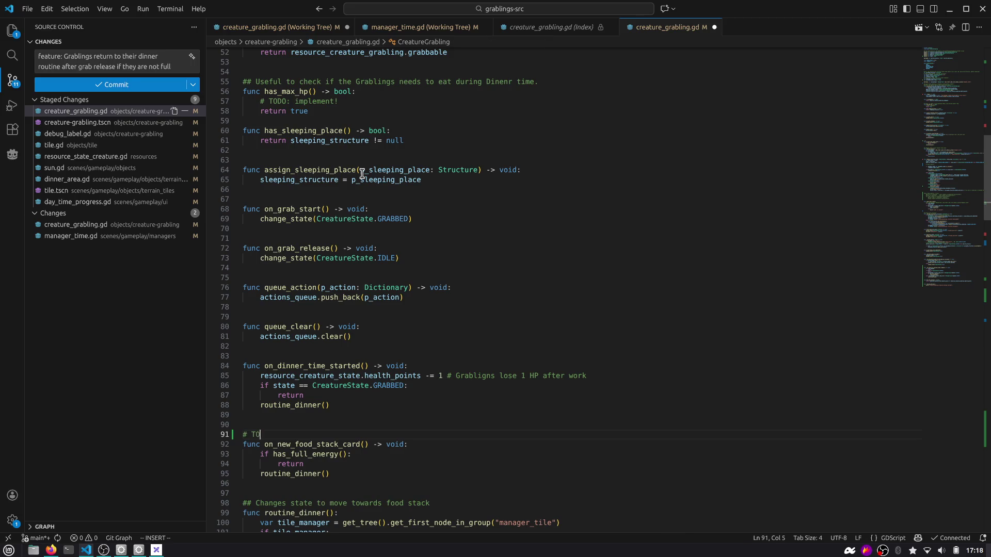
pyautogui.write('DO: remove this if not used.')
pyautogui.press('Escape')
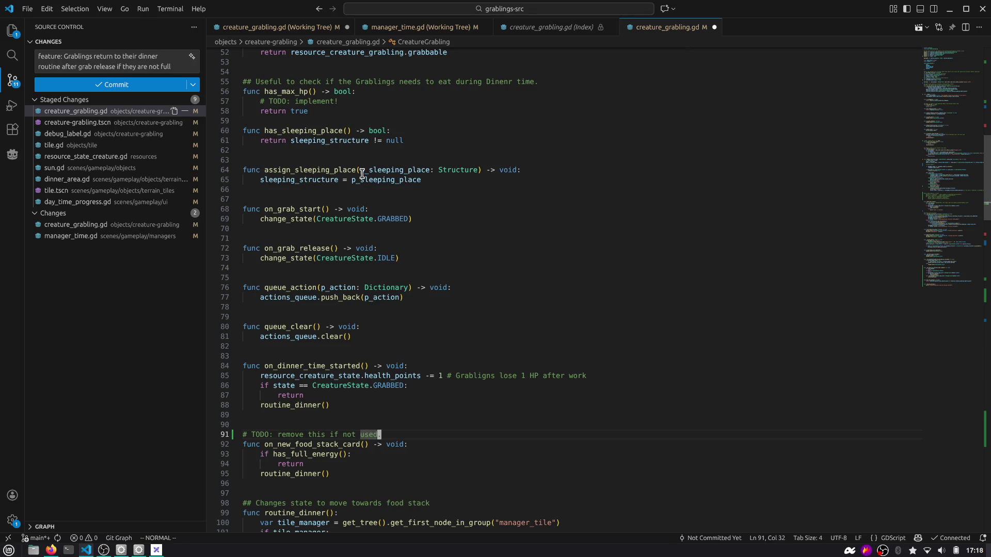
# Confirm on_new_food_stack_card's only project use is a commented-out call in tile.gd.
pyautogui.press('0')
pyautogui.press('j')
pyautogui.press('w')
pyautogui.press('v')
pyautogui.press('e')
pyautogui.hotkey('ctrl', 'shift', 'f')
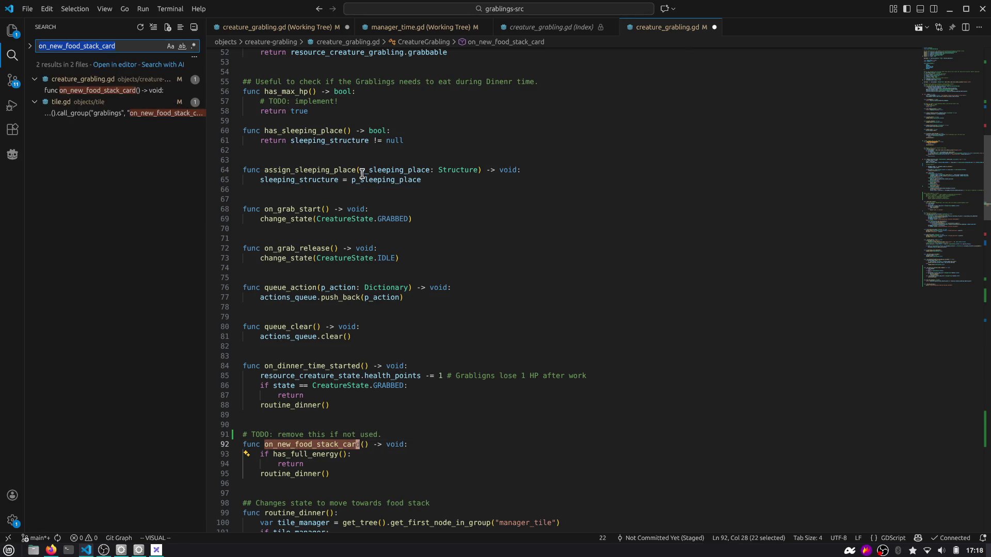
pyautogui.click(148, 113)
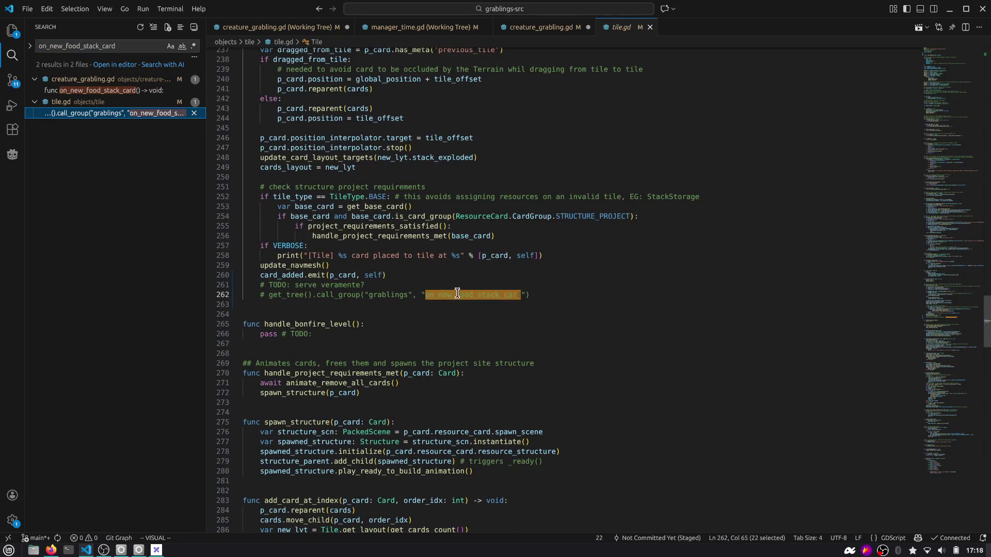
pyautogui.middleClick(628, 27)
pyautogui.moveTo(364, 366); pyautogui.dragTo(356, 401)
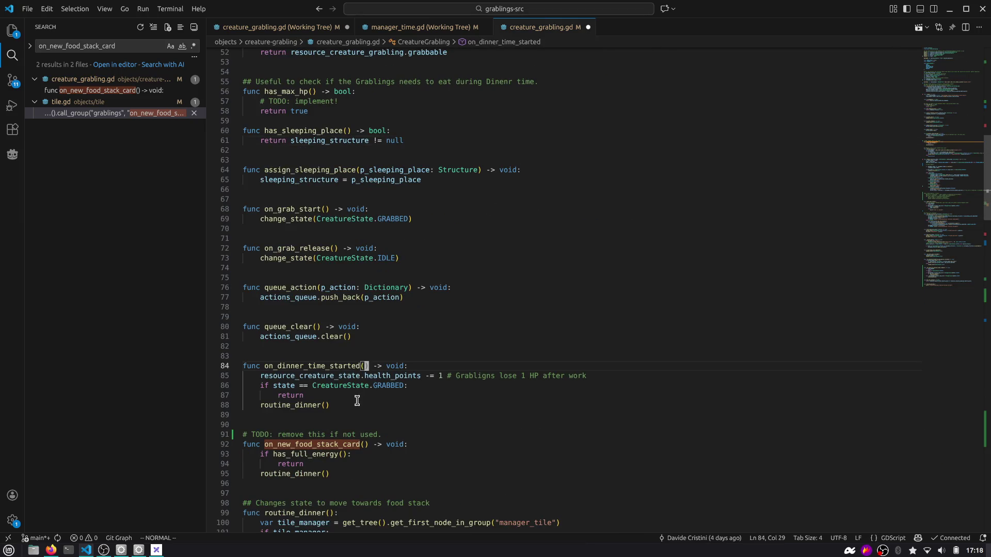
pyautogui.moveTo(316, 444); pyautogui.dragTo(375, 442)
pyautogui.click(381, 442)
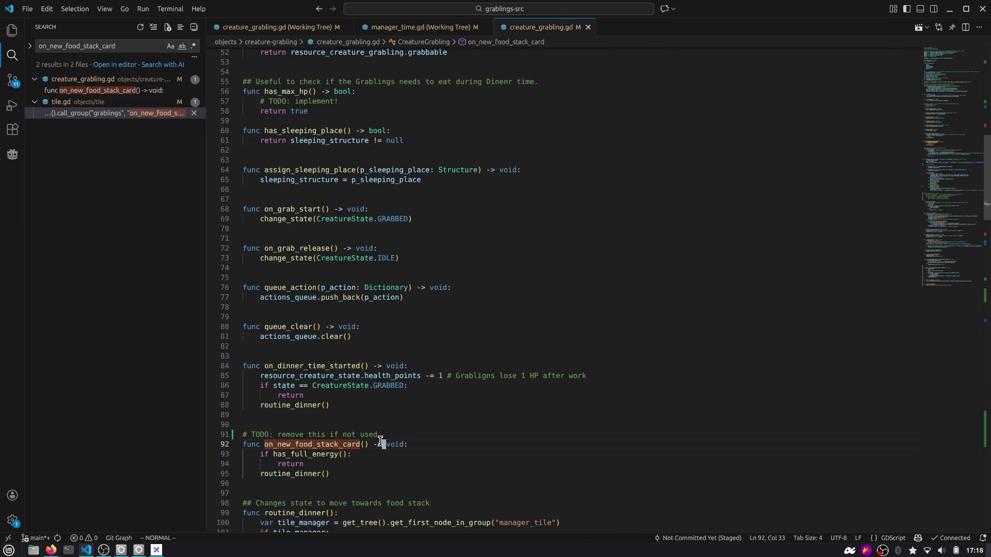
pyautogui.hotkey('ctrl', 'shift', 'g')
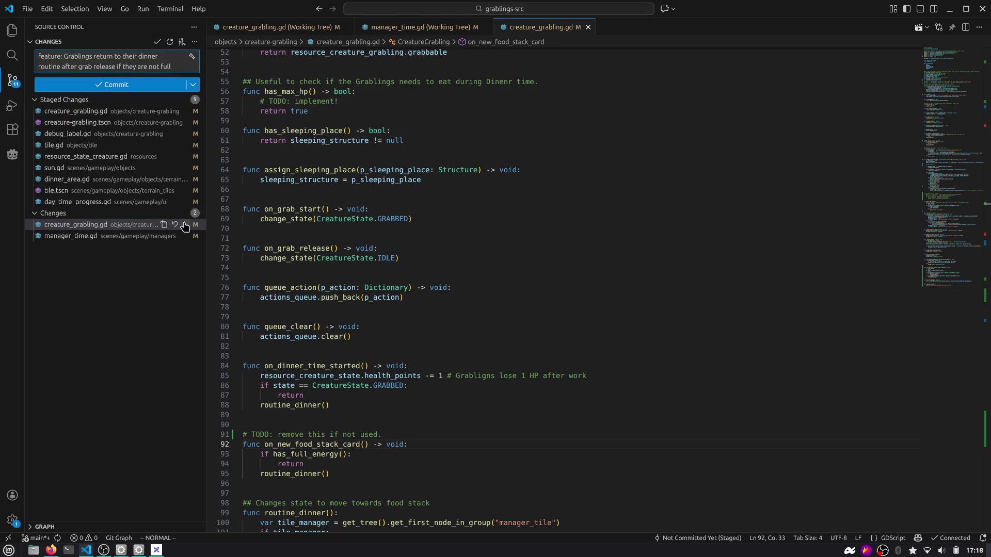
# Stage creature_grabling.gd and commit, leaving manager_time.gd uncommitted, then show the terminal.
pyautogui.click(186, 225)
pyautogui.click(104, 225)
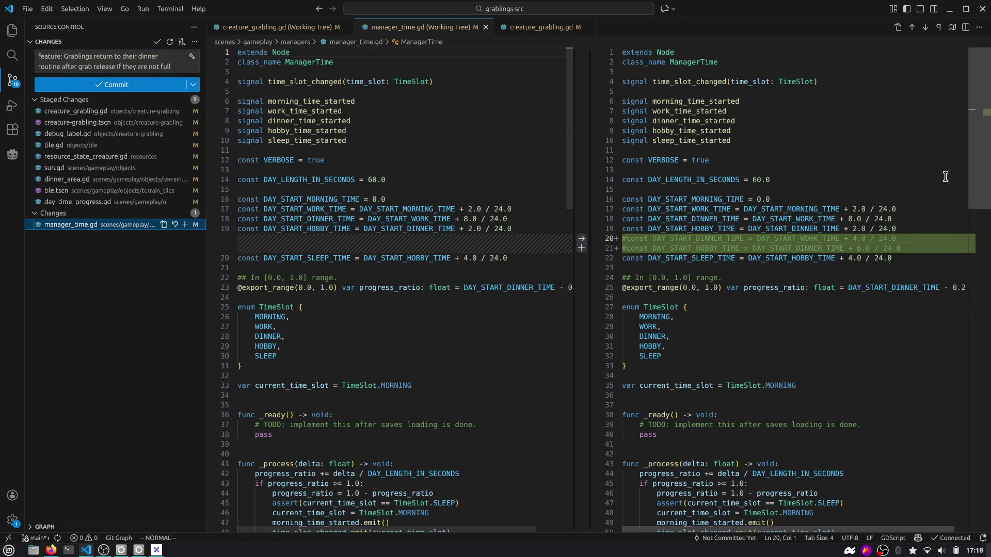
pyautogui.scroll(-2, 986, 142)
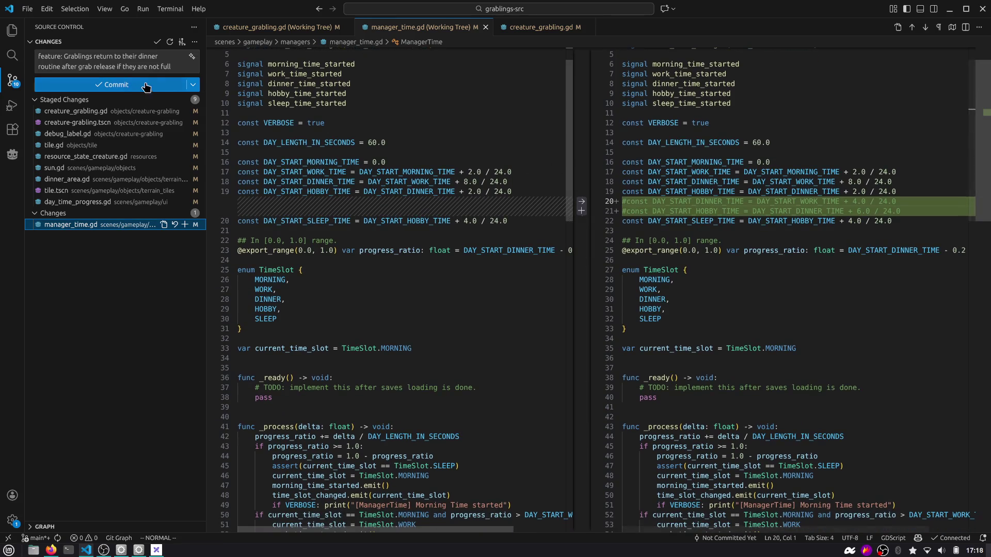
pyautogui.click(137, 85)
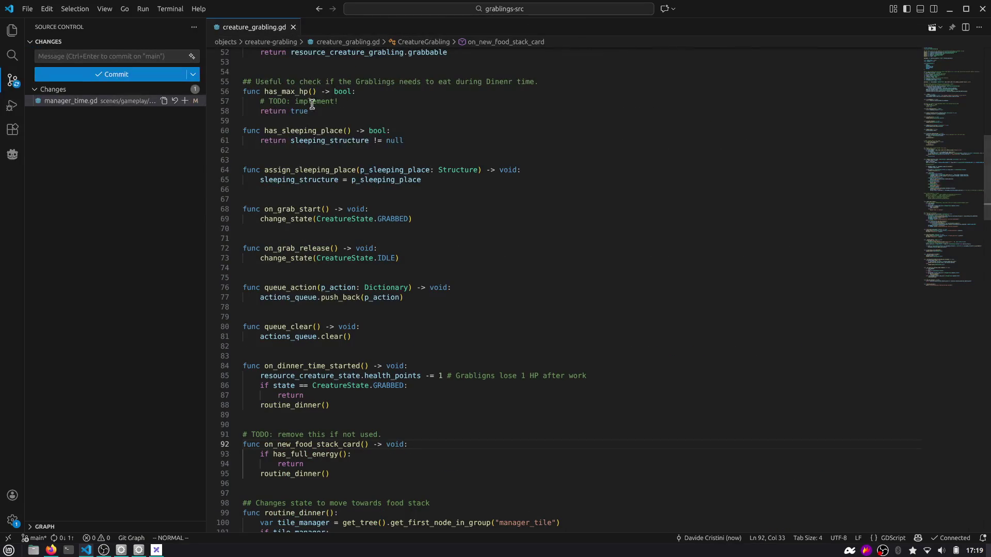
pyautogui.click(372, 170)
pyautogui.hotkey('ctrl', '`')
pyautogui.write('gp')
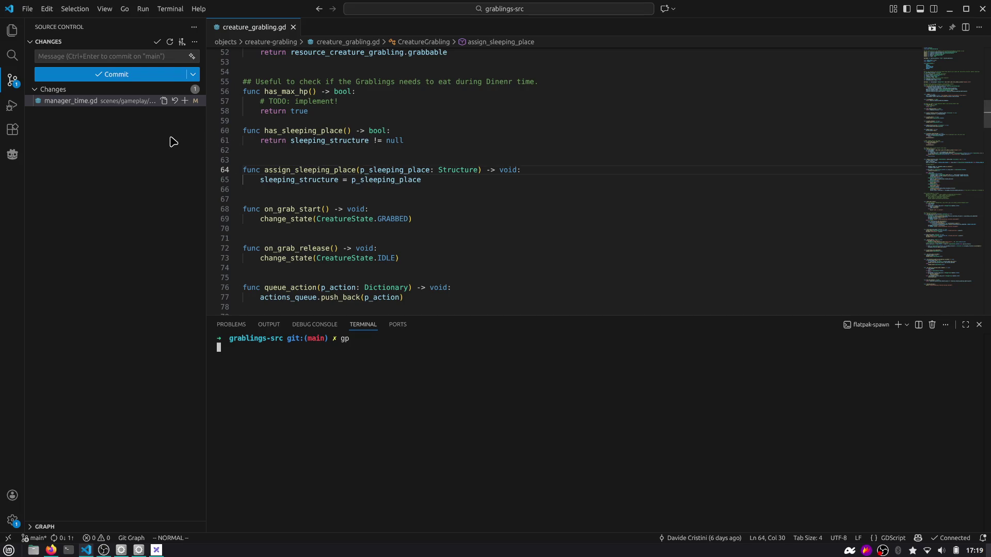
# Look over the manager_time.gd diff once more, then close it.
pyautogui.click(89, 105)
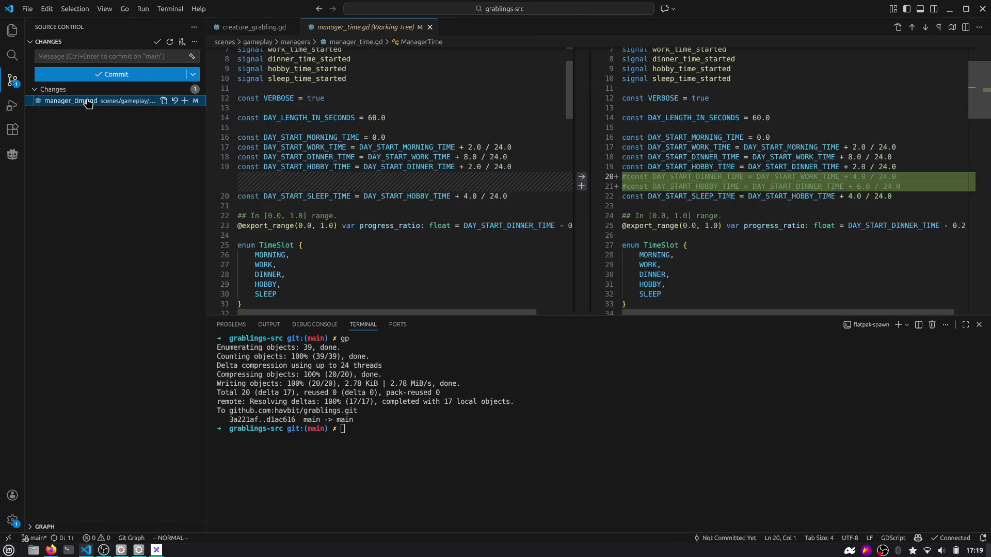
pyautogui.scroll(-4, 685, 178)
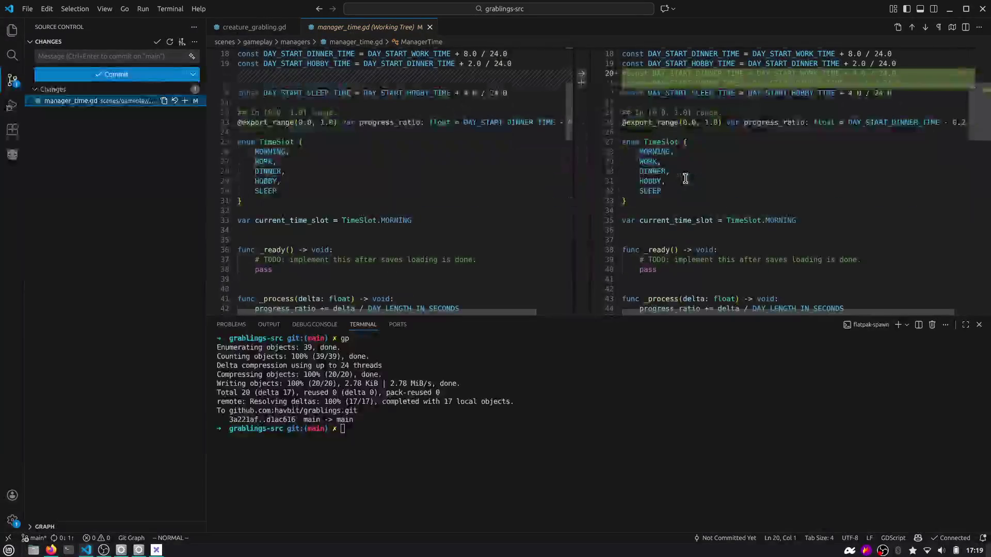
pyautogui.scroll(-12, 685, 178)
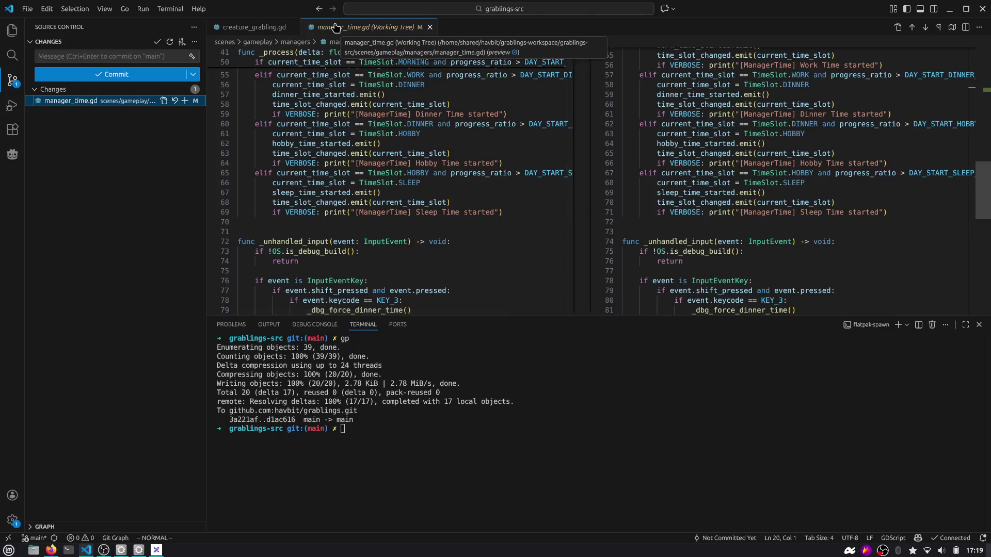
pyautogui.middleClick(332, 27)
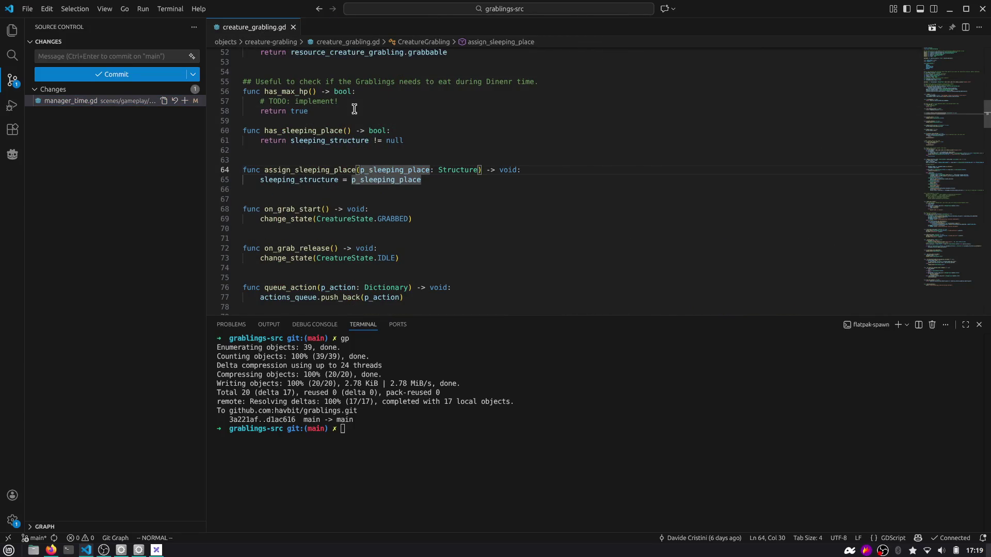
# Jump down to line 79 and shrink the terminal to show more code.
pyautogui.press('k')
pyautogui.press('k')
pyautogui.press('k')
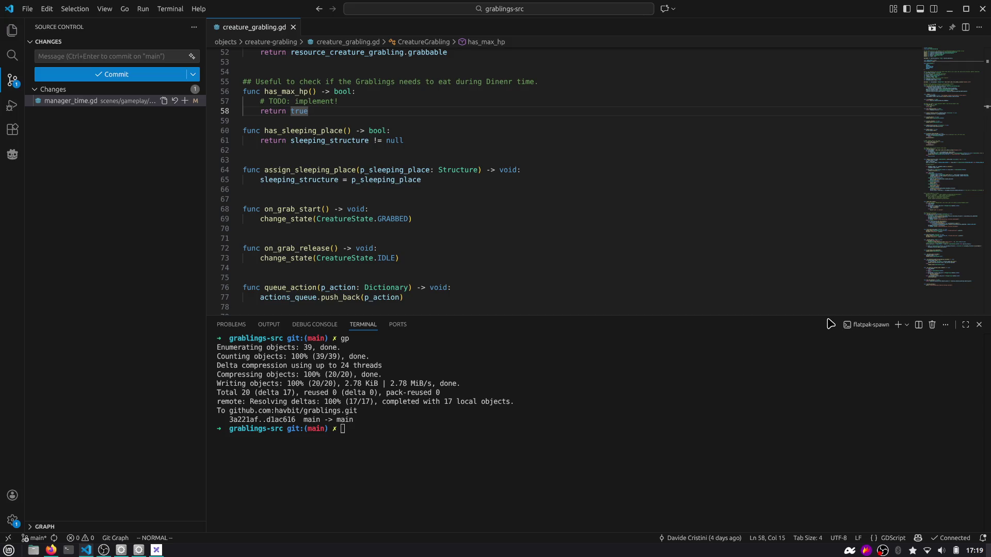
pyautogui.press('L')
pyautogui.moveTo(824, 317); pyautogui.dragTo(782, 416)
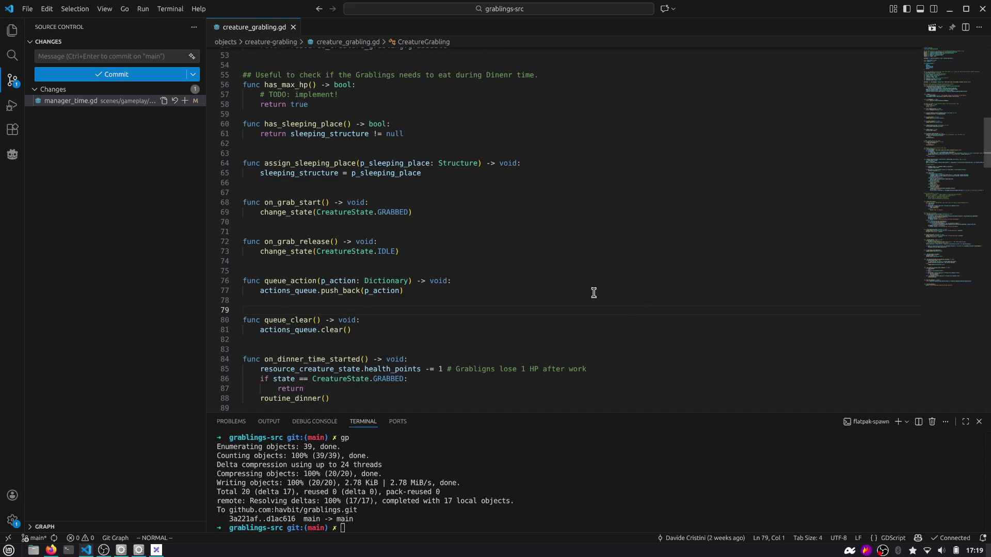
pyautogui.scroll(4, 572, 287)
pyautogui.scroll(10, 587, 307)
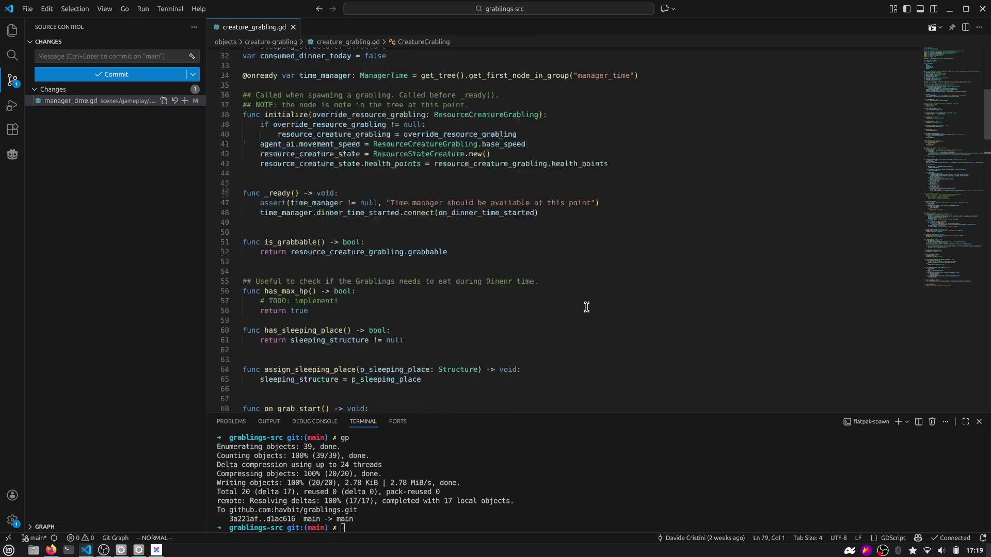
# In Godot, refresh the project-wide search for health_points.
pyautogui.click(587, 307)
pyautogui.hotkey('alt', 'Tab')
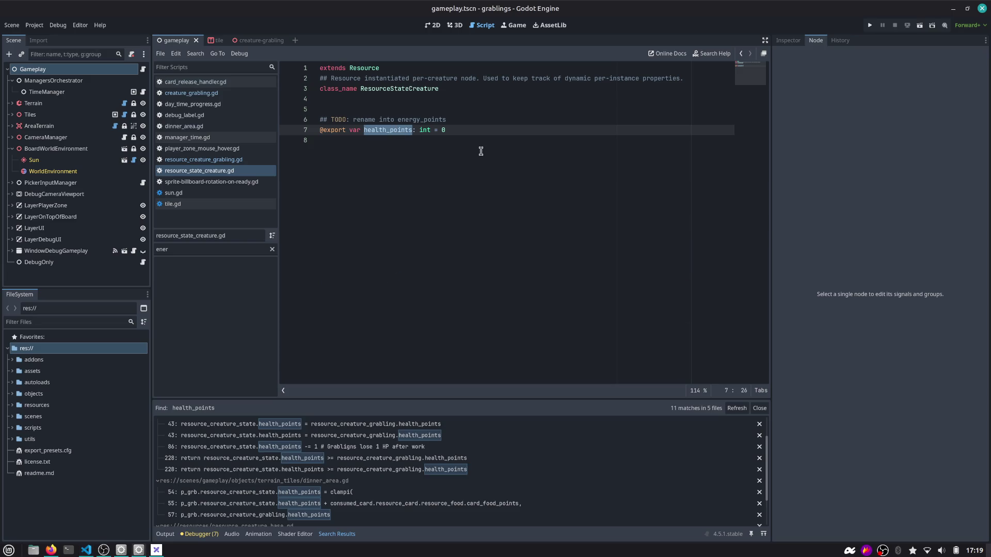
pyautogui.hotkey('ctrl', 'shift', 'f')
pyautogui.press('Return')
# Back in VS Code, type health_points into the commit message box and select it.
pyautogui.hotkey('alt', 'Tab')
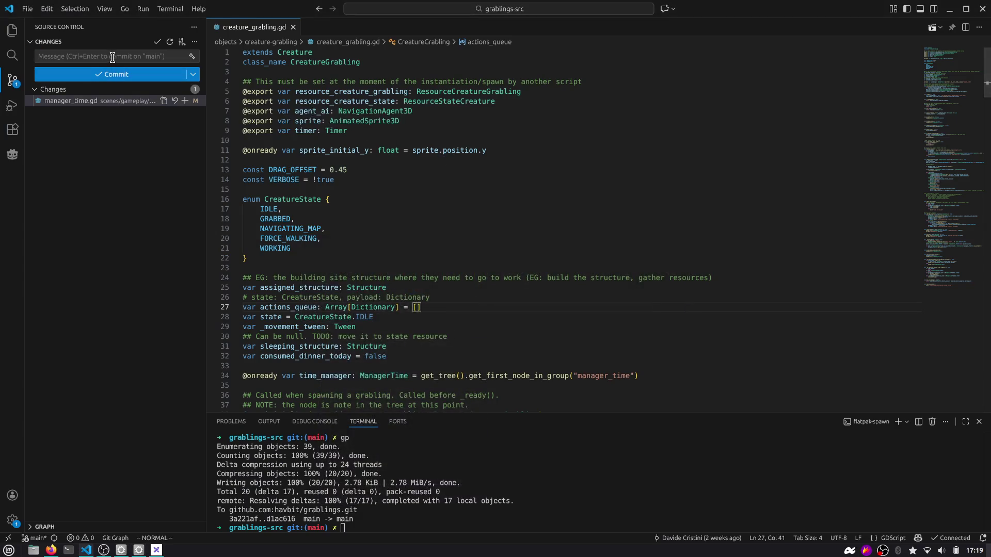
pyautogui.click(112, 57)
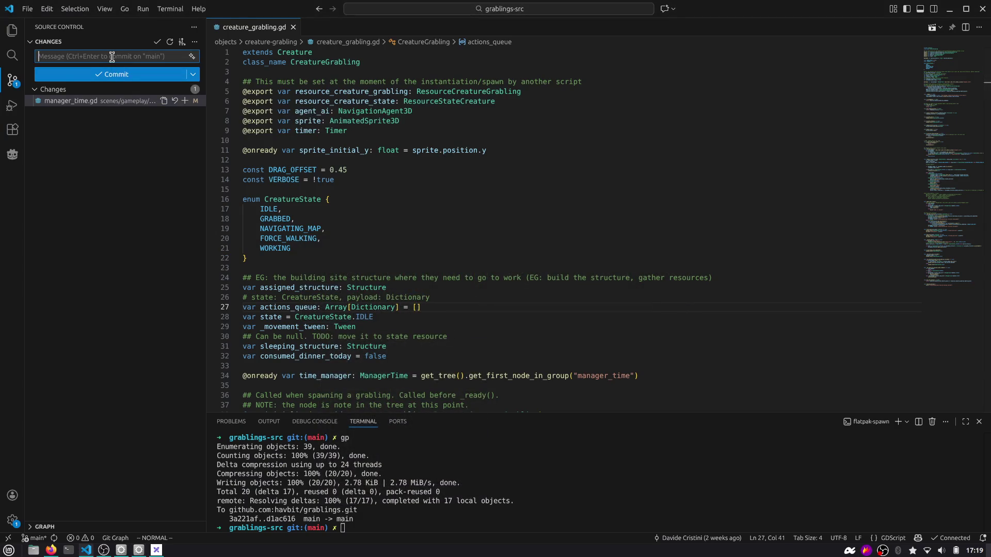
pyautogui.write('health_points')
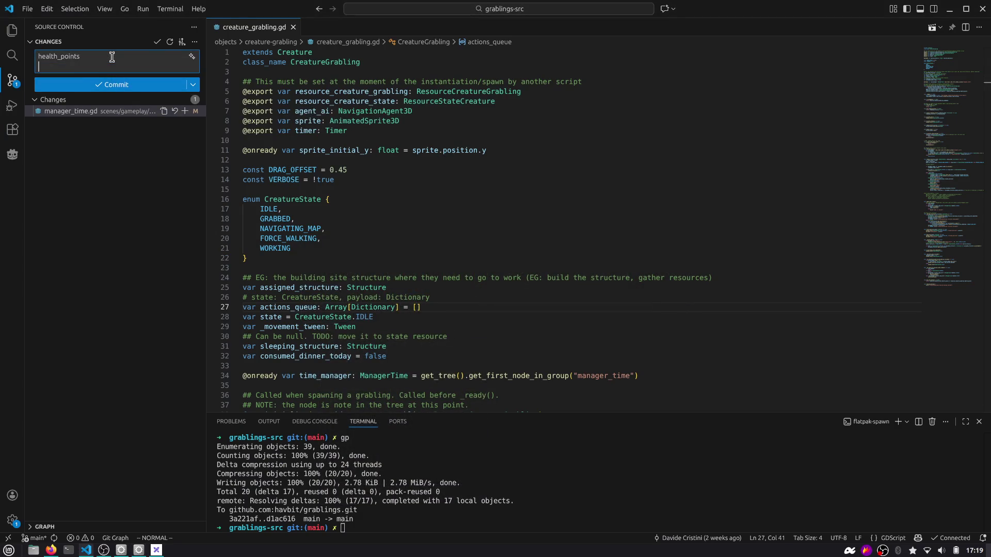
pyautogui.hotkey('ctrl', 'a')
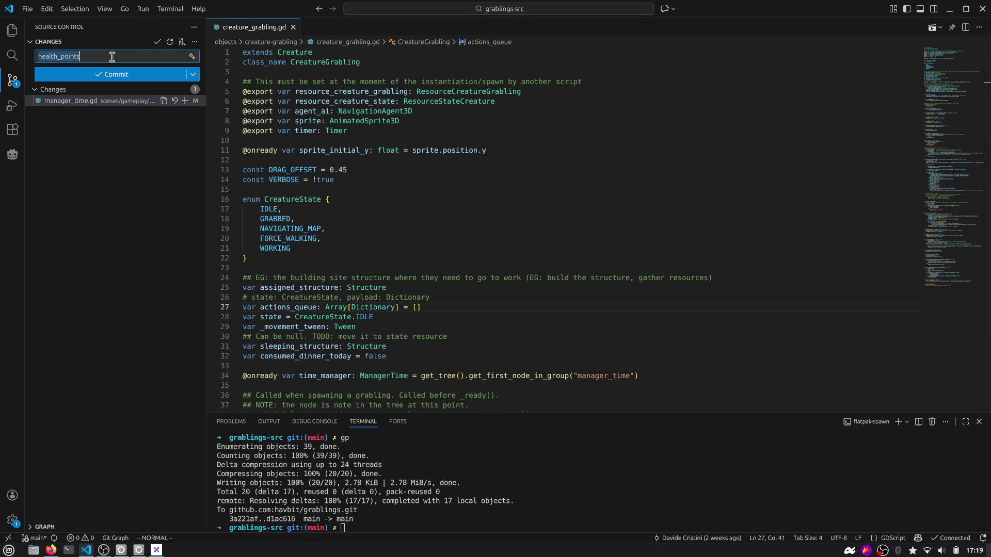
# Move health_points from the commit box into VS Code's project search, then start Godot's Replace in Files.
pyautogui.hotkey('ctrl', 'x')
pyautogui.hotkey('ctrl', 'shift', 'f')
pyautogui.hotkey('ctrl', 'v')
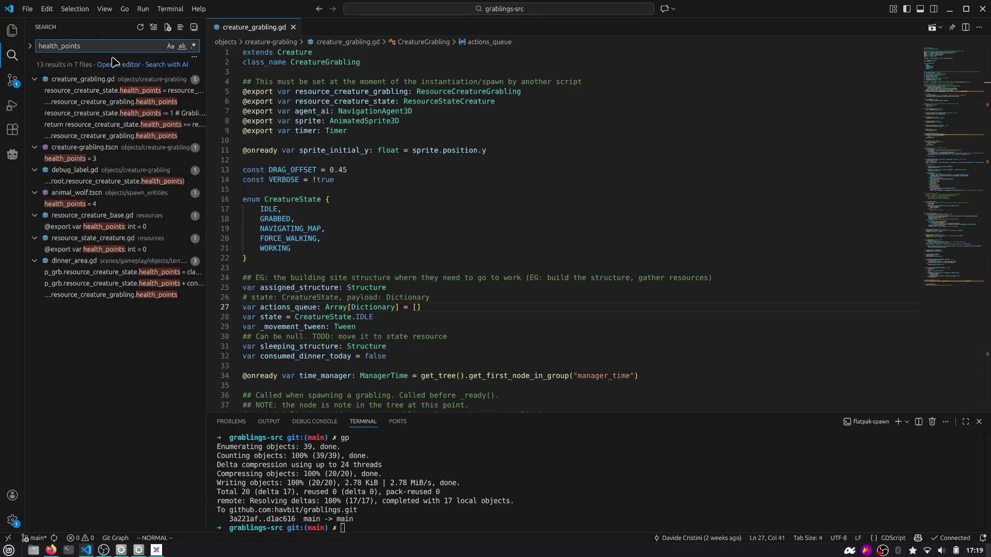
pyautogui.moveTo(207, 121); pyautogui.dragTo(305, 118)
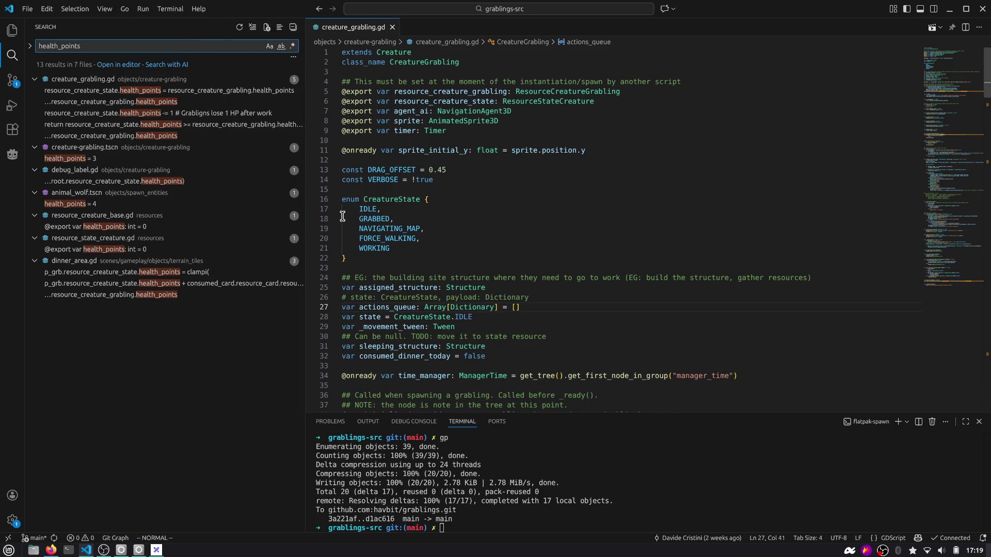
pyautogui.hotkey('alt', 'Tab')
pyautogui.hotkey('ctrl', 'shift', 'r')
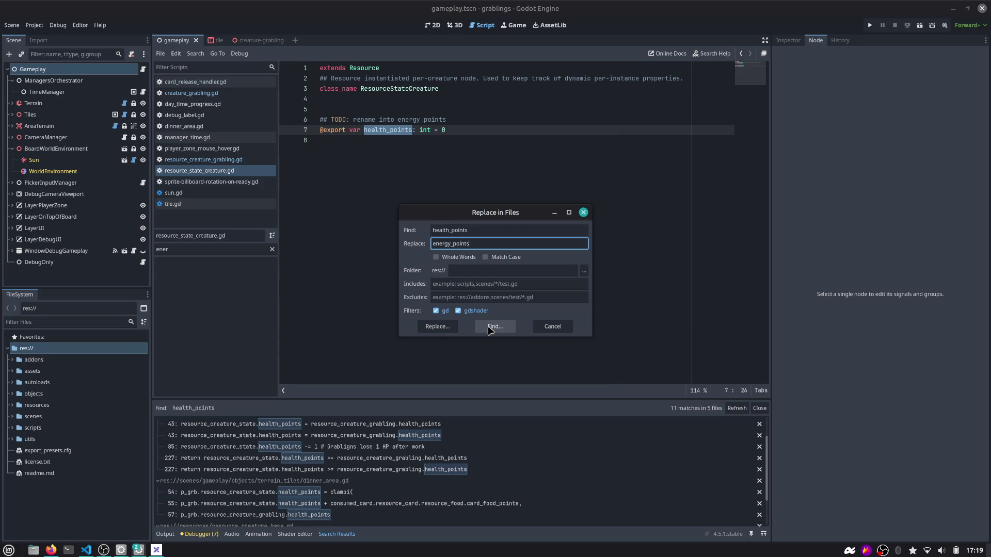
# Preview the matches in debug_label.gd line 15 and creature_grabling.gd lines 43 and 85.
pyautogui.click(437, 327)
pyautogui.scroll(2, 278, 433)
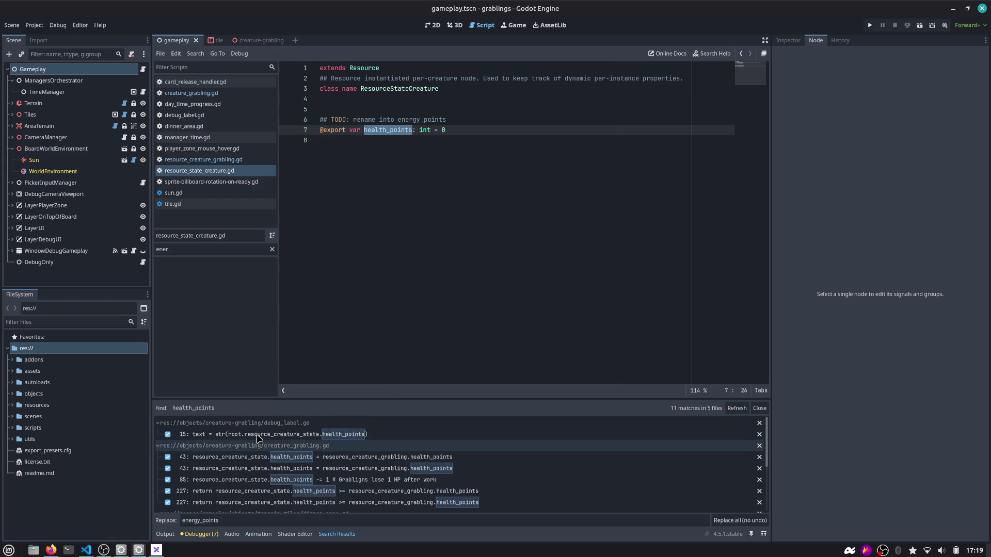
pyautogui.click(325, 434)
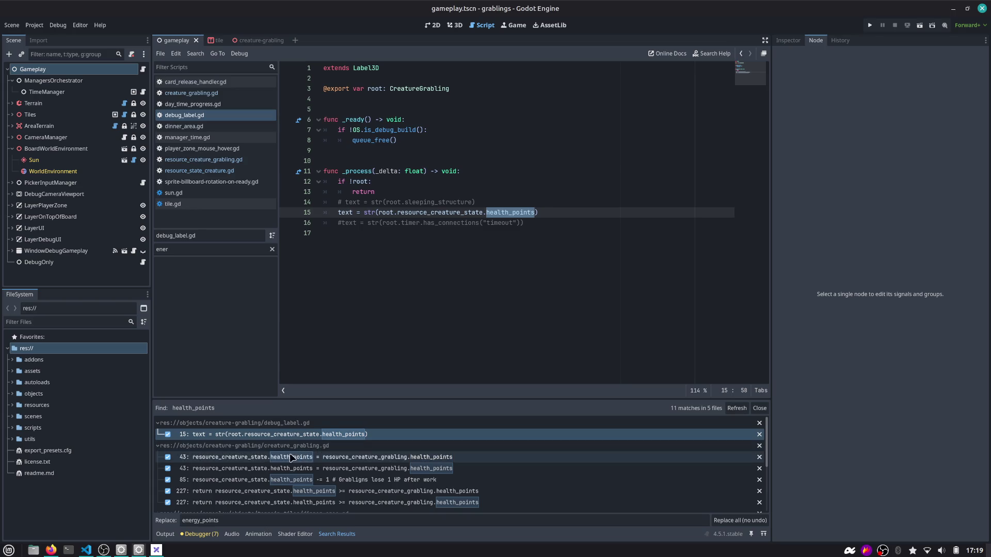
pyautogui.click(364, 457)
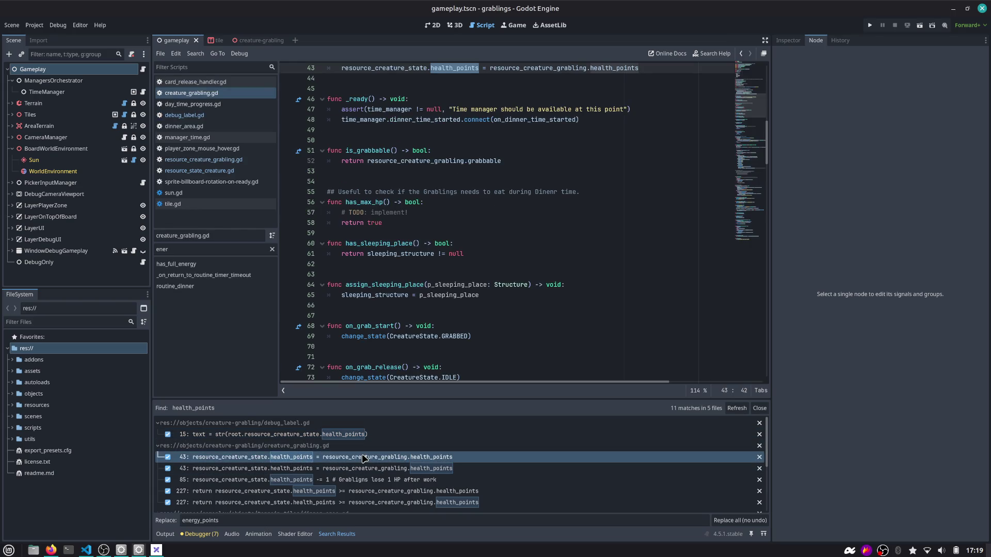
pyautogui.scroll(3, 427, 256)
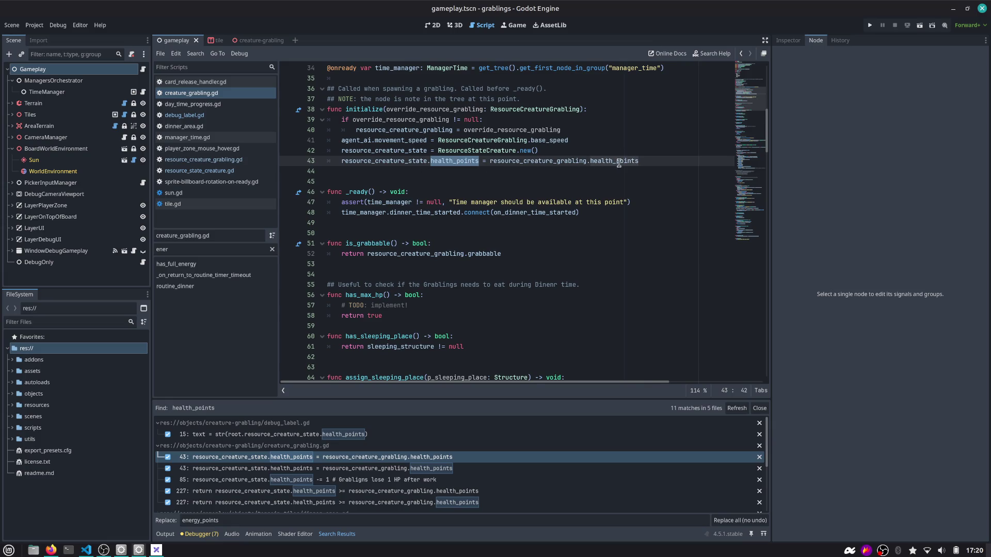
pyautogui.click(361, 469)
pyautogui.click(357, 480)
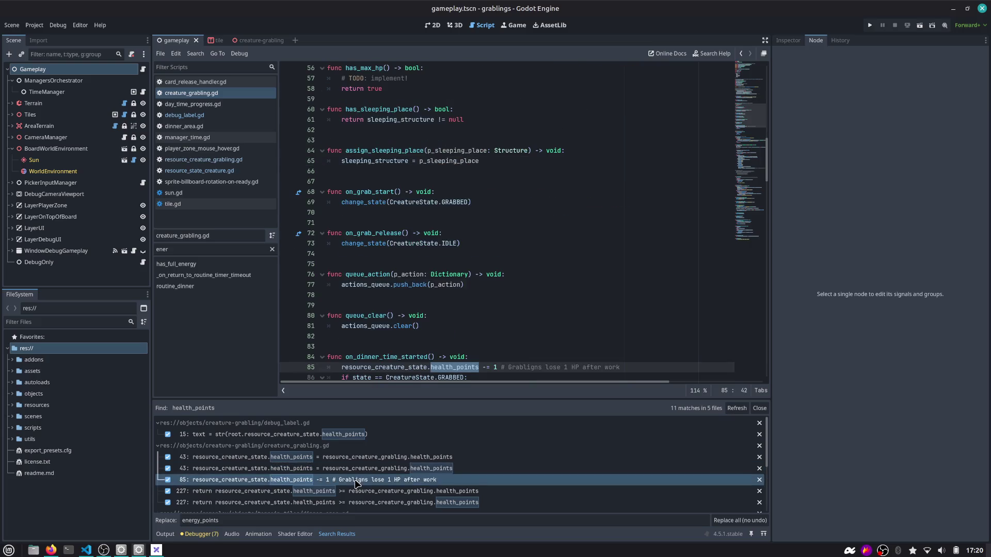
pyautogui.scroll(-3, 383, 292)
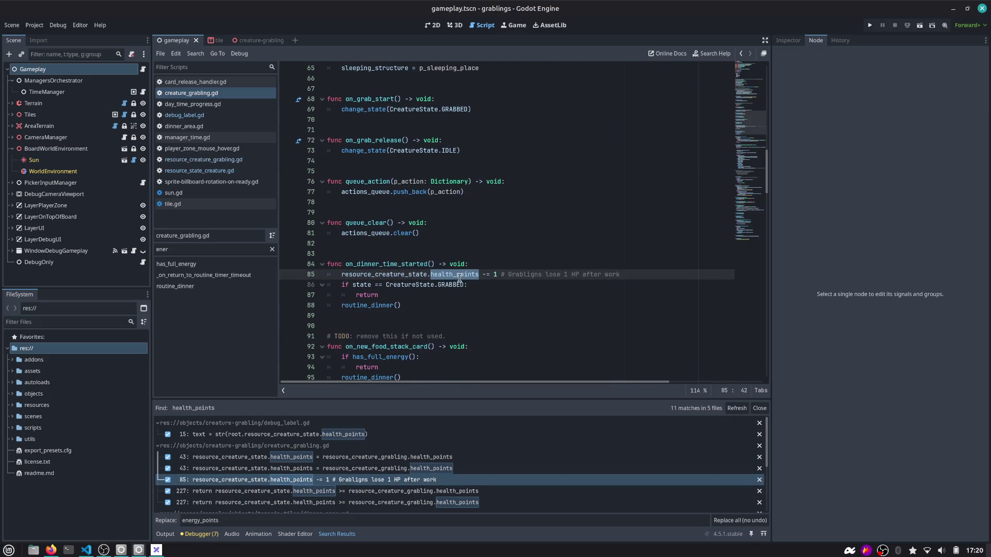
# Review both line 227 matches and dinner_area.gd matches on lines 54, 55 and 57.
pyautogui.click(300, 488)
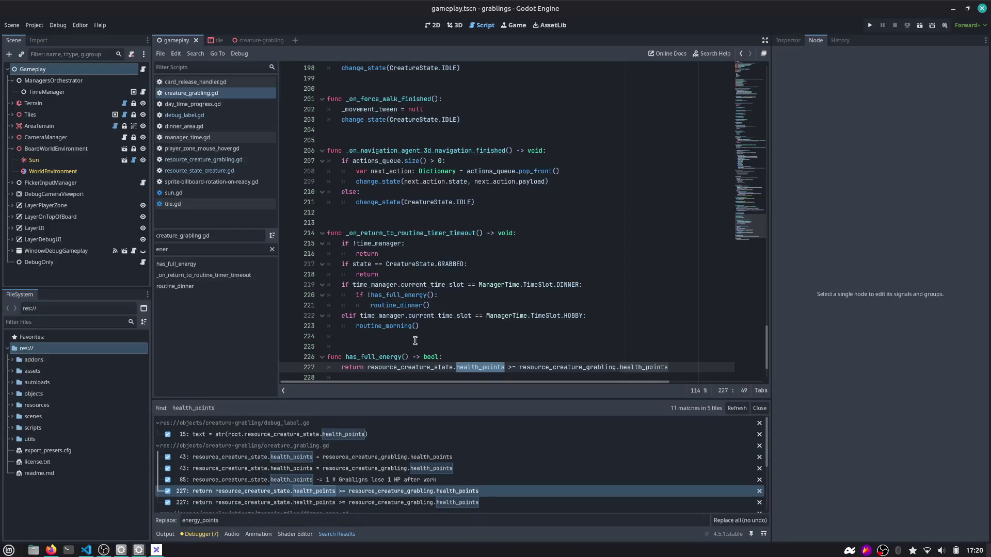
pyautogui.scroll(-1, 415, 341)
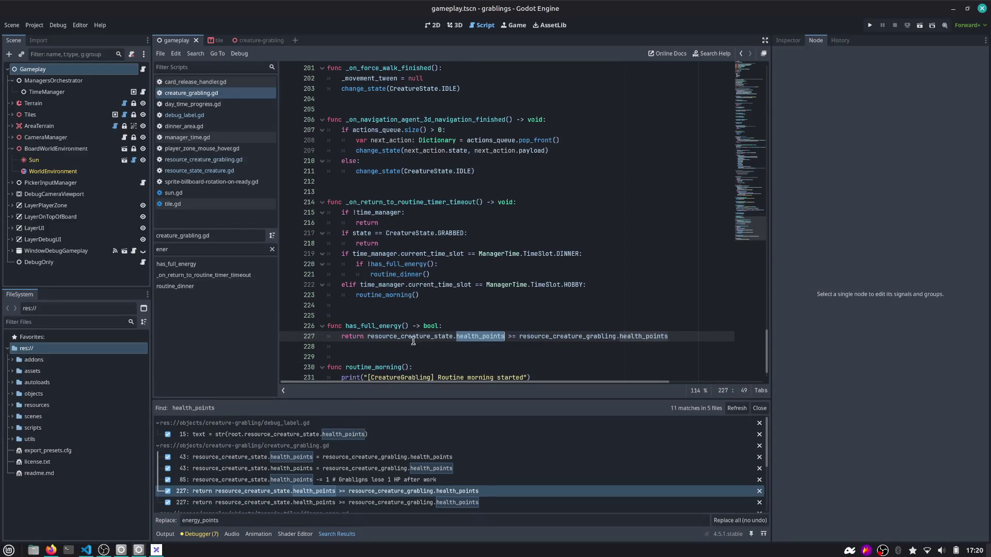
pyautogui.scroll(-1, 351, 483)
pyautogui.click(351, 480)
pyautogui.scroll(-1, 350, 484)
pyautogui.click(323, 480)
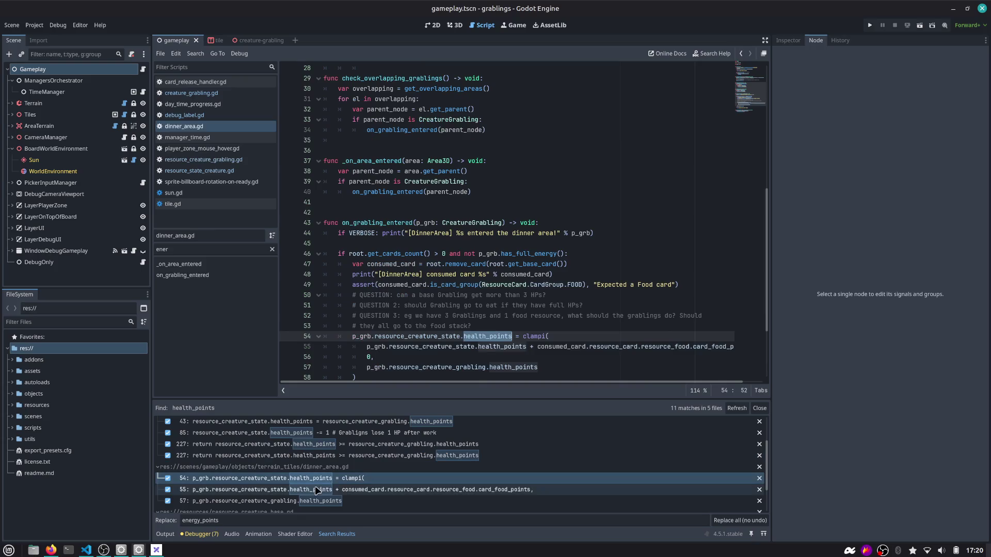
pyautogui.click(311, 491)
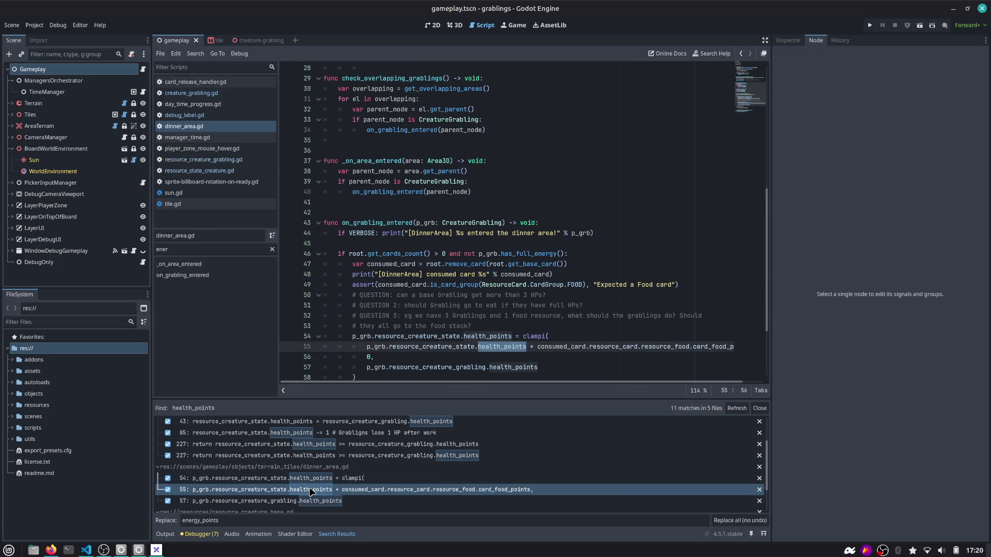
pyautogui.scroll(-2, 310, 485)
pyautogui.click(302, 467)
pyautogui.scroll(-1, 293, 481)
# Check resource_creature_base.gd line 6 and resource_state_creature.gd line 7, then edit the Initial hps comment.
pyautogui.click(293, 481)
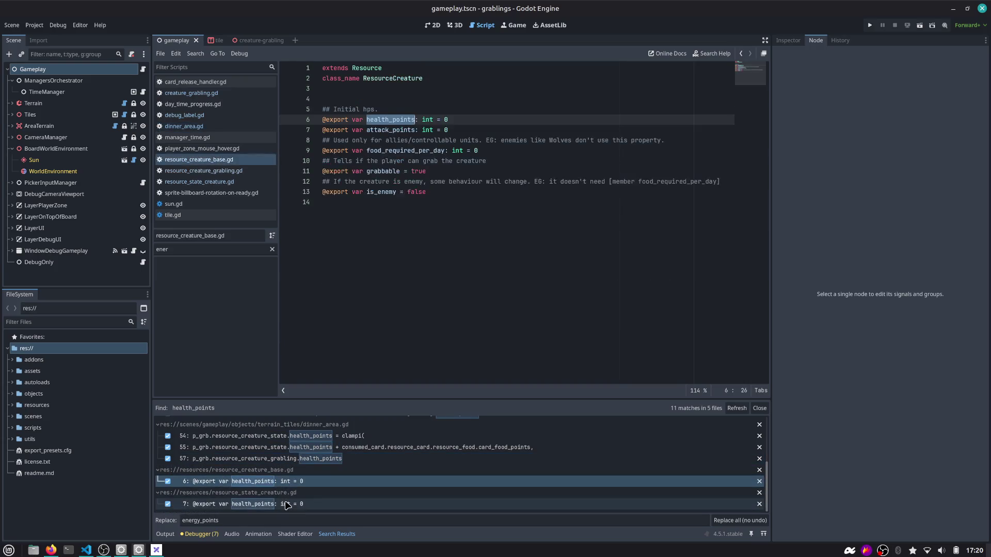
pyautogui.click(285, 505)
pyautogui.click(302, 481)
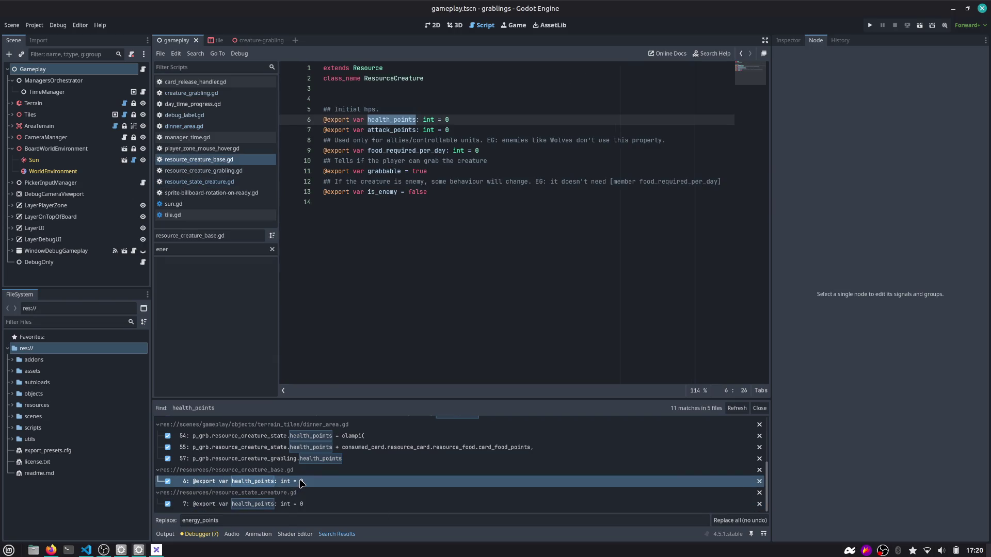
pyautogui.click(367, 109)
pyautogui.write('energy point')
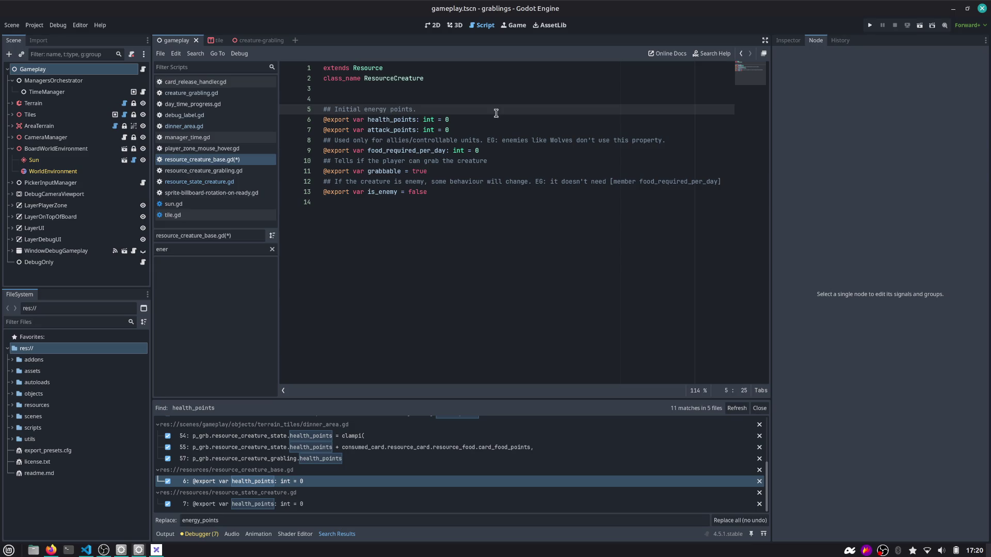
# Save resource_creature_base.gd and replace all health_points matches with energy_points.
pyautogui.hotkey('ctrl', 's')
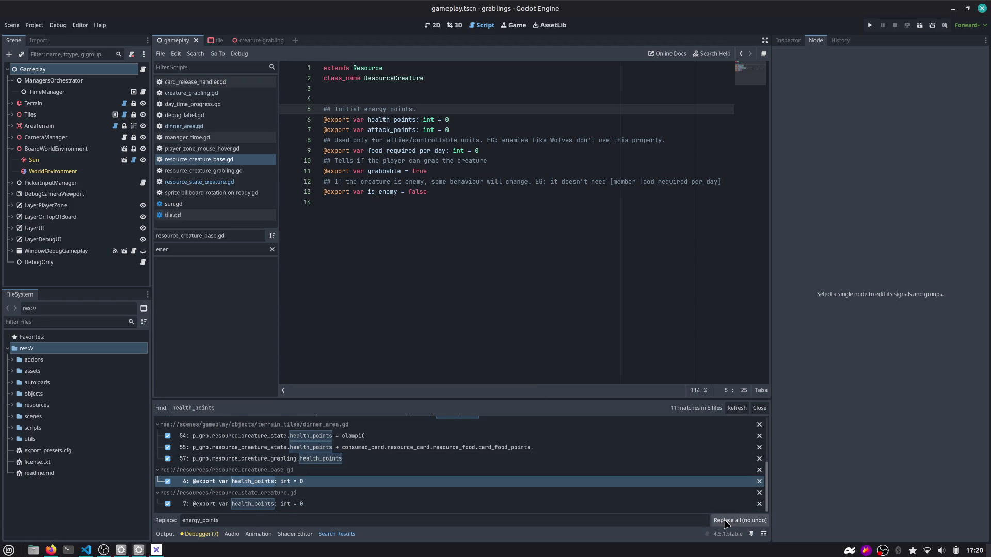
pyautogui.click(725, 523)
pyautogui.click(441, 150)
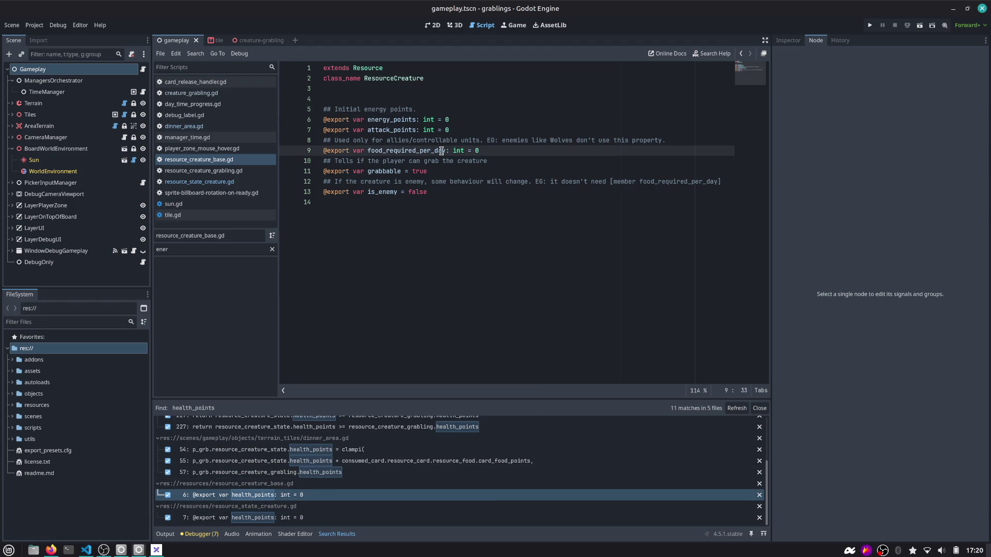
# Close the other scripts and the tile and creature-grabling scenes, then run the project in 3D.
pyautogui.rightClick(204, 160)
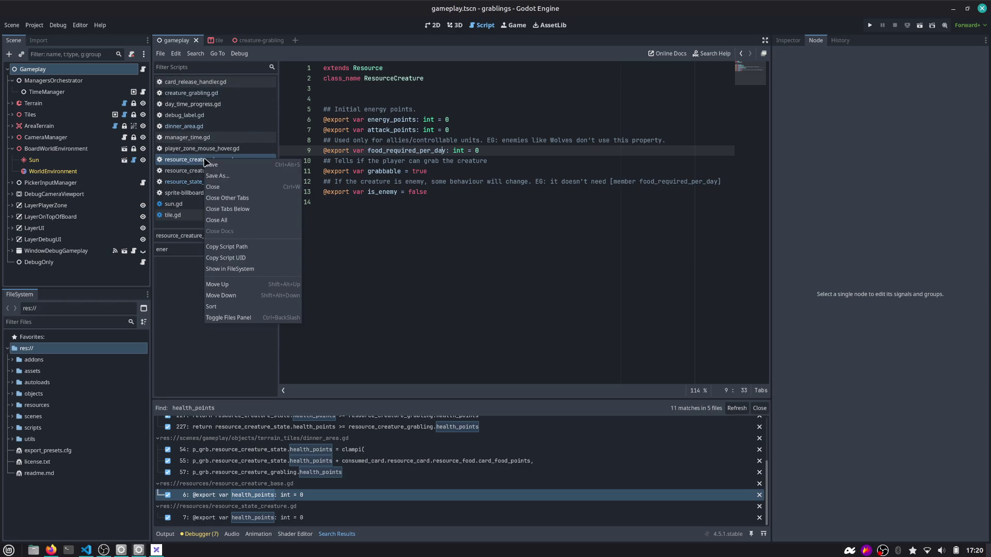
pyautogui.click(227, 199)
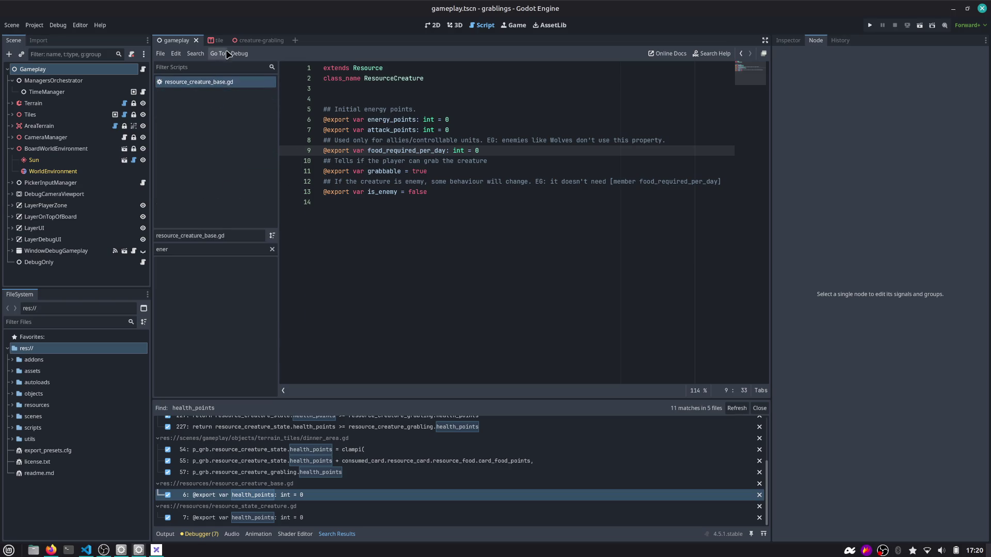
pyautogui.click(285, 41)
pyautogui.click(232, 41)
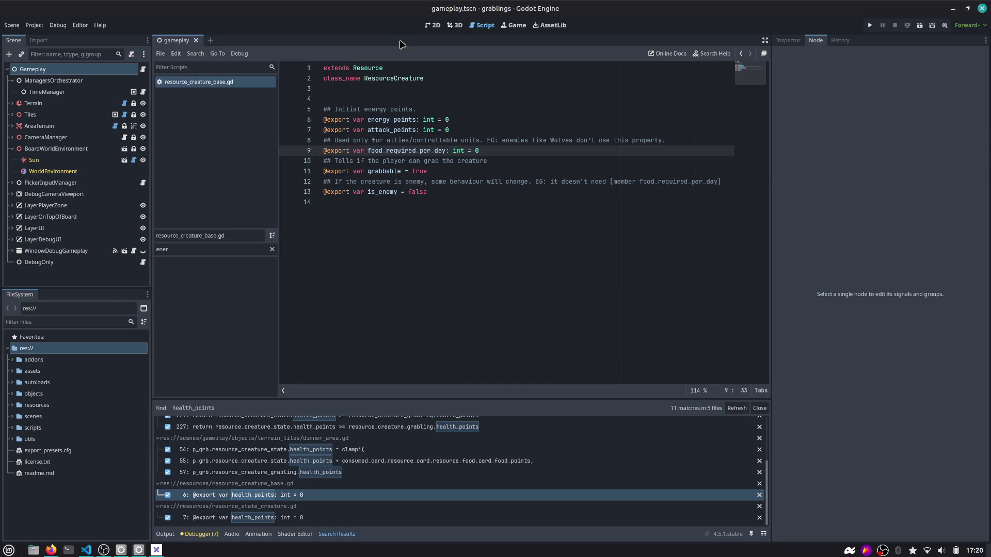
pyautogui.click(455, 24)
pyautogui.click(870, 25)
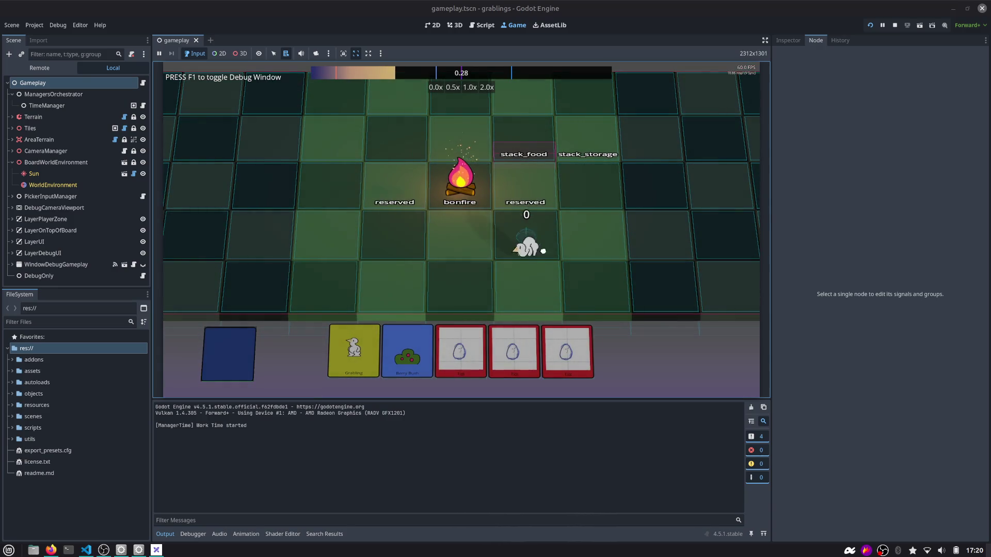
# Stop the game, reopen grablings from the Project Manager, and run it with F5.
pyautogui.click(894, 25)
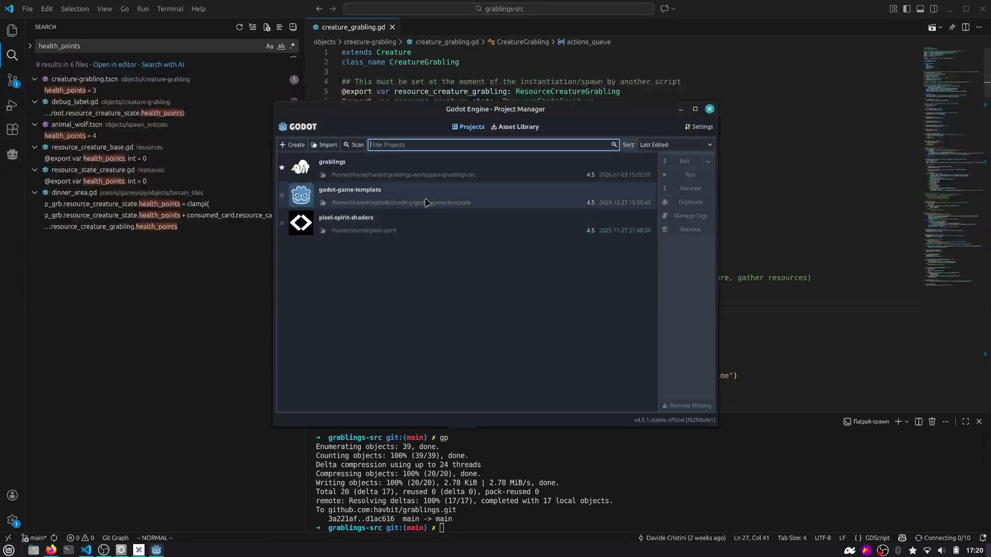
pyautogui.doubleClick(380, 178)
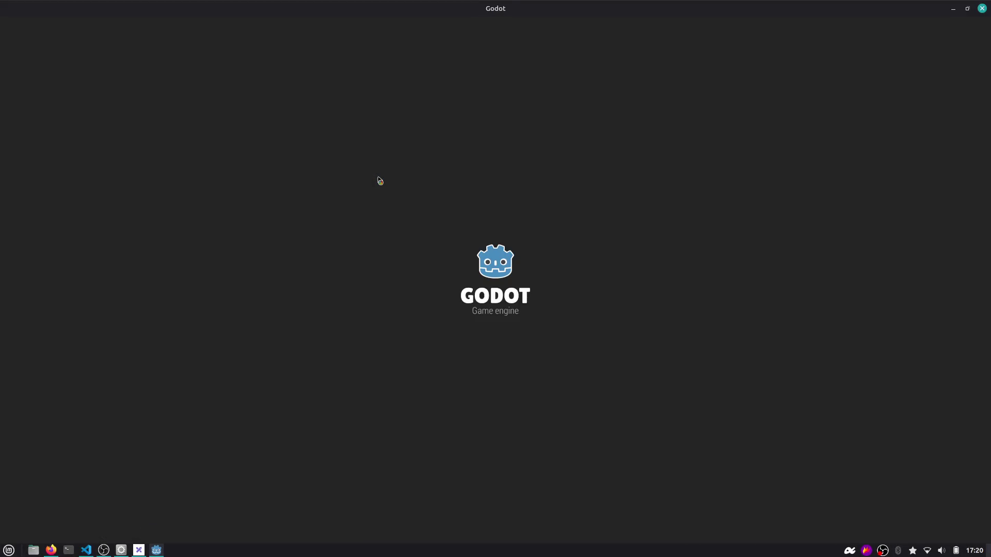
pyautogui.press('F5')
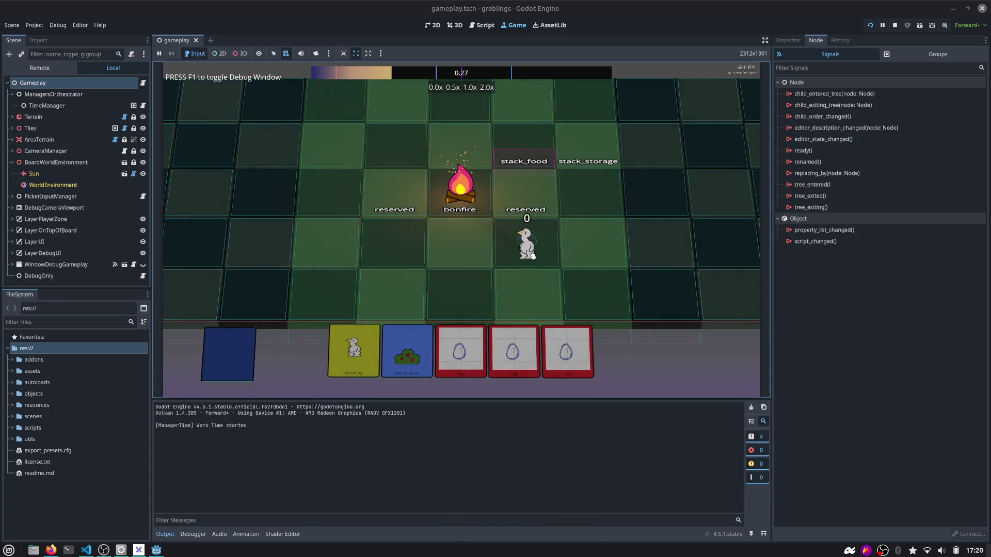
pyautogui.hotkey('alt', 'Tab')
# Stop the game, filter FileSystem for 'grabli', and inspect card_grabling.tres properties.
pyautogui.click(895, 24)
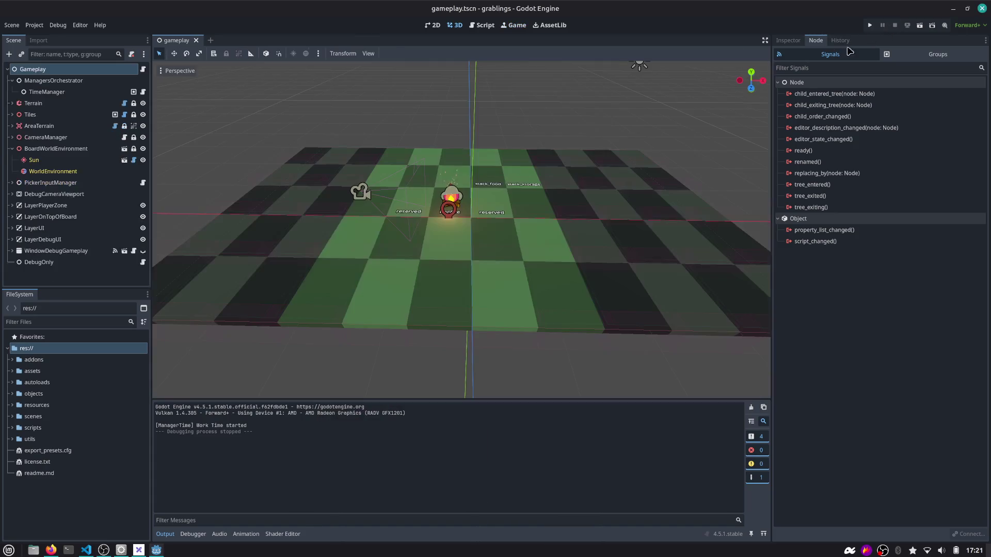
pyautogui.click(12, 149)
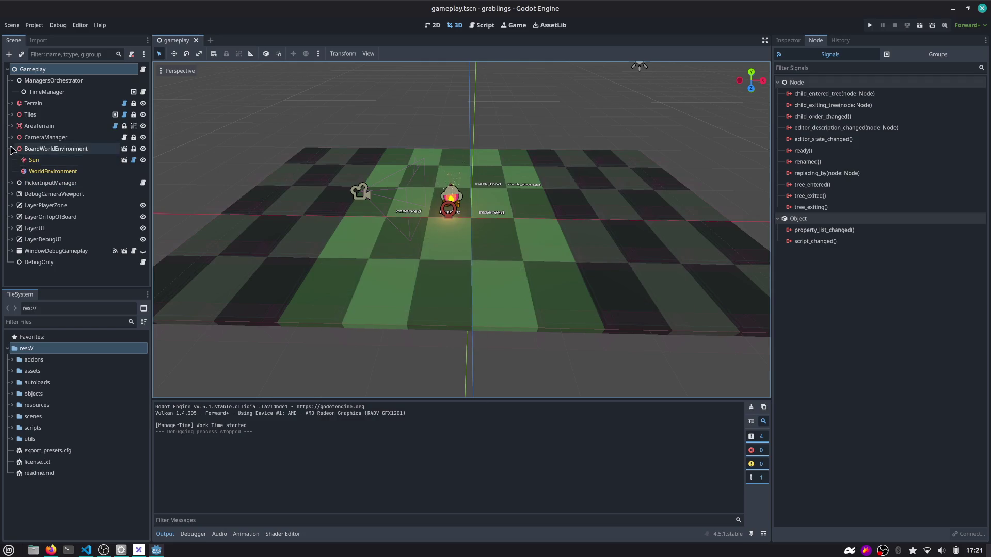
pyautogui.click(23, 322)
pyautogui.write('grabli')
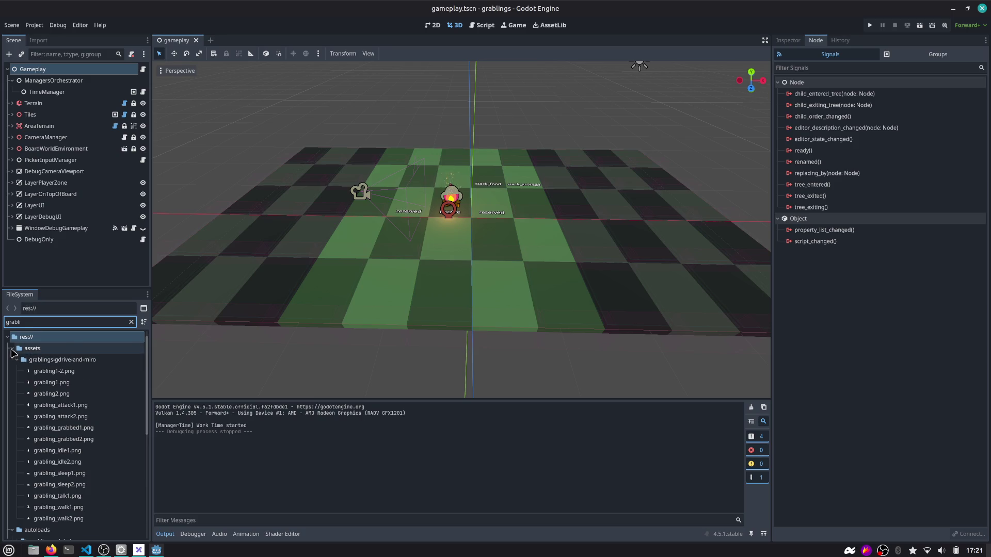
pyautogui.click(11, 349)
pyautogui.scroll(-2, 31, 398)
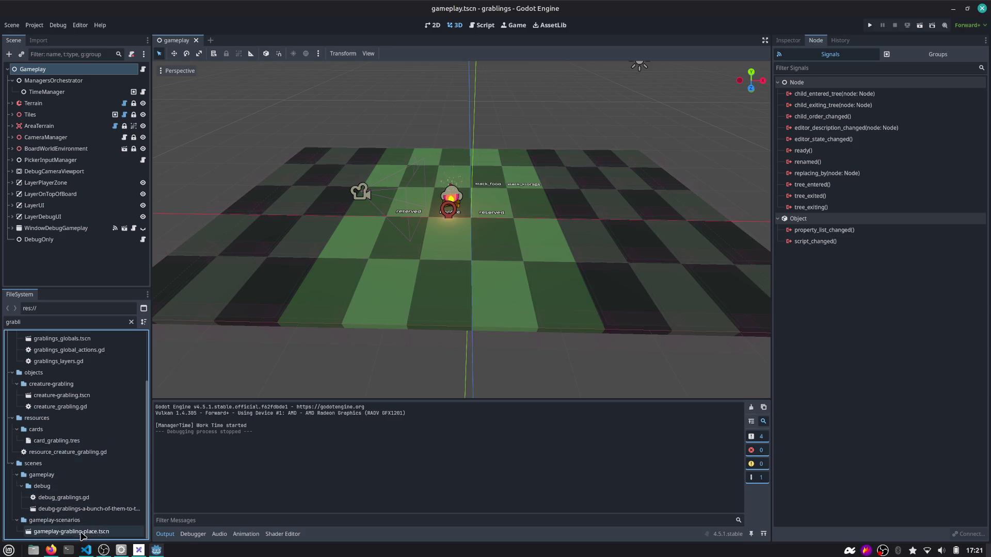
pyautogui.click(52, 443)
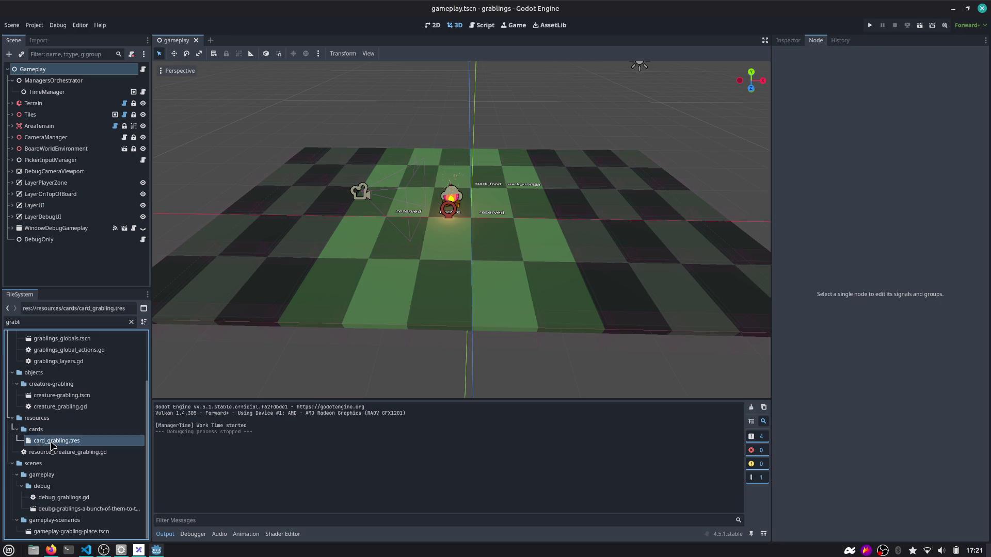
pyautogui.click(788, 40)
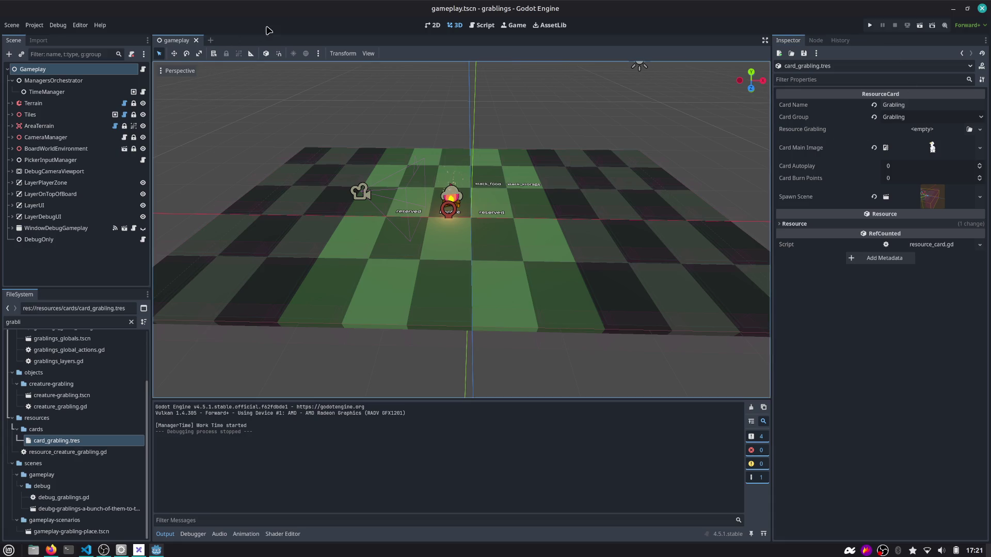
# Open creature-grabling.tscn and confirm its resource shows Energy Points 0 and Attack Points 1.
pyautogui.hotkey('ctrl', 'shift', 'o')
pyautogui.write('creature')
pyautogui.press('Return')
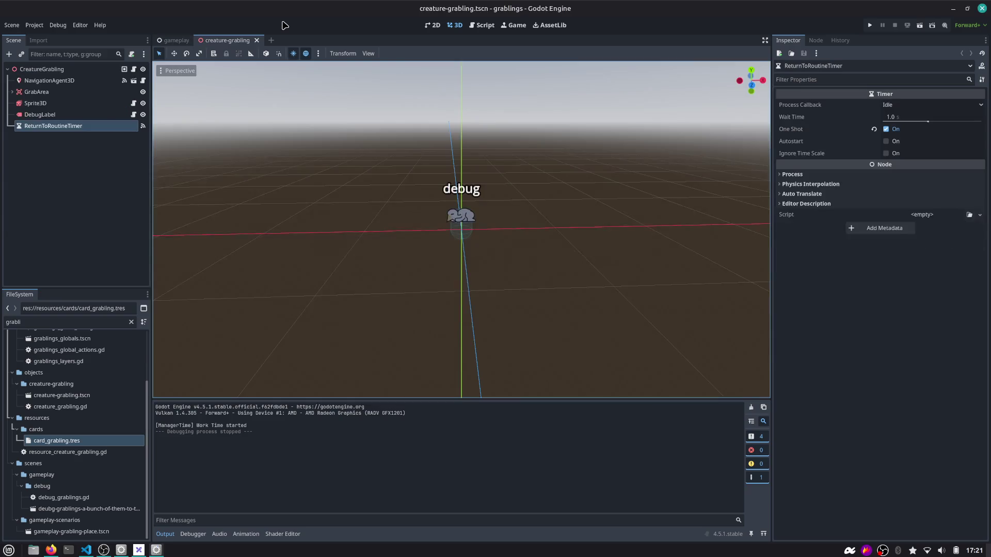
pyautogui.click(47, 69)
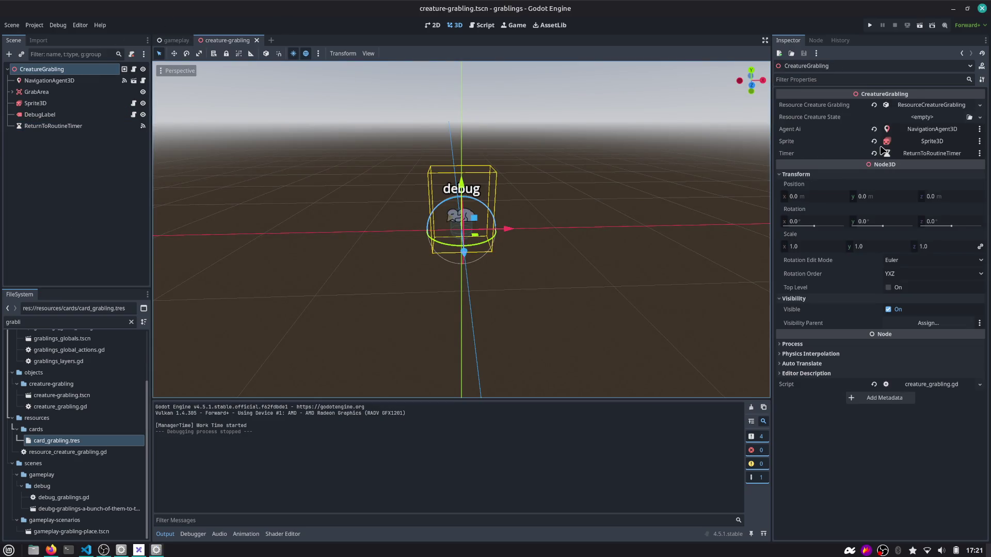
pyautogui.click(926, 105)
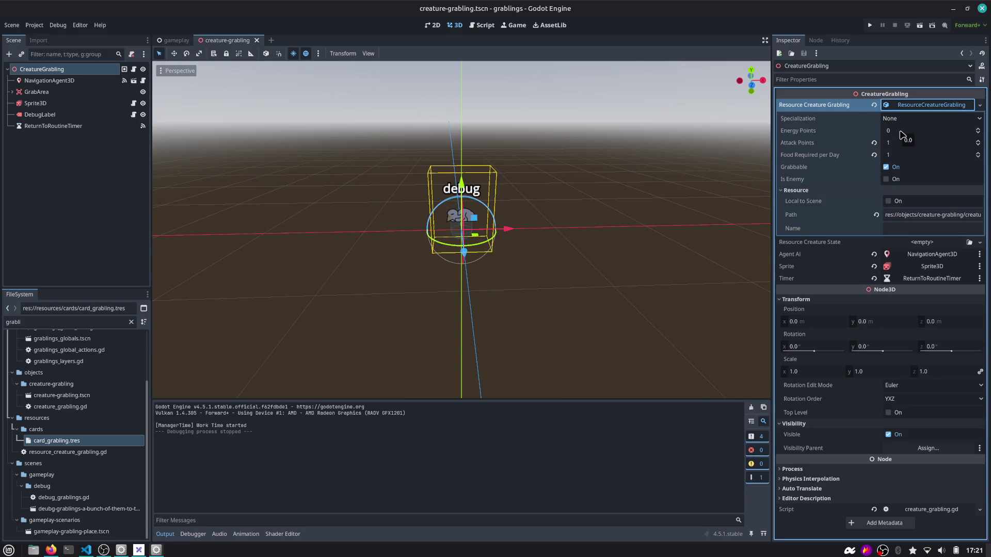
pyautogui.hotkey('alt', 'Tab')
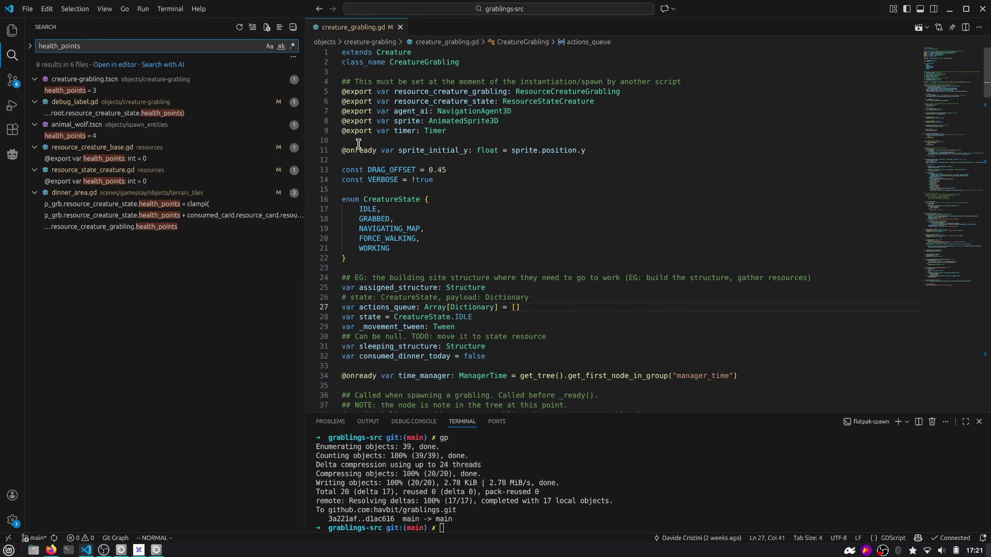
# Clear the old health_points text from the search box.
pyautogui.moveTo(392, 55)
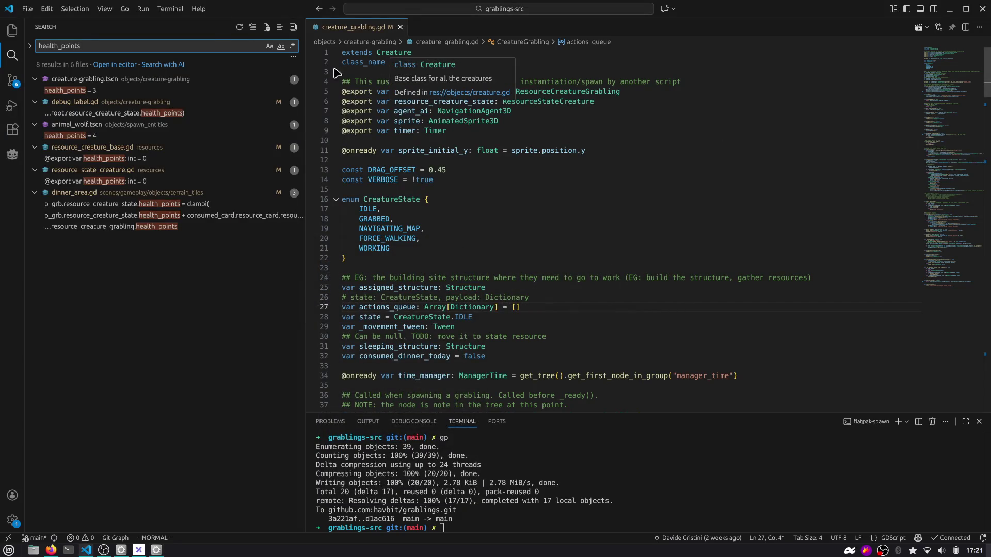
pyautogui.tripleClick(221, 46)
pyautogui.press('BackSpace')
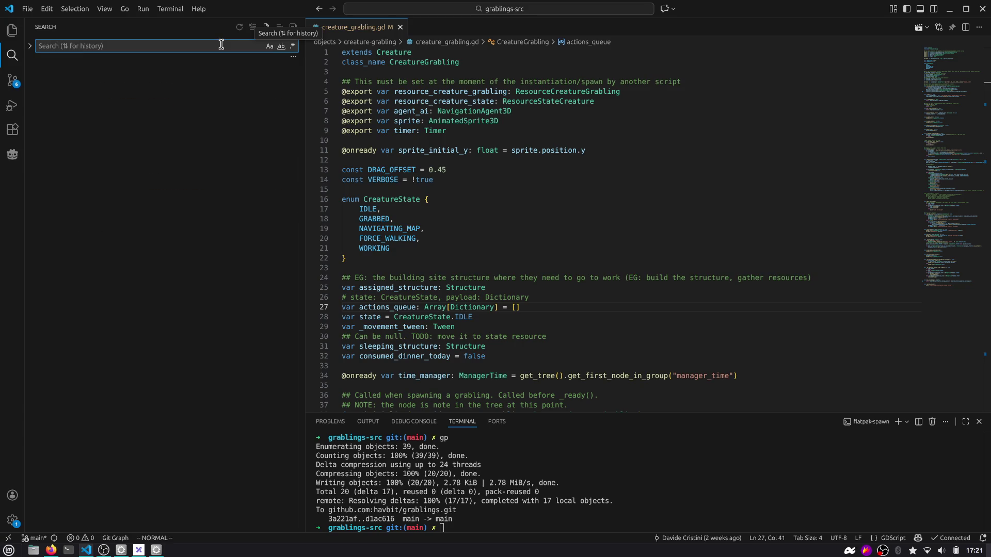
# Open creature_grabling.gd's working-tree diff from Source Control and highlight health_points on line 43.
pyautogui.click(12, 31)
pyautogui.click(12, 80)
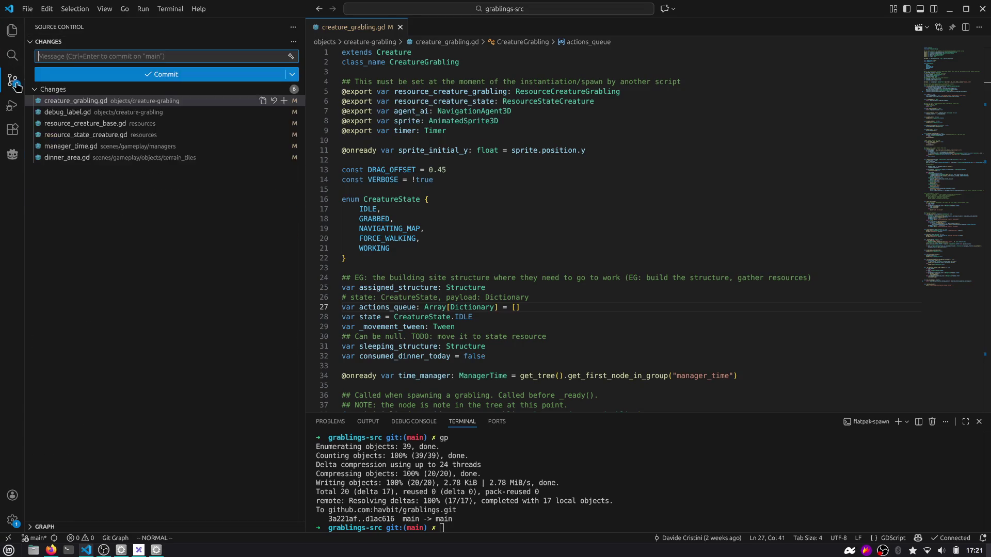
pyautogui.click(149, 103)
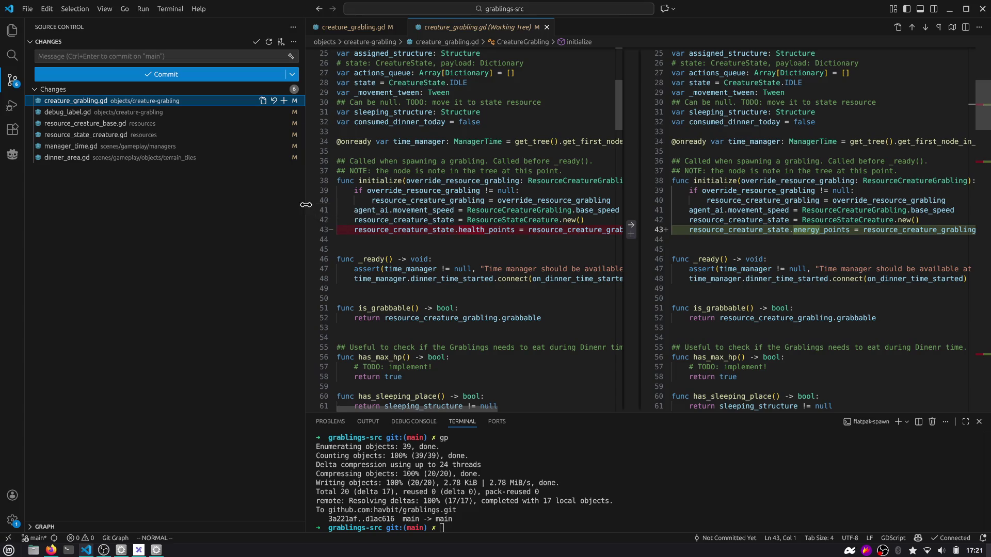
pyautogui.moveTo(306, 205); pyautogui.dragTo(208, 205)
pyautogui.doubleClick(367, 230)
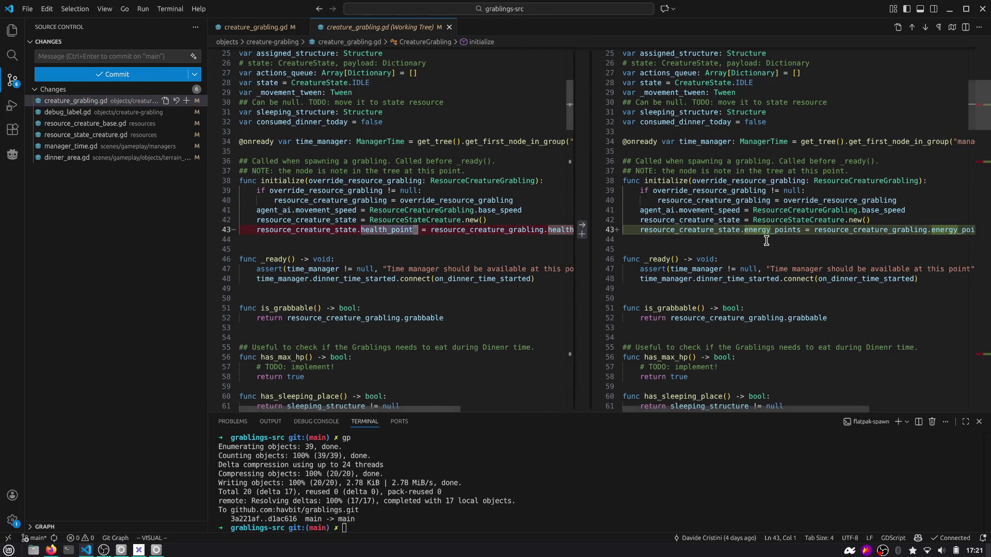
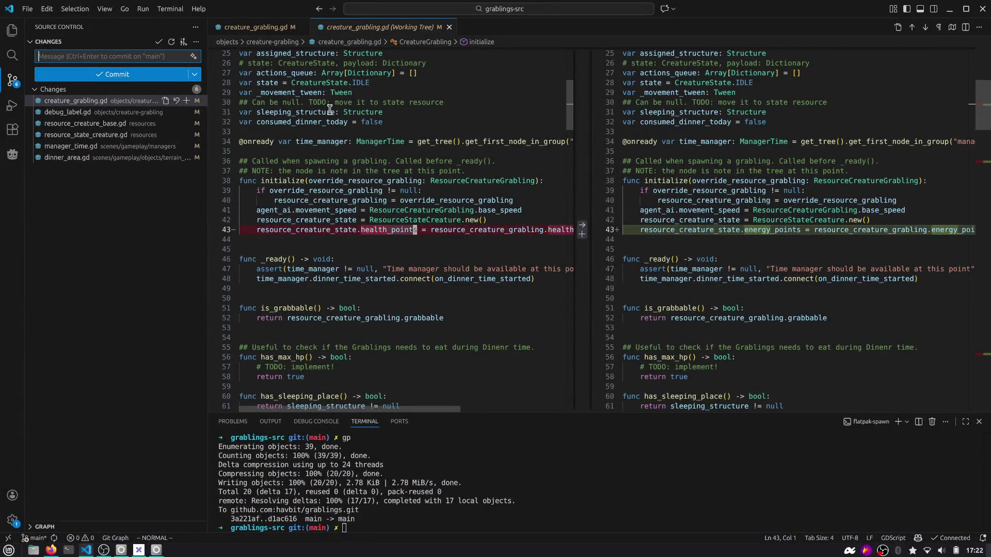
# Open creature-grabling.tscn through Quick Open.
pyautogui.hotkey('ctrl', 'p')
pyautogui.write('crea')
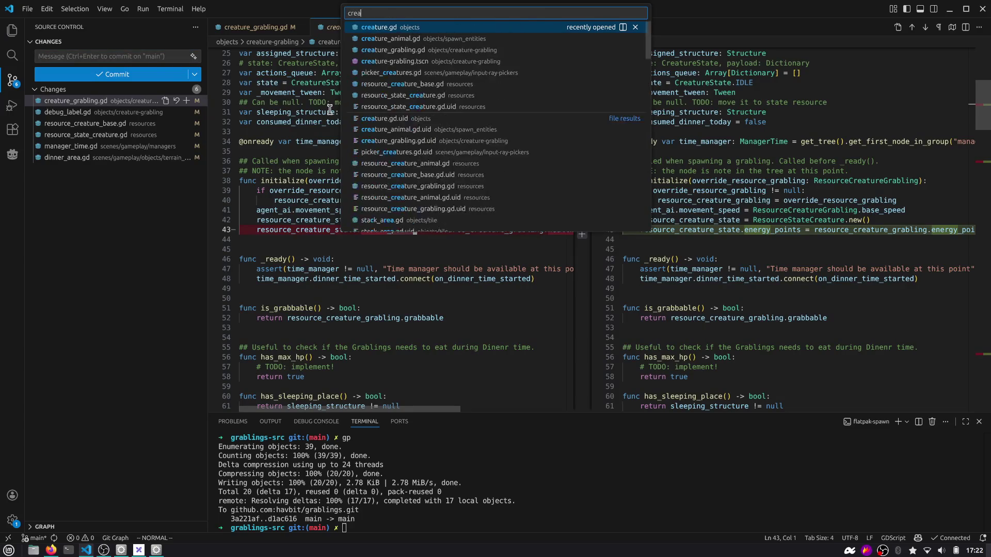
pyautogui.write('ture_grabli')
pyautogui.press('Down')
pyautogui.press('Down')
pyautogui.press('Down')
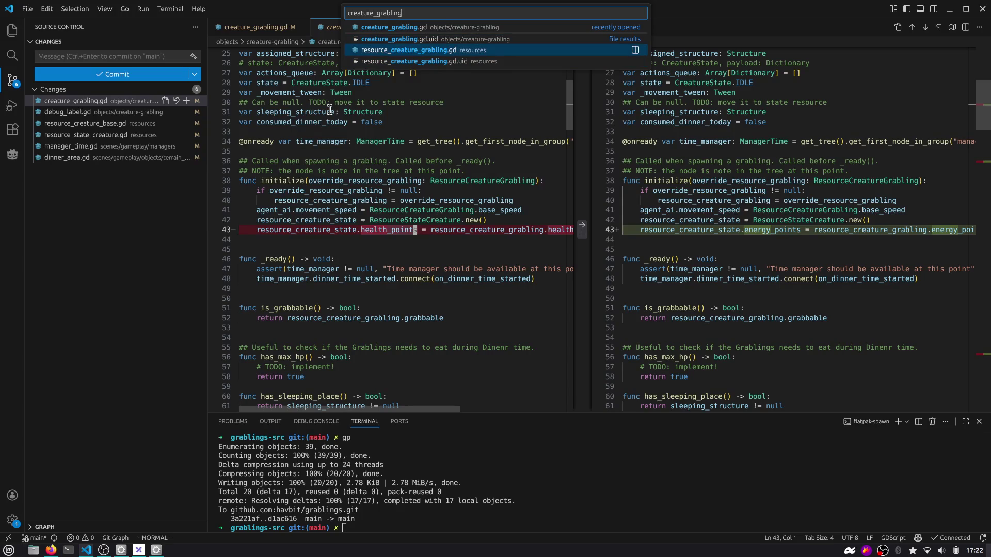
pyautogui.hotkey('ctrl', 'BackSpace')
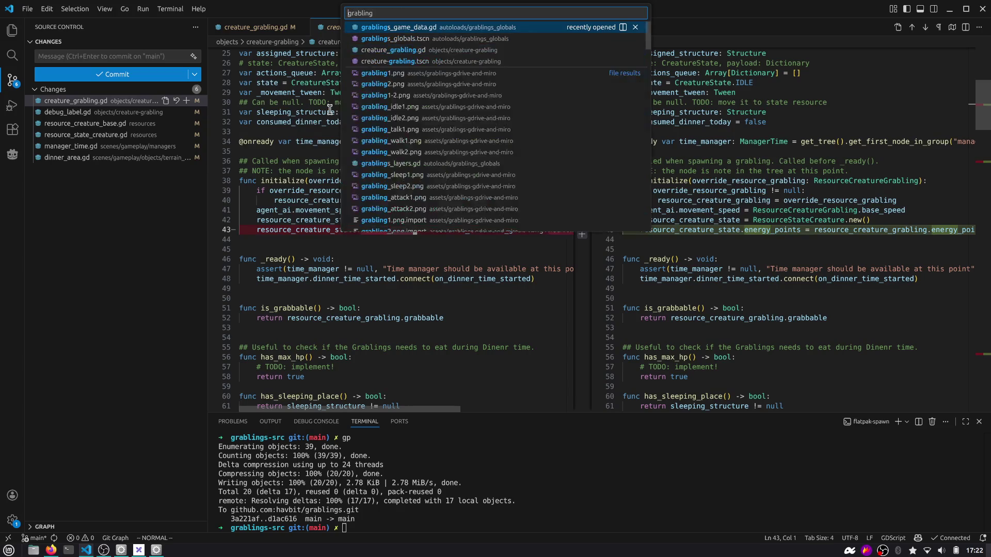
pyautogui.press('Down')
pyautogui.press('Down')
pyautogui.press('Down')
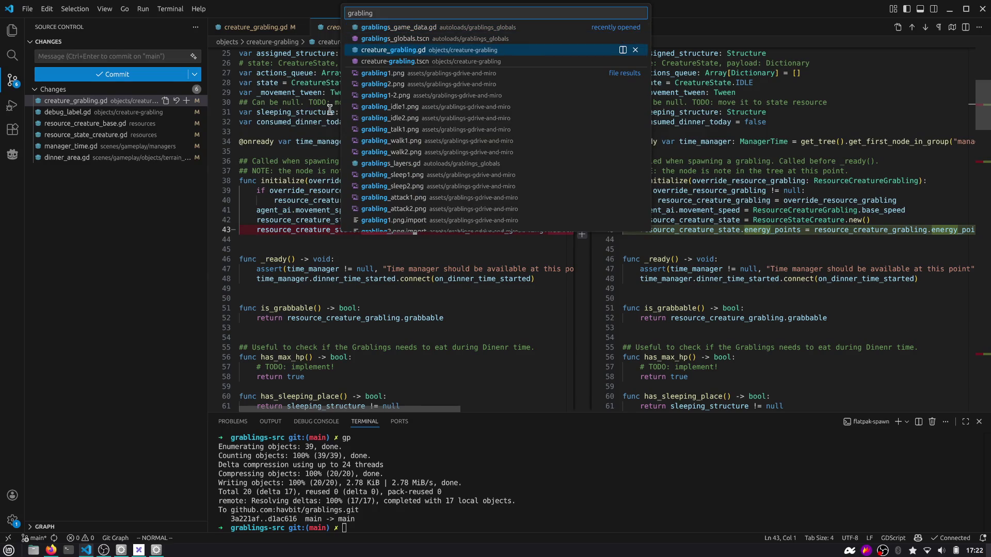
pyautogui.press('Return')
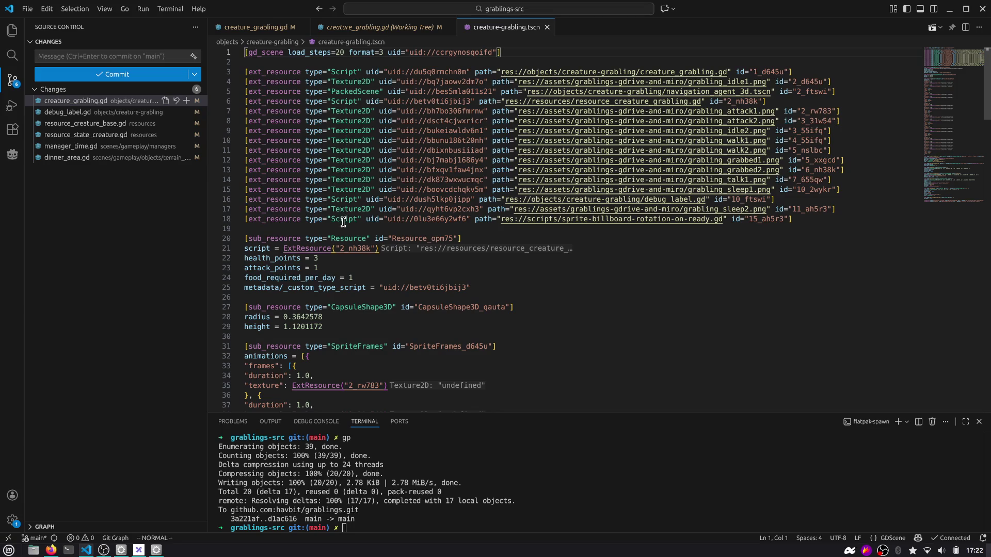
# Replace health_points with energy_points in both scene files, then switch to Godot.
pyautogui.doubleClick(282, 259)
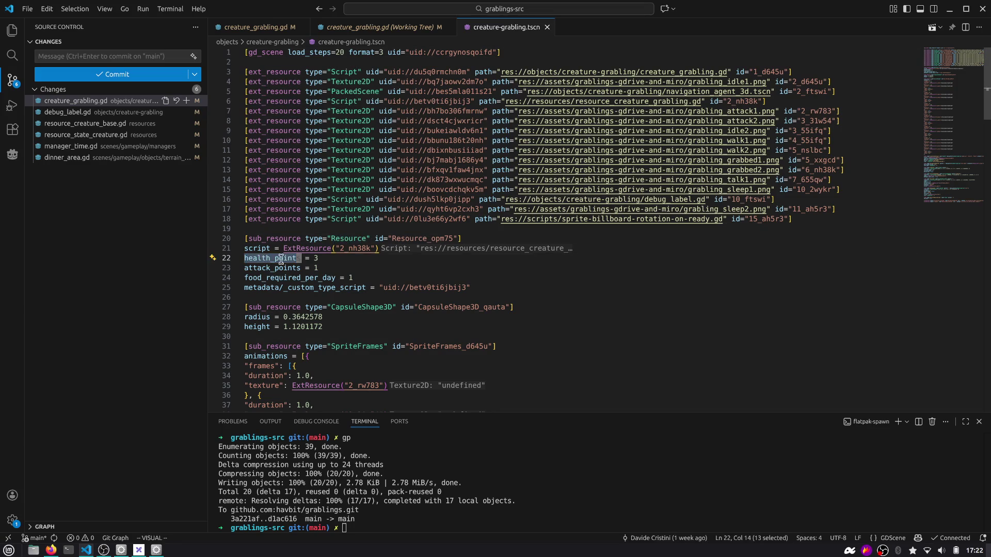
pyautogui.hotkey('ctrl', 'shift', 'f')
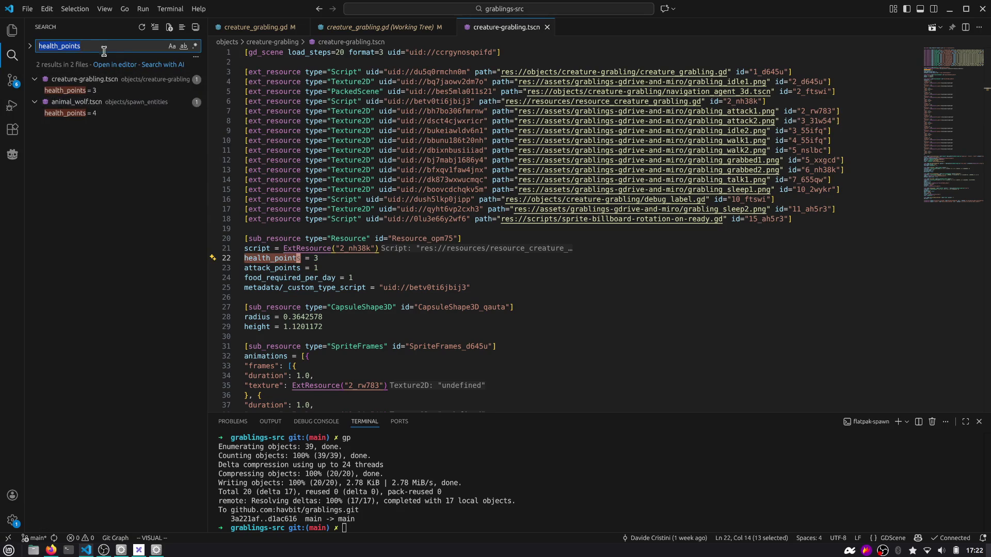
pyautogui.click(29, 45)
pyautogui.click(37, 62)
pyautogui.write('energy_')
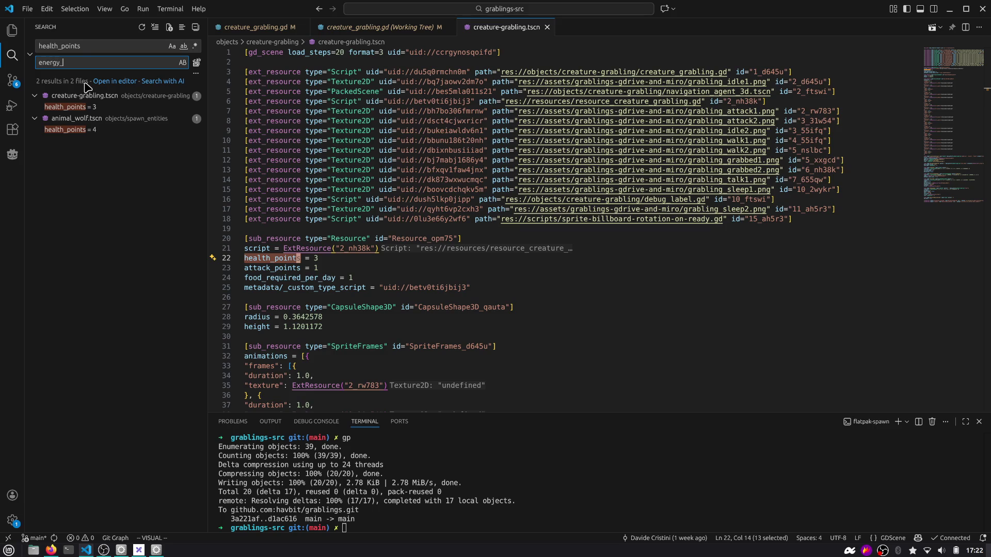
pyautogui.write('points')
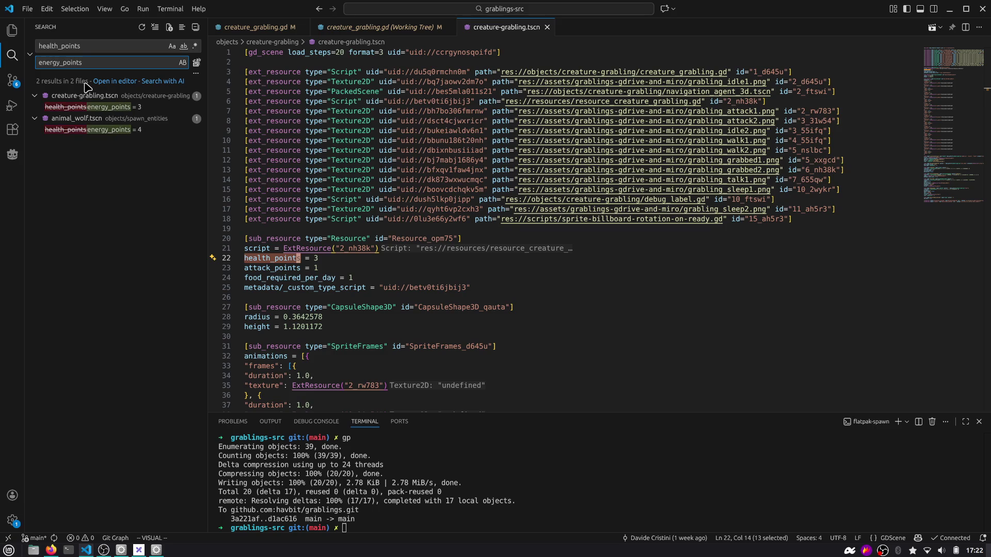
pyautogui.click(197, 62)
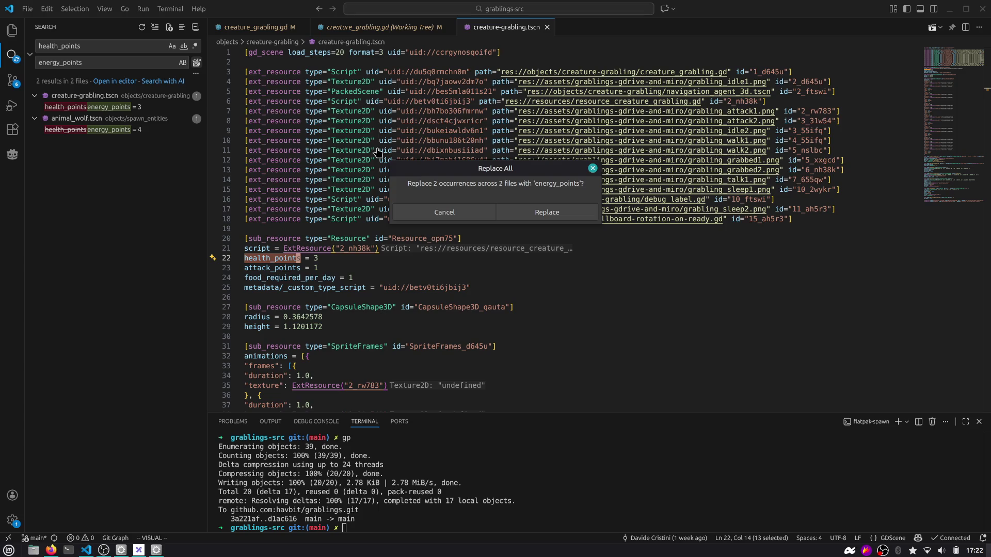
pyautogui.click(517, 211)
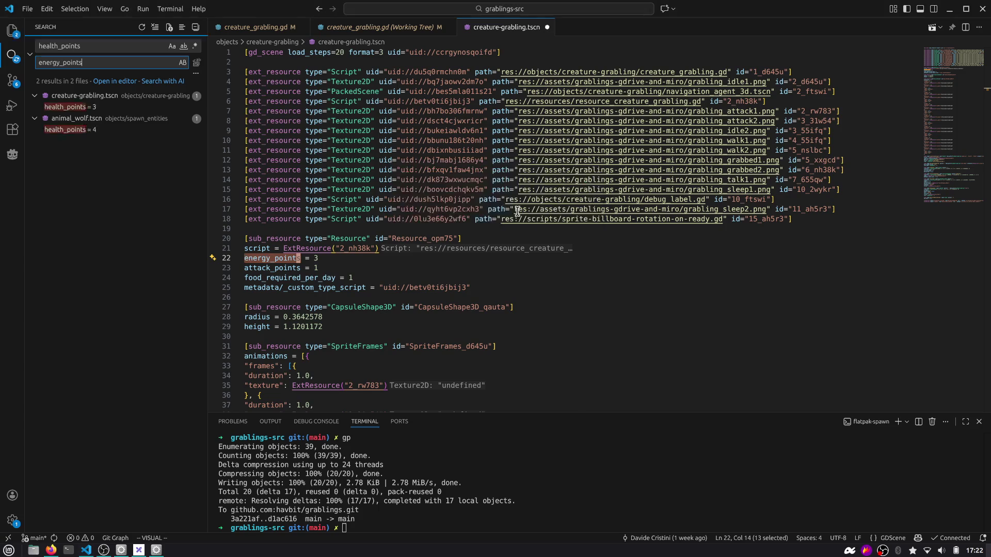
pyautogui.doubleClick(114, 46)
pyautogui.doubleClick(109, 66)
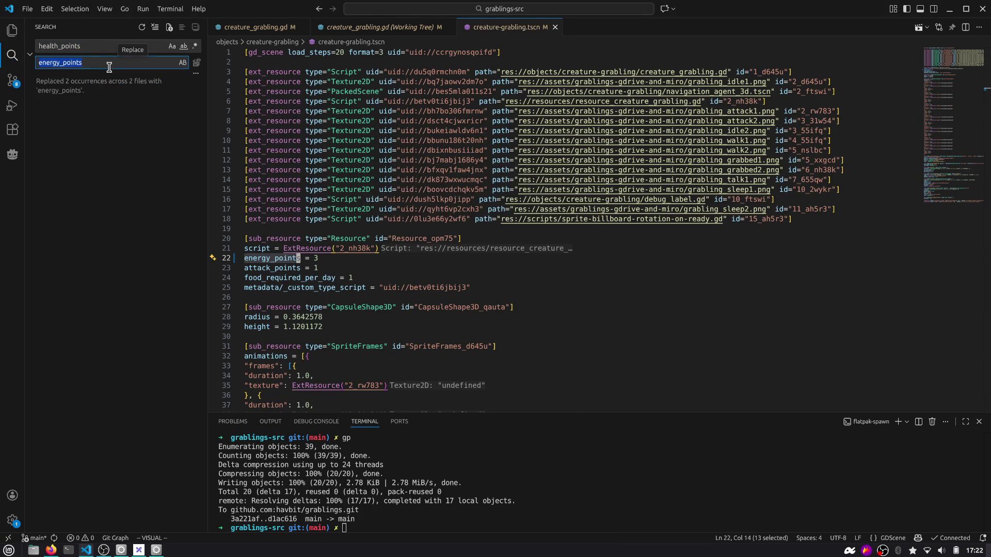
pyautogui.click(349, 201)
pyautogui.hotkey('alt', 'Tab')
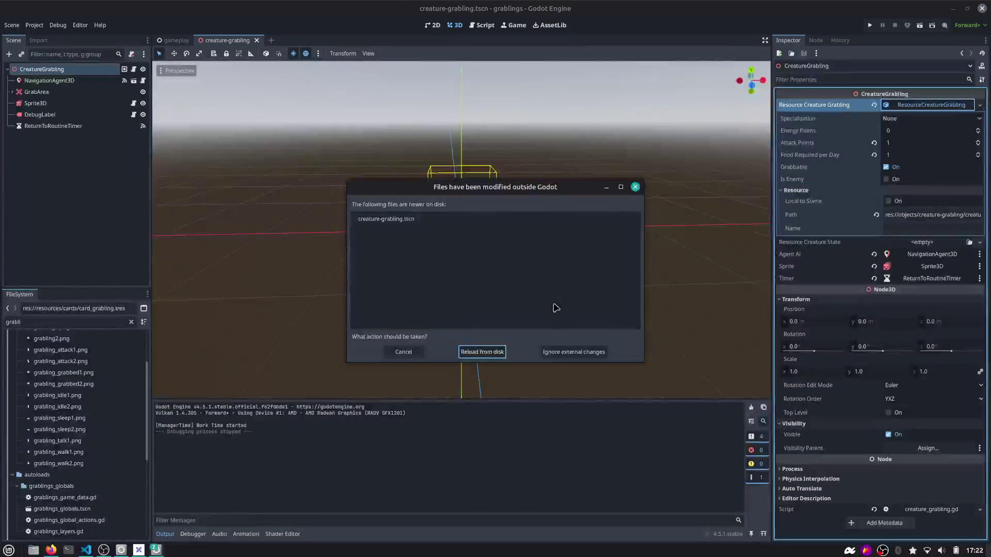
# Reload the scene from disk, run the game, and place two Grablings, a Berry Bush and two eggs.
pyautogui.click(481, 355)
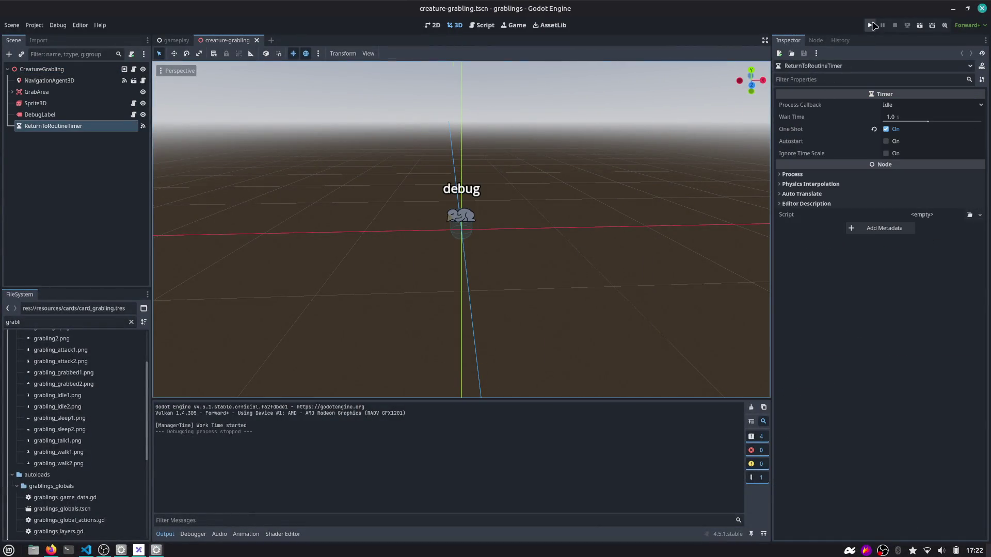
pyautogui.click(870, 25)
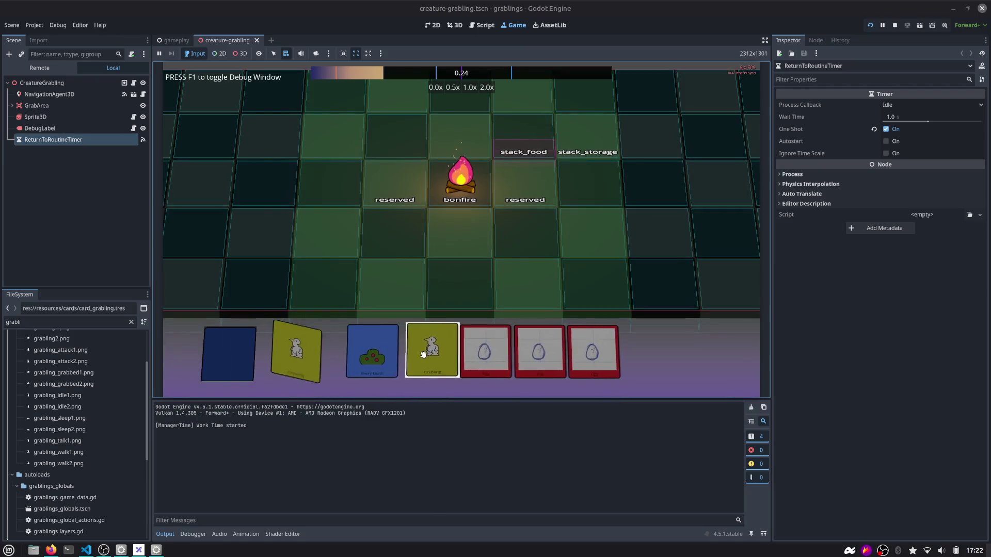
pyautogui.moveTo(294, 354); pyautogui.dragTo(549, 238)
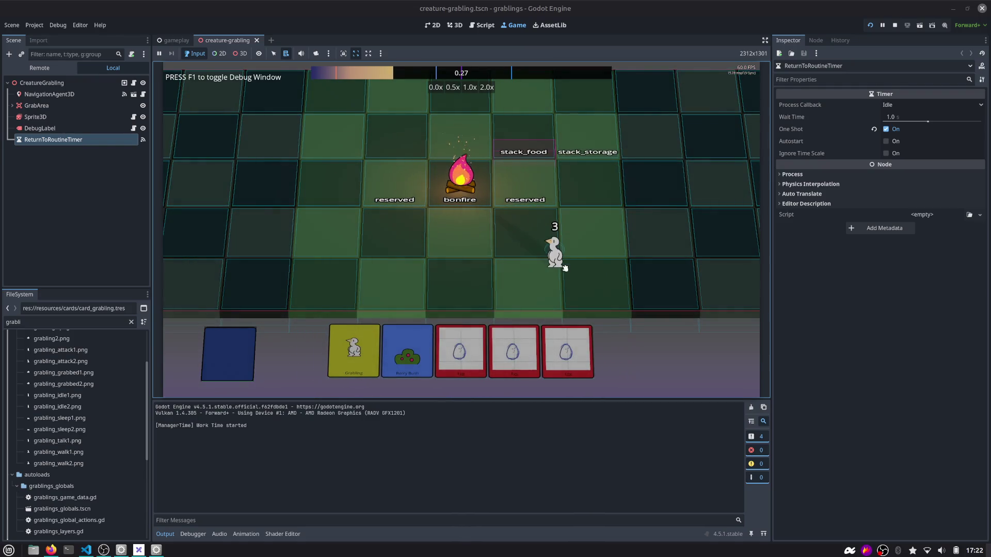
pyautogui.moveTo(407, 351)
pyautogui.mouseDown()
pyautogui.moveTo(365, 237)
pyautogui.moveTo(327, 223)
pyautogui.mouseUp()
pyautogui.moveTo(377, 351); pyautogui.dragTo(435, 277)
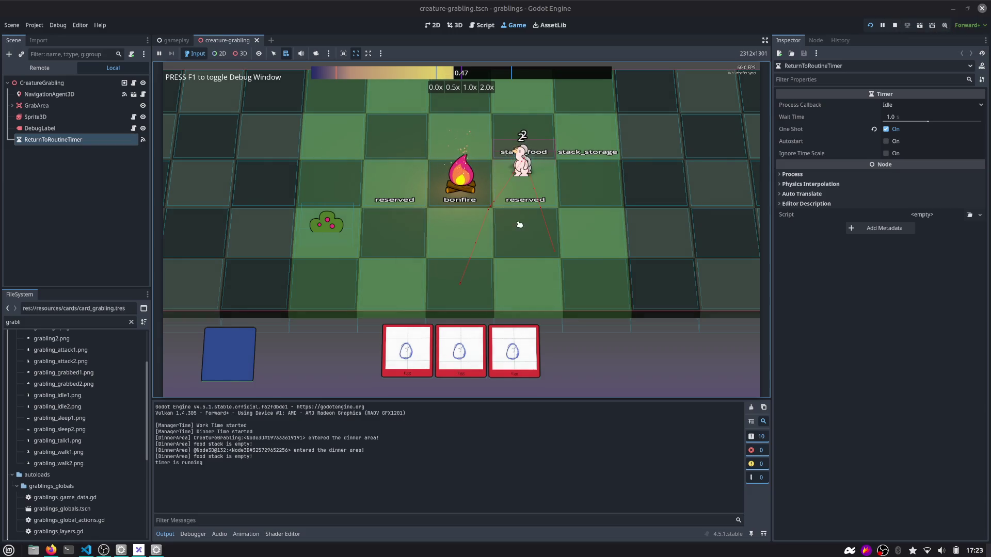
pyautogui.moveTo(506, 341); pyautogui.dragTo(523, 139)
pyautogui.moveTo(407, 351)
pyautogui.mouseDown()
pyautogui.moveTo(513, 244)
pyautogui.moveTo(522, 135)
pyautogui.moveTo(519, 165)
pyautogui.moveTo(602, 196)
pyautogui.mouseUp()
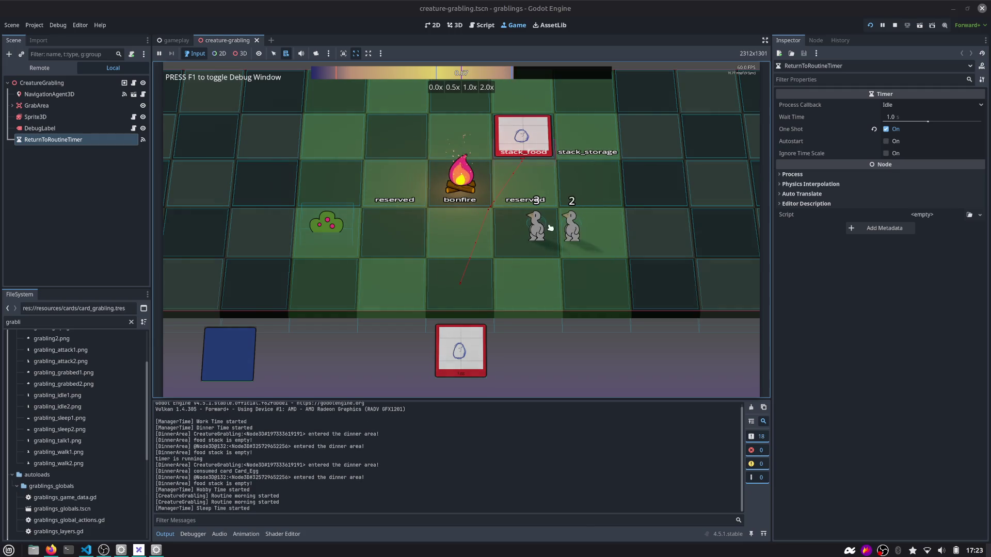
# Wake the sleeping grabling labelled 3, stop the game, and select the CreatureGrabling root node.
pyautogui.click(533, 246)
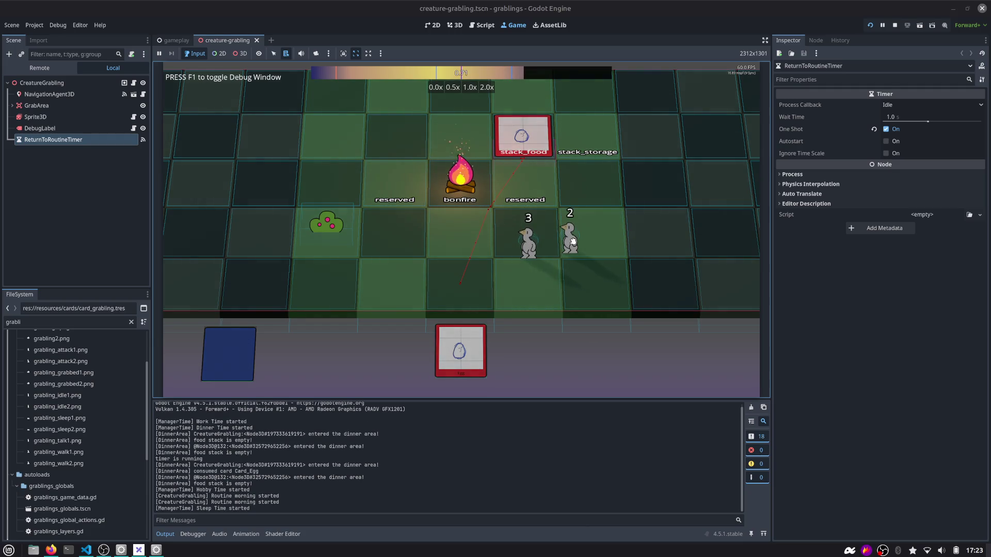
pyautogui.click(894, 25)
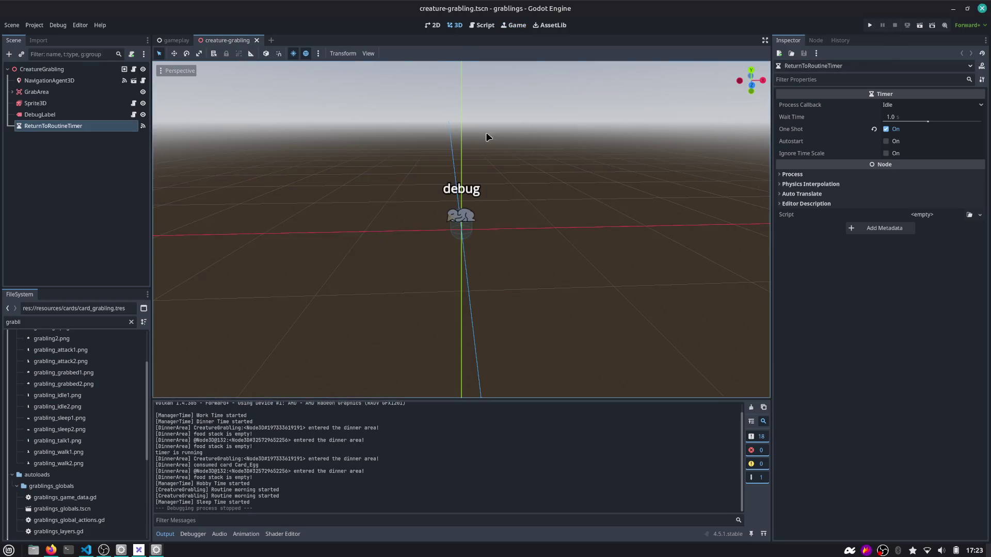
pyautogui.scroll(5, 419, 162)
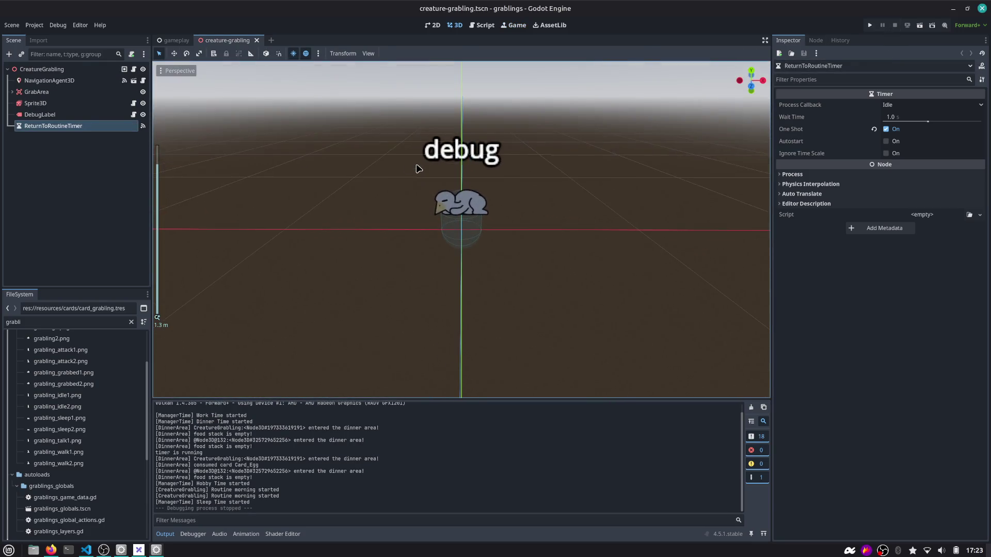
pyautogui.click(42, 69)
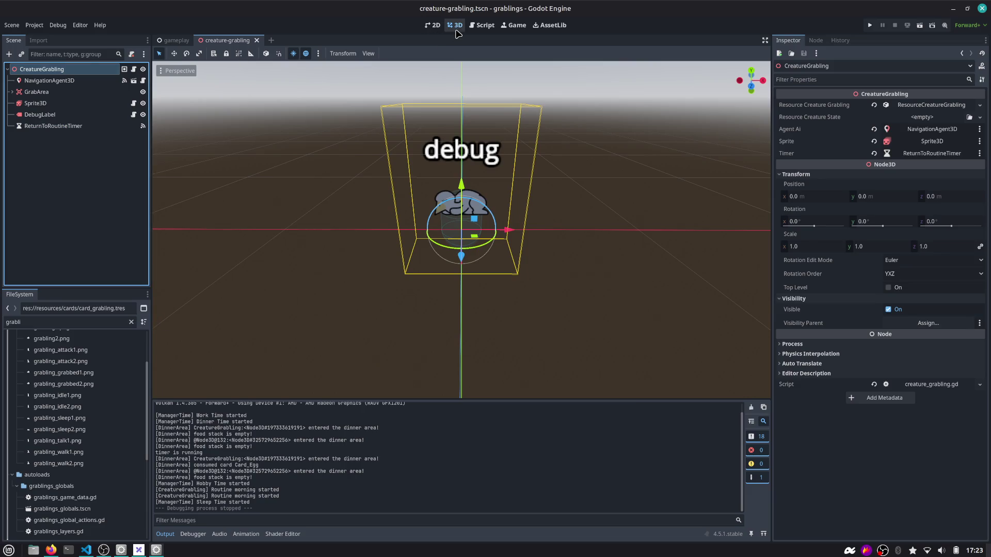
# Back in VS Code, stage all eight changed files and commit them as 'refactor: hp to energy_points'.
pyautogui.click(482, 25)
pyautogui.hotkey('alt', 'Tab')
pyautogui.press('Tab')
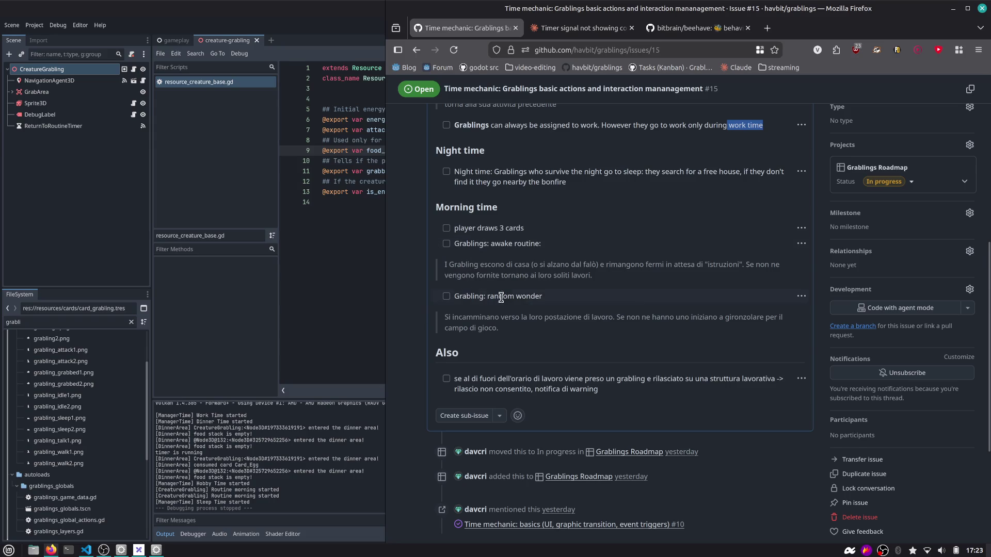
pyautogui.hotkey('alt', 'Tab')
pyautogui.press('Tab')
pyautogui.click(12, 80)
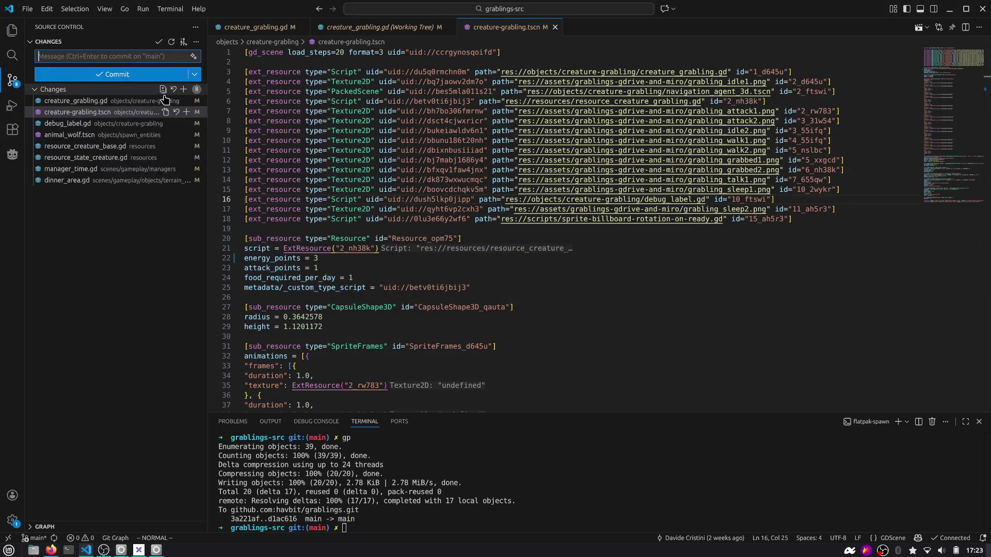
pyautogui.click(183, 89)
pyautogui.click(141, 58)
pyautogui.write('refactor: hp to energy_points')
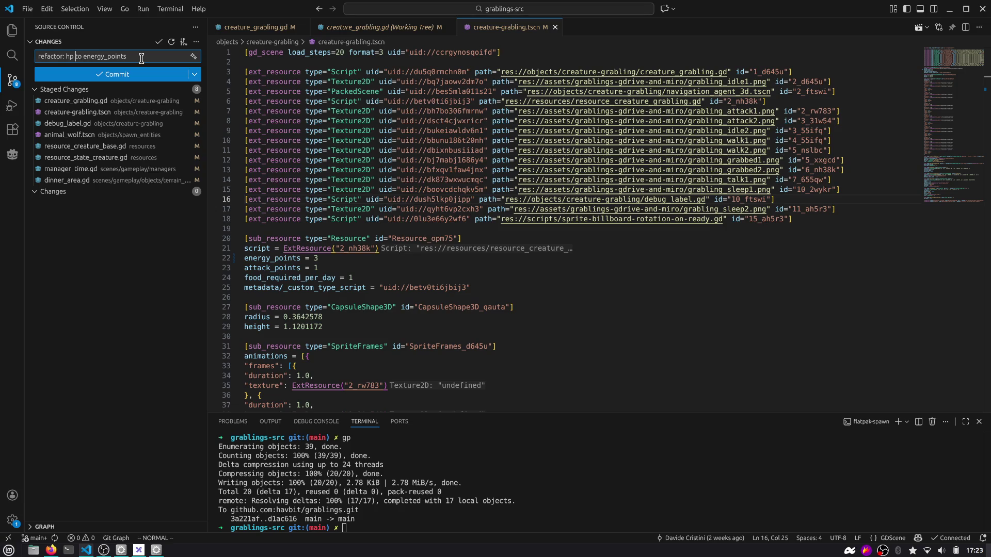
pyautogui.hotkey('ctrl', 'Return')
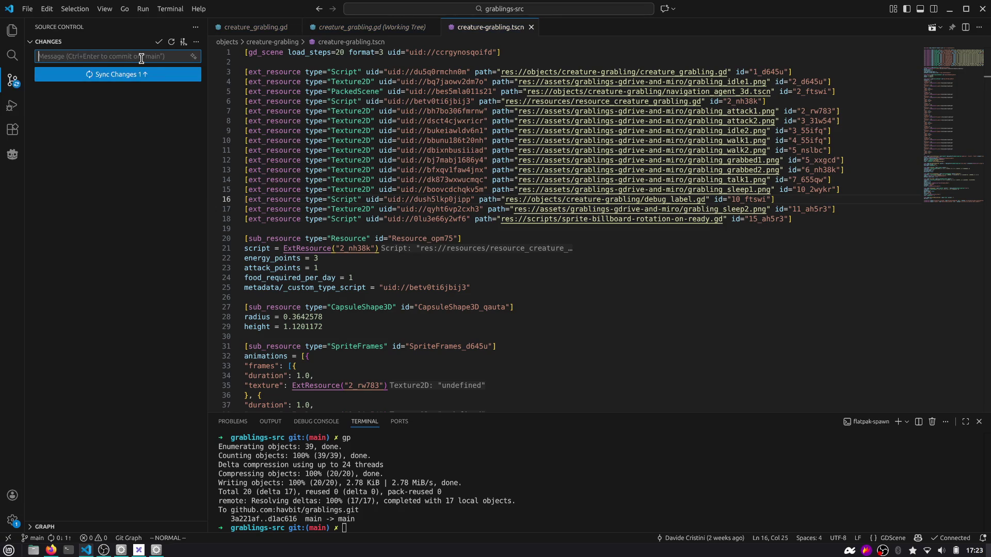
# Push the commit with 'gp' in the terminal after the git permissions error, then switch to Firefox.
pyautogui.click(160, 78)
pyautogui.click(523, 215)
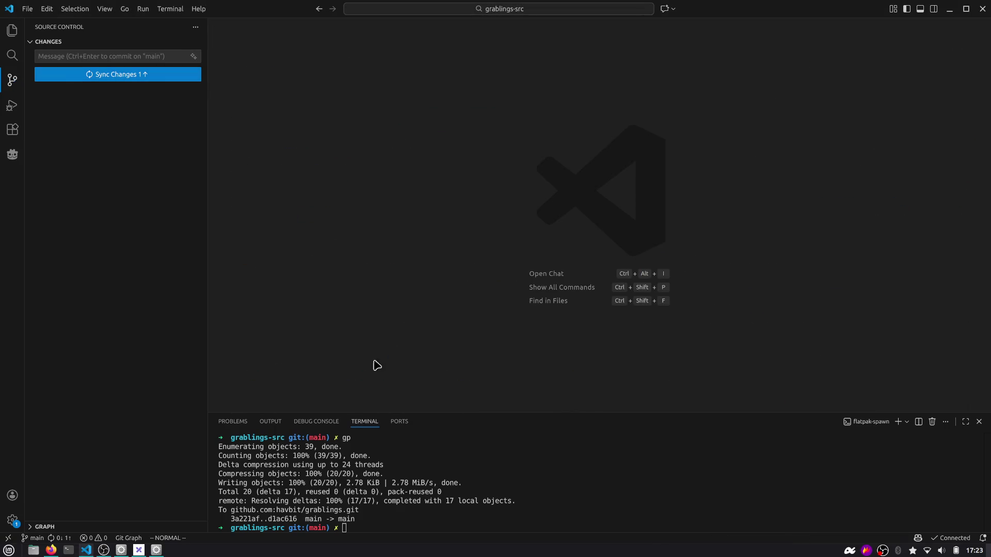
pyautogui.click(374, 456)
pyautogui.hotkey('ctrl', 'l')
pyautogui.write('gp')
pyautogui.press('Return')
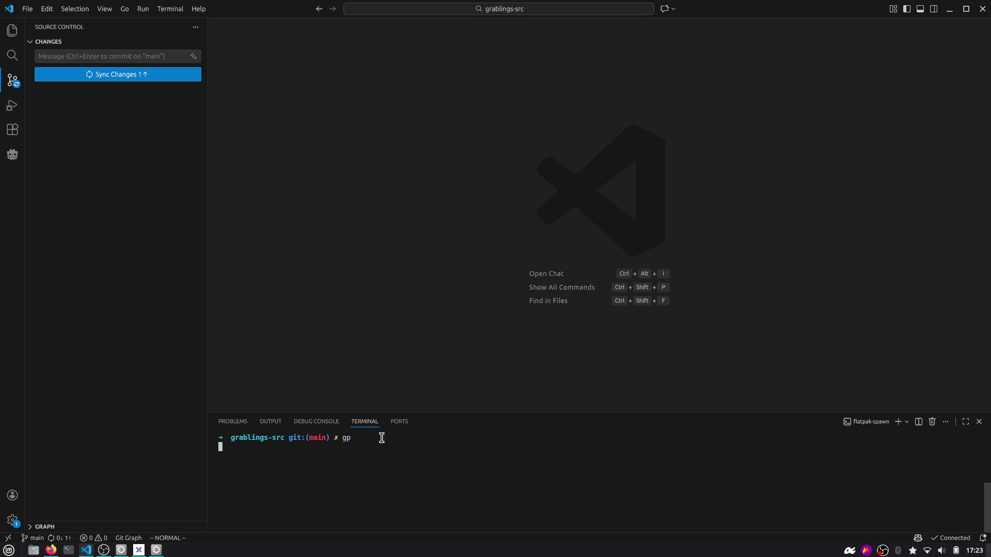
pyautogui.moveTo(410, 413); pyautogui.dragTo(419, 357)
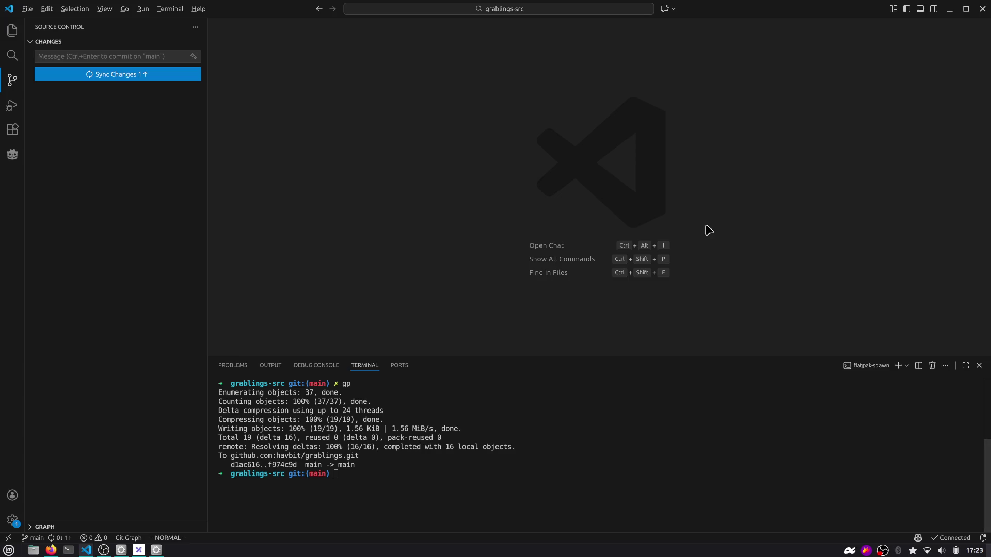
pyautogui.hotkey('alt', 'Tab')
pyautogui.scroll(6, 508, 187)
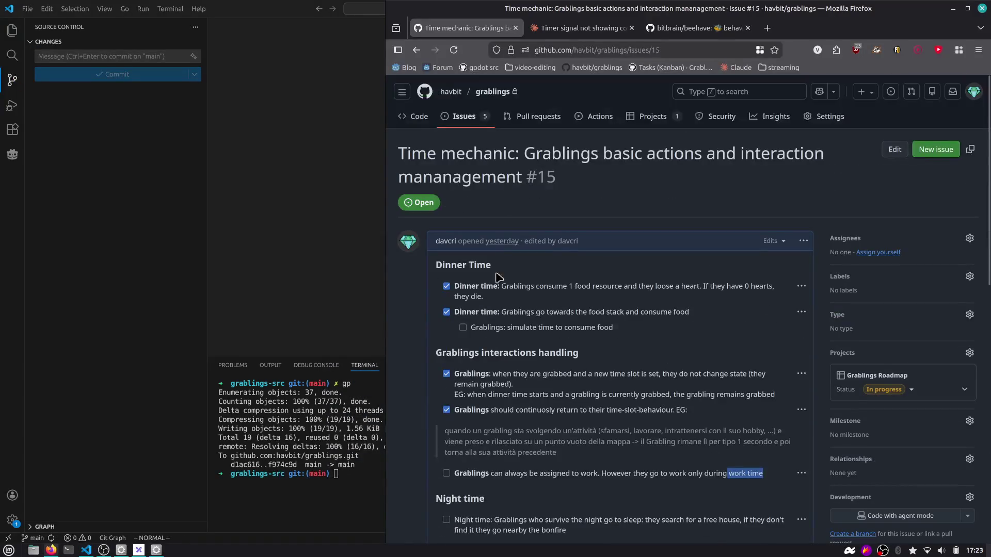
pyautogui.scroll(-3, 481, 338)
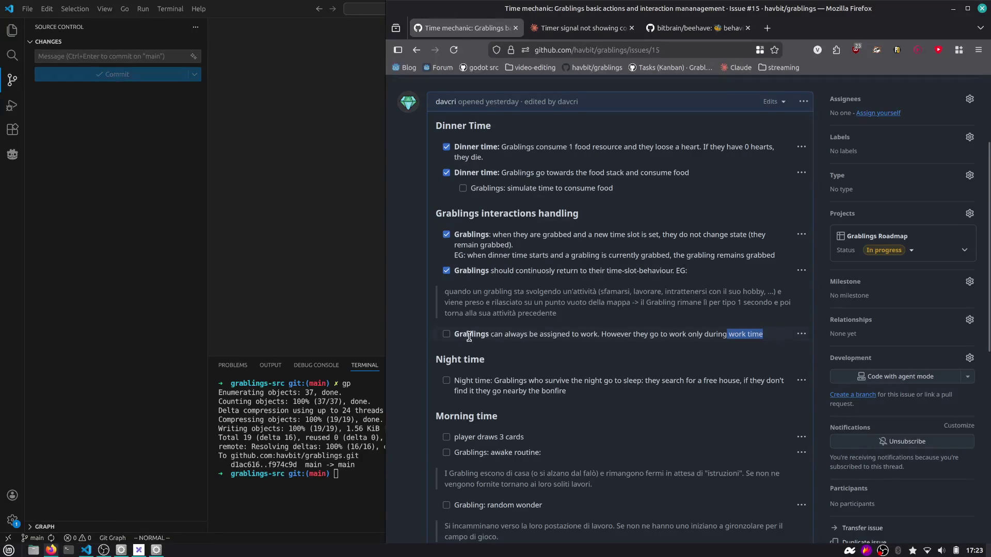
pyautogui.moveTo(468, 336); pyautogui.dragTo(734, 336)
pyautogui.scroll(-2, 737, 342)
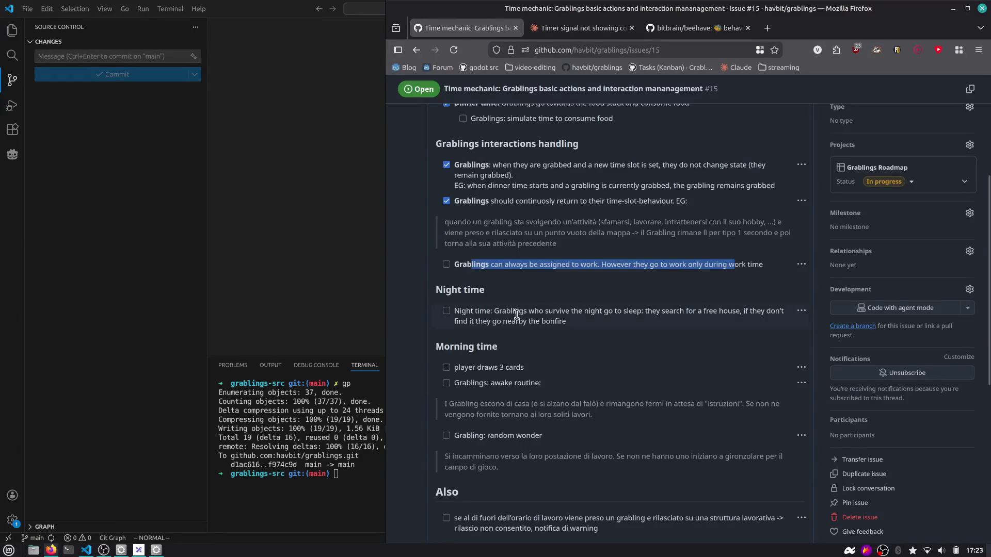
pyautogui.moveTo(558, 321); pyautogui.dragTo(624, 315)
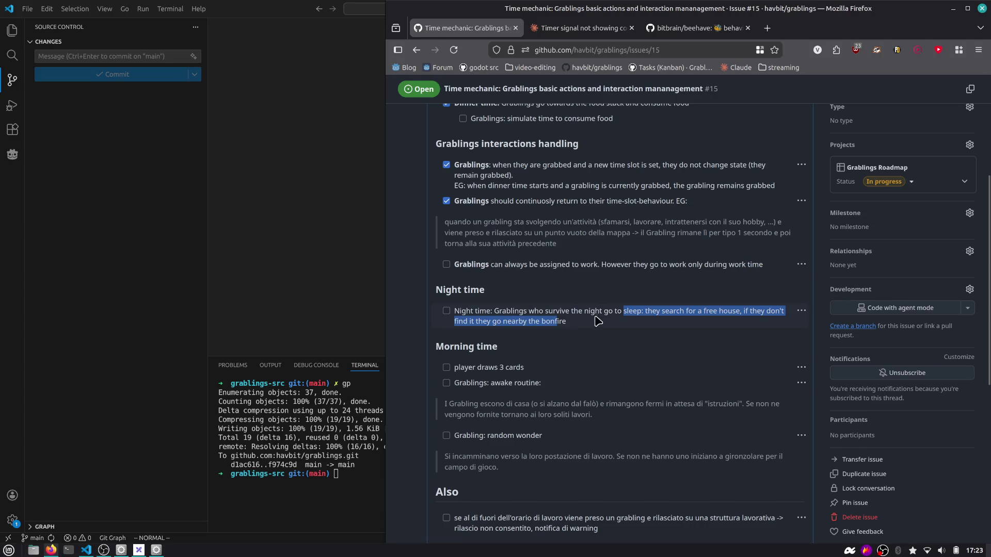
pyautogui.click(635, 315)
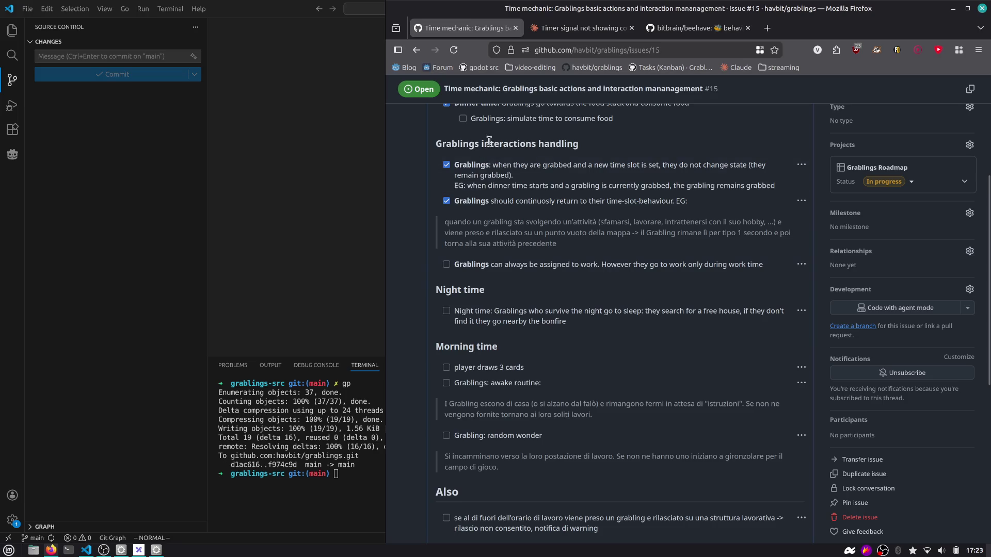
pyautogui.moveTo(473, 140); pyautogui.dragTo(572, 147)
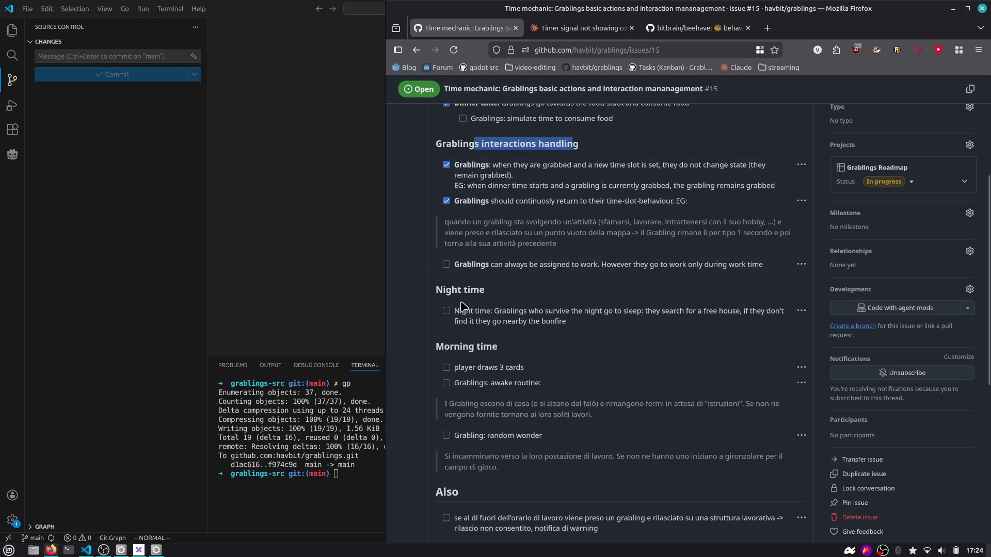
pyautogui.scroll(-3, 463, 305)
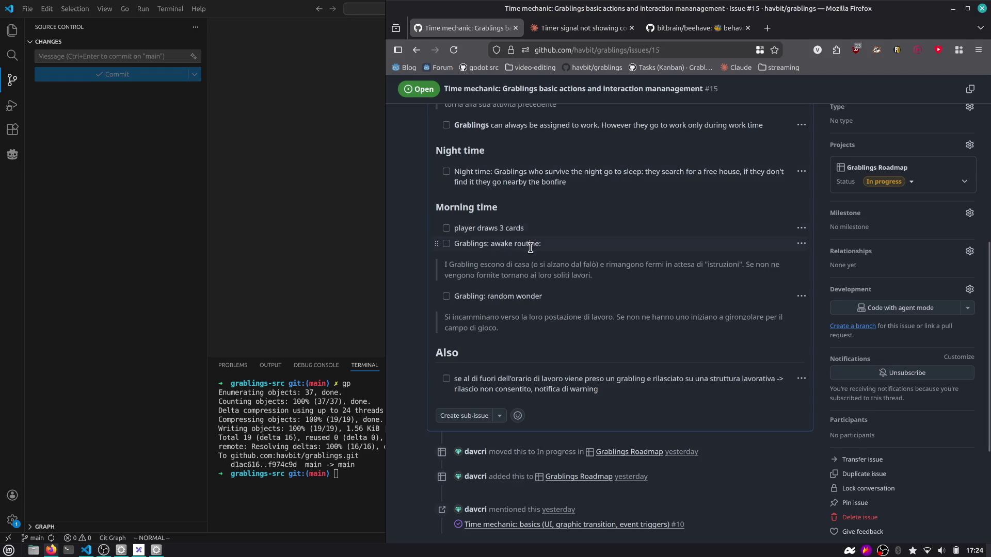
pyautogui.moveTo(456, 243)
pyautogui.mouseDown()
pyautogui.moveTo(549, 247)
pyautogui.moveTo(607, 274)
pyautogui.mouseUp()
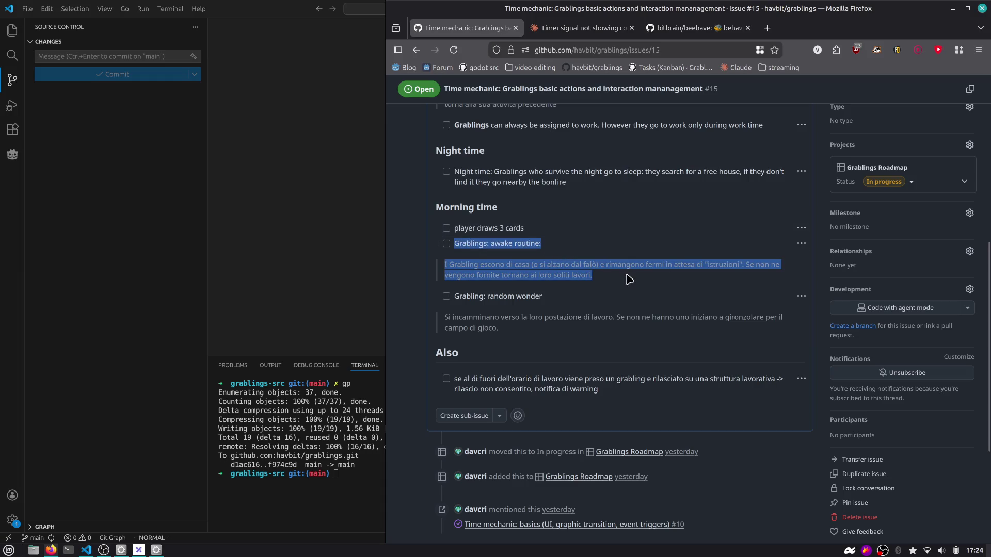
pyautogui.scroll(4, 628, 276)
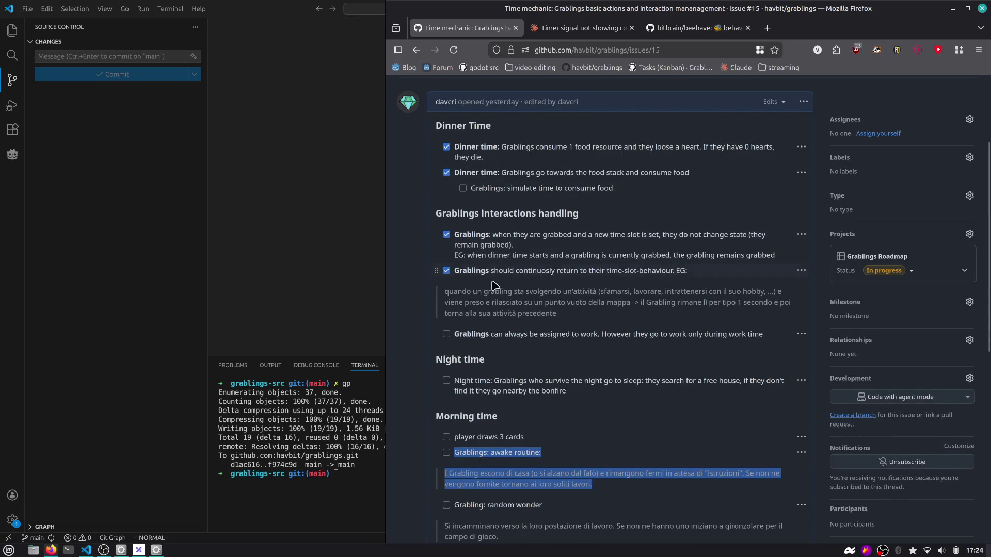
pyautogui.click(487, 337)
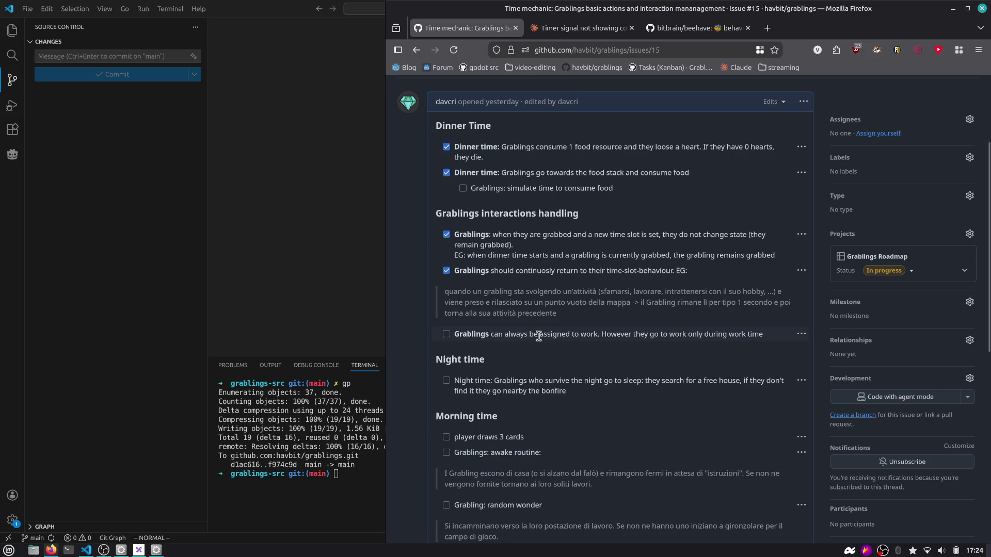
pyautogui.moveTo(611, 335); pyautogui.dragTo(761, 336)
pyautogui.hotkey('alt', 'Tab')
pyautogui.hotkey('alt', 'Tab')
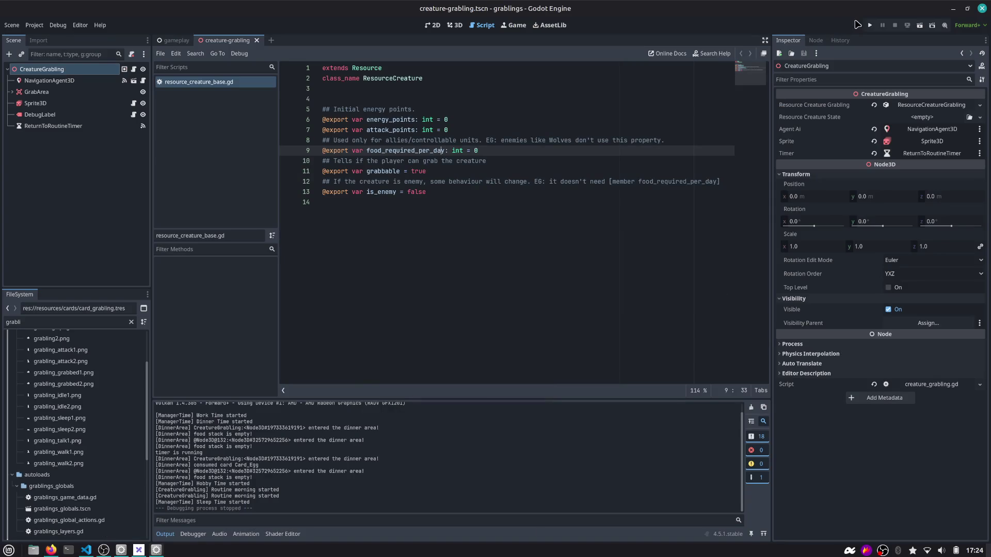
# Run the game and place the house on stack_storage, a Berry Bush, and a Grabbling beside it.
pyautogui.click(870, 25)
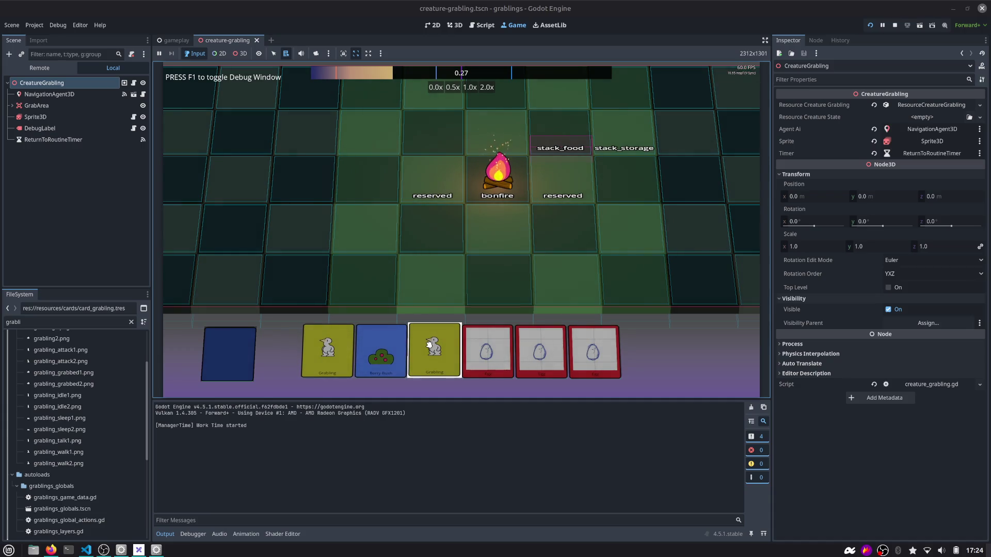
pyautogui.moveTo(343, 351)
pyautogui.mouseDown()
pyautogui.moveTo(436, 238)
pyautogui.moveTo(521, 189)
pyautogui.moveTo(513, 176)
pyautogui.moveTo(475, 257)
pyautogui.moveTo(629, 135)
pyautogui.mouseUp()
pyautogui.moveTo(435, 351); pyautogui.dragTo(435, 265)
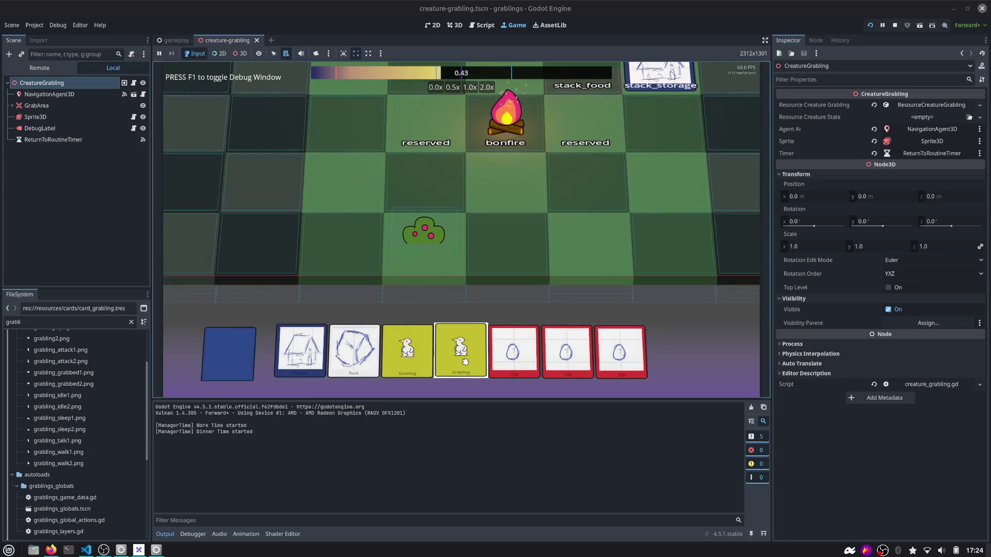
pyautogui.moveTo(465, 362); pyautogui.dragTo(508, 253)
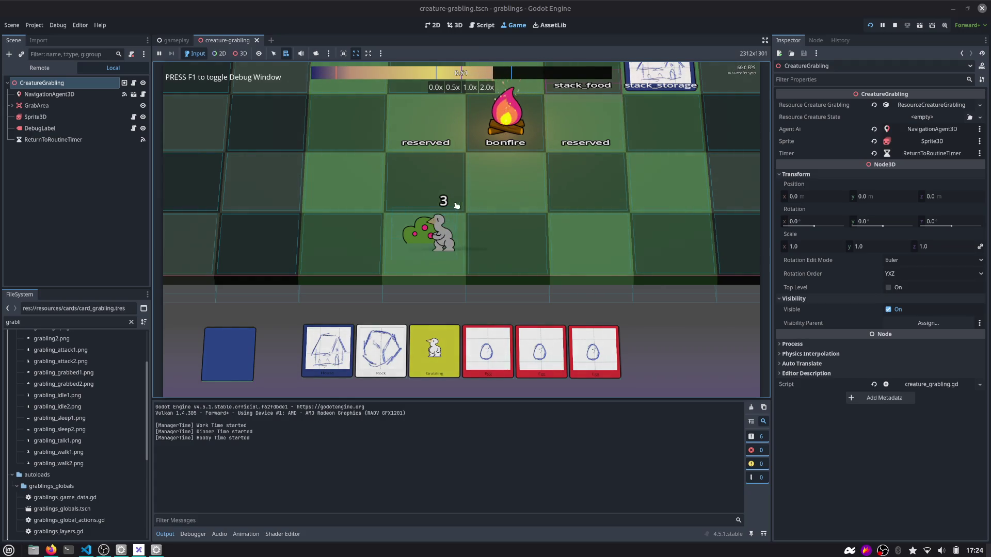
# Force the morning time slot and slow the game to 0.5x speed.
pyautogui.press('m')
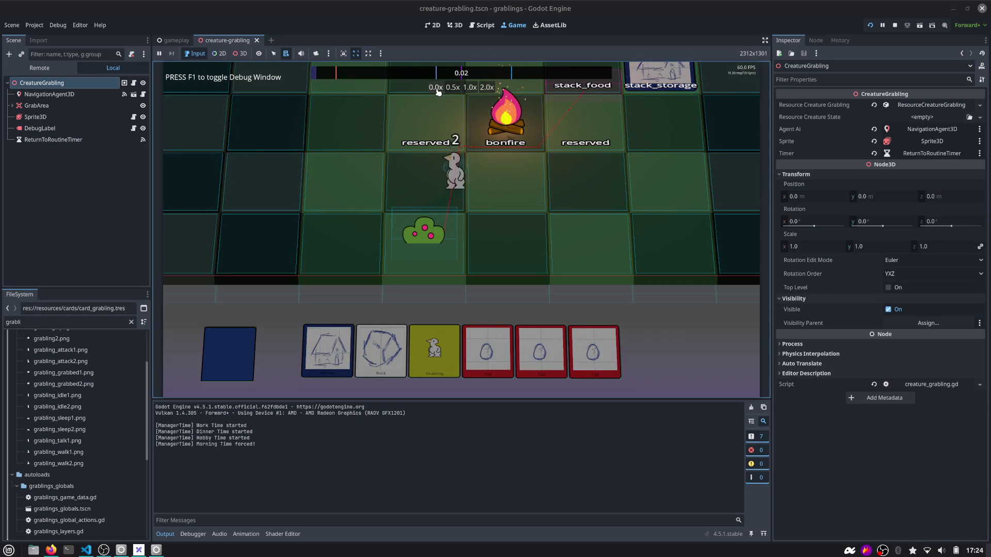
pyautogui.click(436, 91)
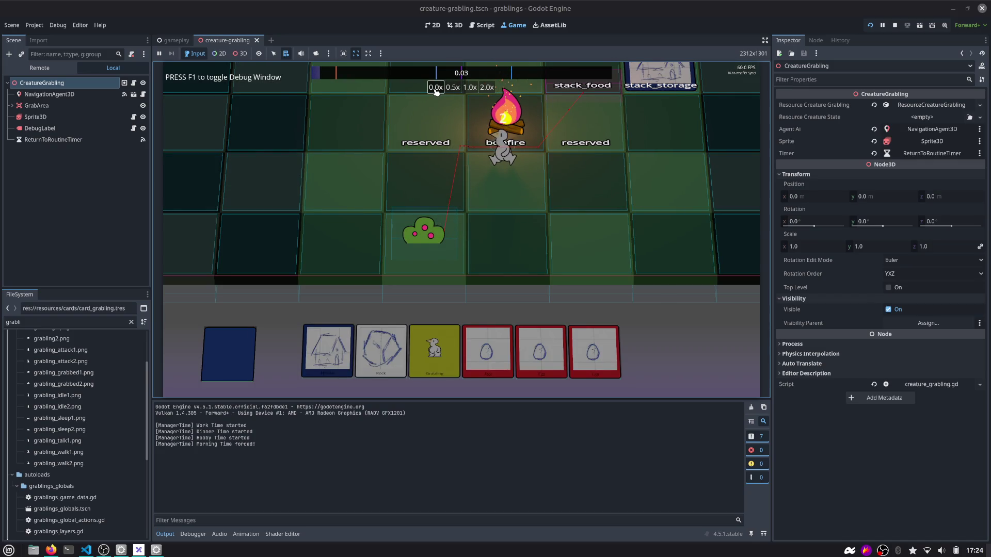
pyautogui.click(452, 88)
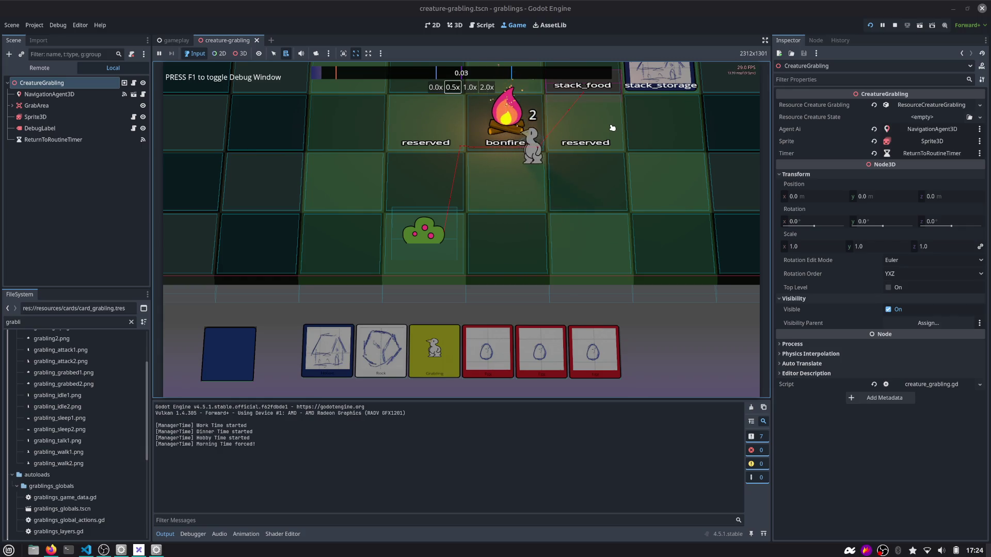
pyautogui.moveTo(612, 127); pyautogui.dragTo(458, 166)
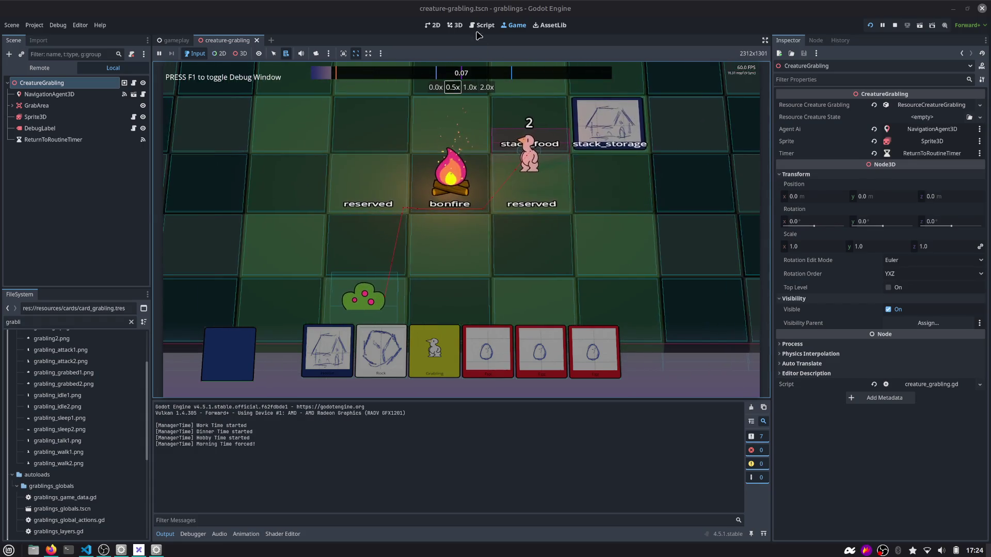
# Return to the script editor and bring up the Select Script picker.
pyautogui.hotkey('ctrl', 'F3')
pyautogui.click(473, 127)
pyautogui.hotkey('ctrl', 'alt', 'o')
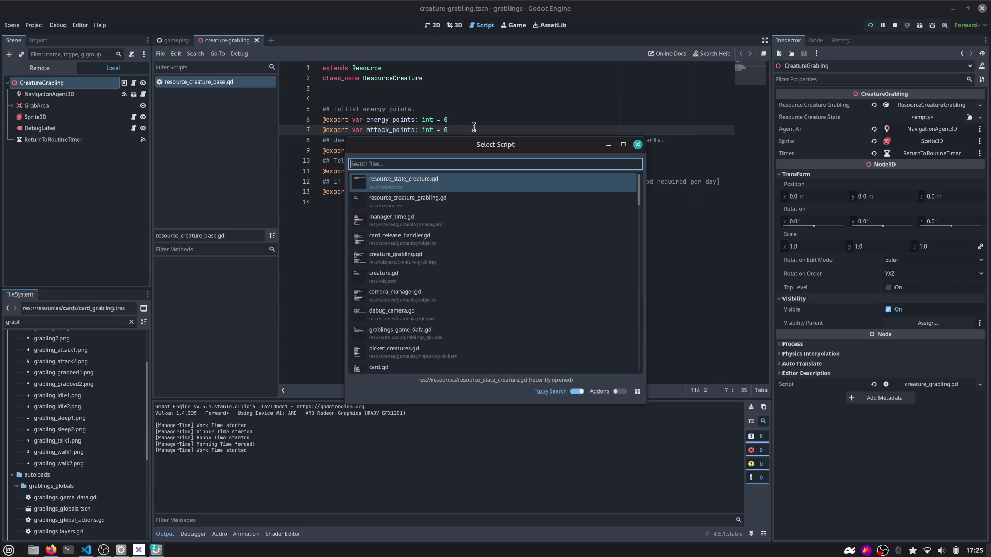
# Open creature_grabling.gd from the script picker.
pyautogui.write('creature')
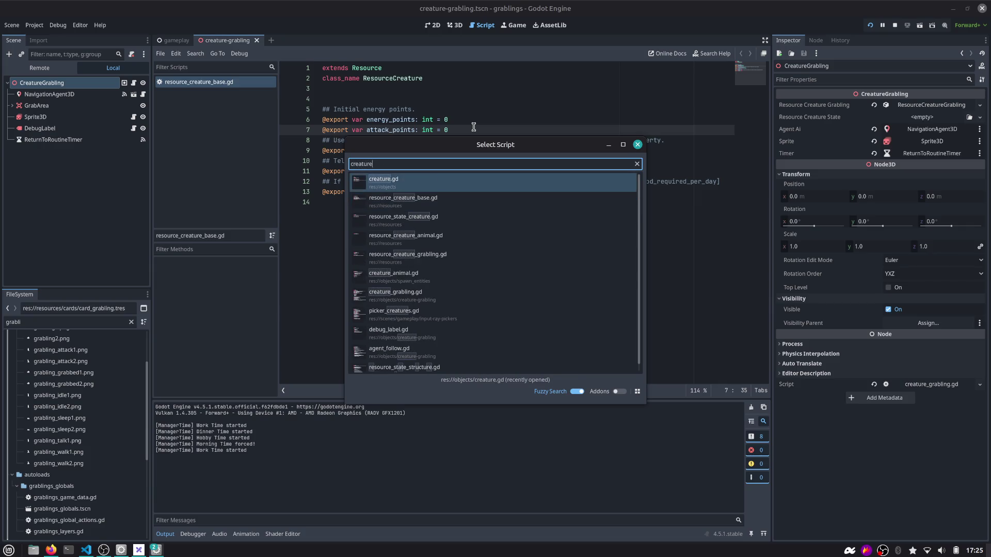
pyautogui.write('_grab')
pyautogui.press('Return')
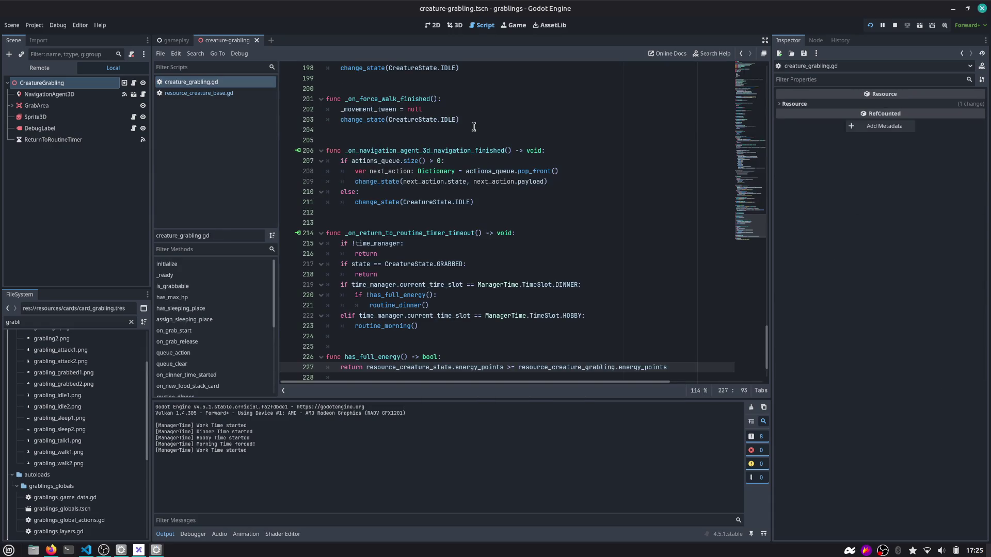
pyautogui.click(474, 129)
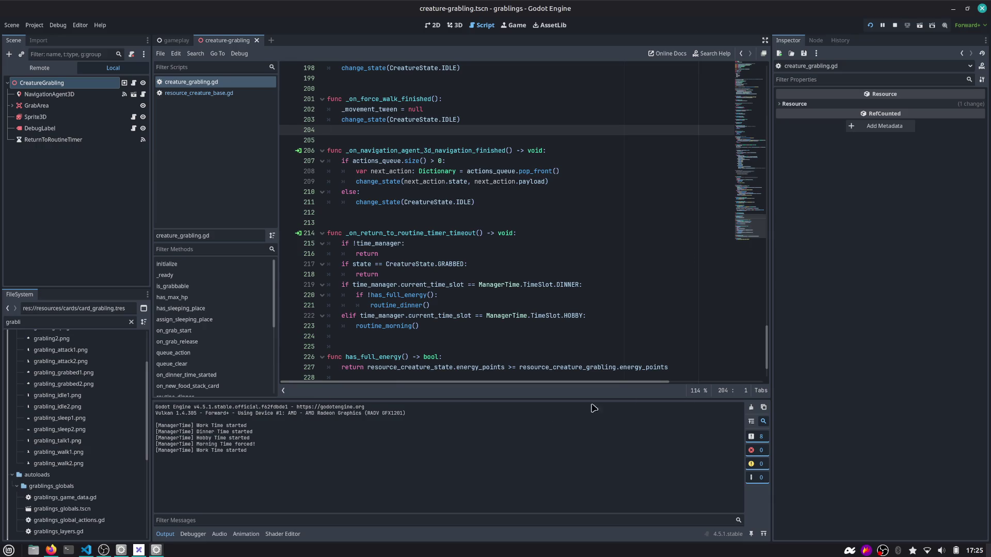
# In the running game, carry the grabbling off stack_food, force morning with F2, and return to the script.
pyautogui.press('F5')
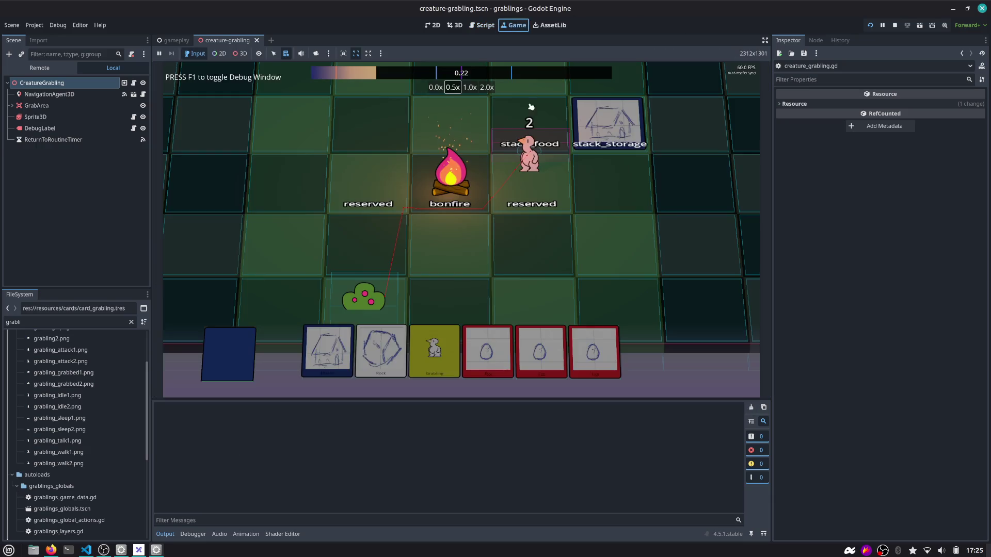
pyautogui.moveTo(531, 157); pyautogui.dragTo(579, 227)
pyautogui.press('F2')
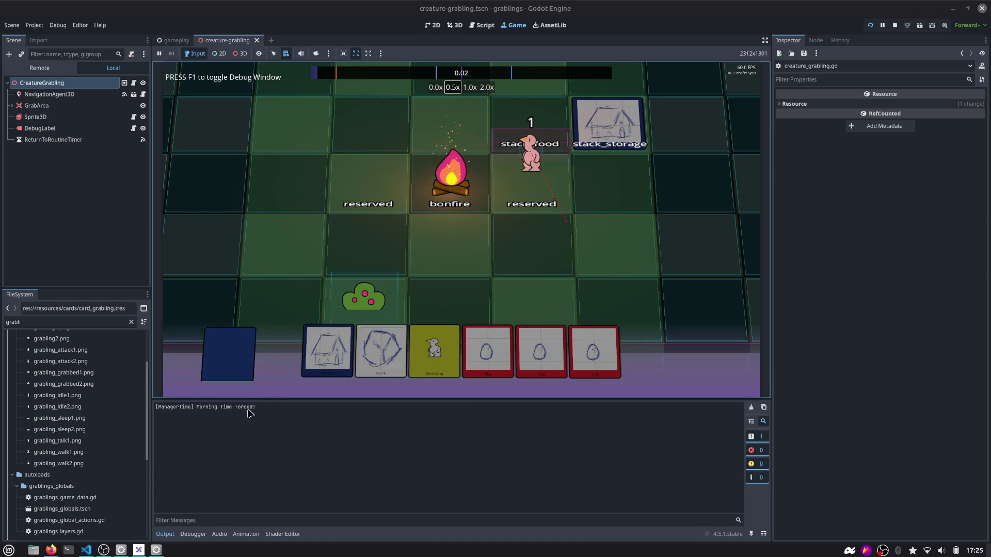
pyautogui.click(482, 25)
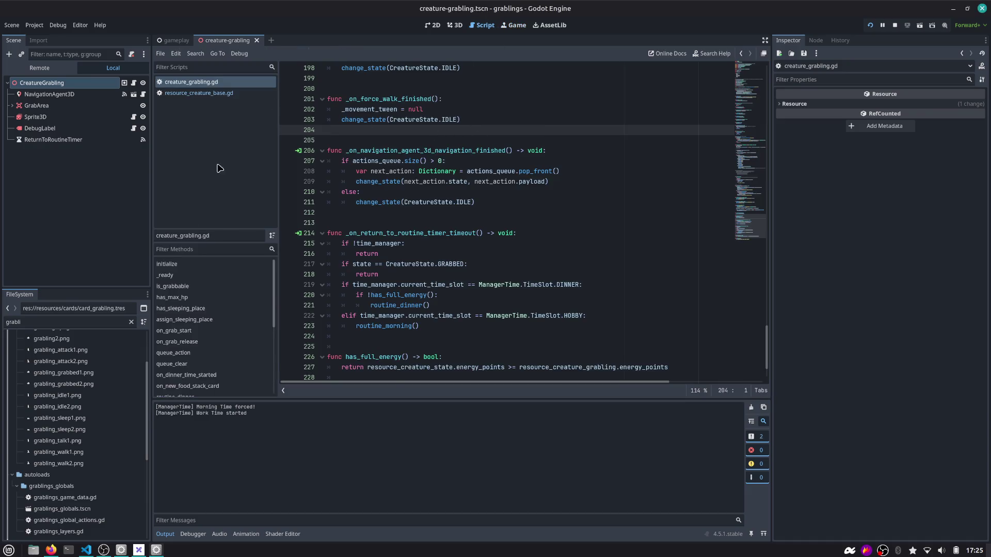
# Jump to the routine_dinner function using the method filter.
pyautogui.click(187, 251)
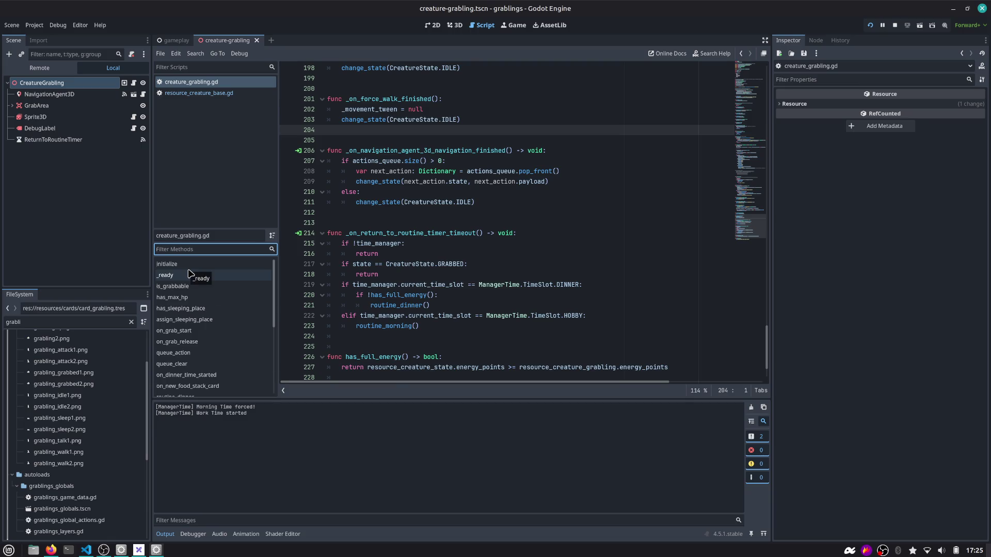
pyautogui.write('routi')
pyautogui.click(199, 263)
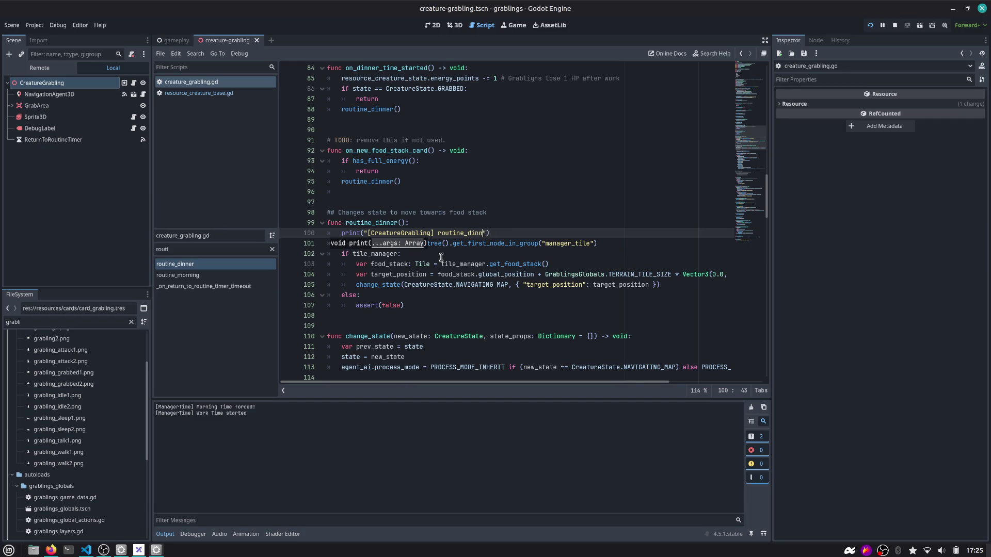
# Change its print call to push_warning and launch the game with F5.
pyautogui.write('er()')
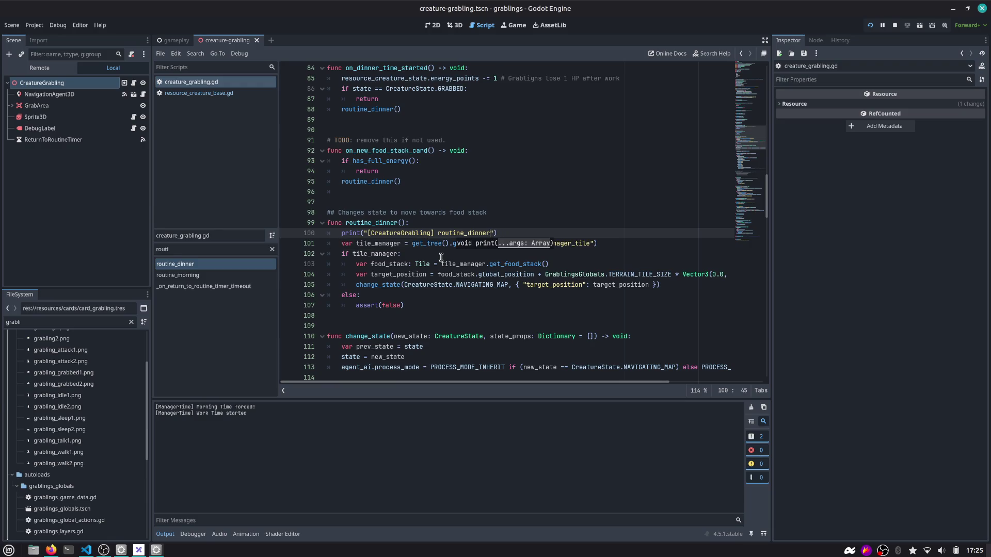
pyautogui.write(')')
pyautogui.press('Home')
pyautogui.hotkey('ctrl', 'shift', 'Right')
pyautogui.write('p')
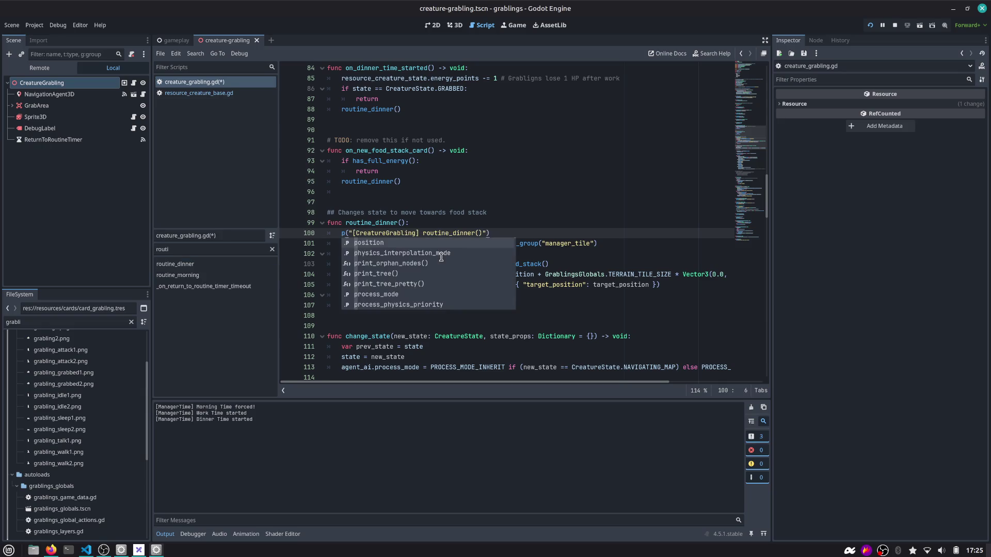
pyautogui.write('ush_w')
pyautogui.press('Return')
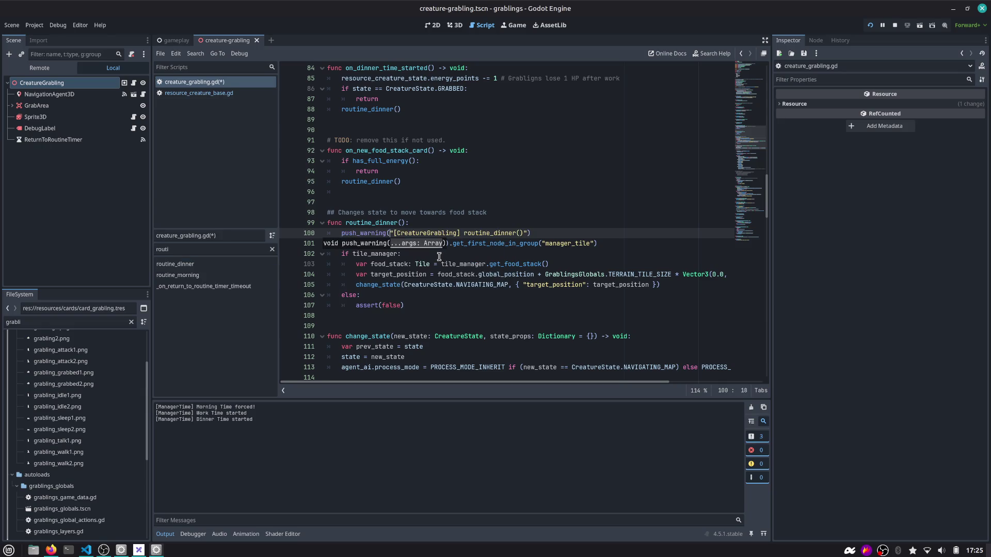
pyautogui.press('F5')
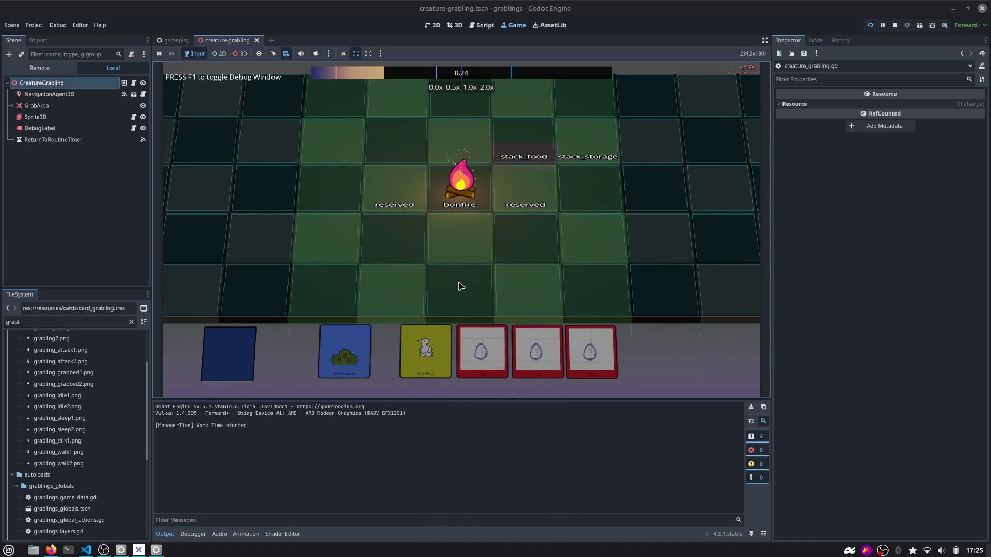
# Place a Grabling card and force morning time with F2 in the running game.
pyautogui.moveTo(431, 351)
pyautogui.mouseDown()
pyautogui.moveTo(539, 226)
pyautogui.moveTo(527, 242)
pyautogui.mouseUp()
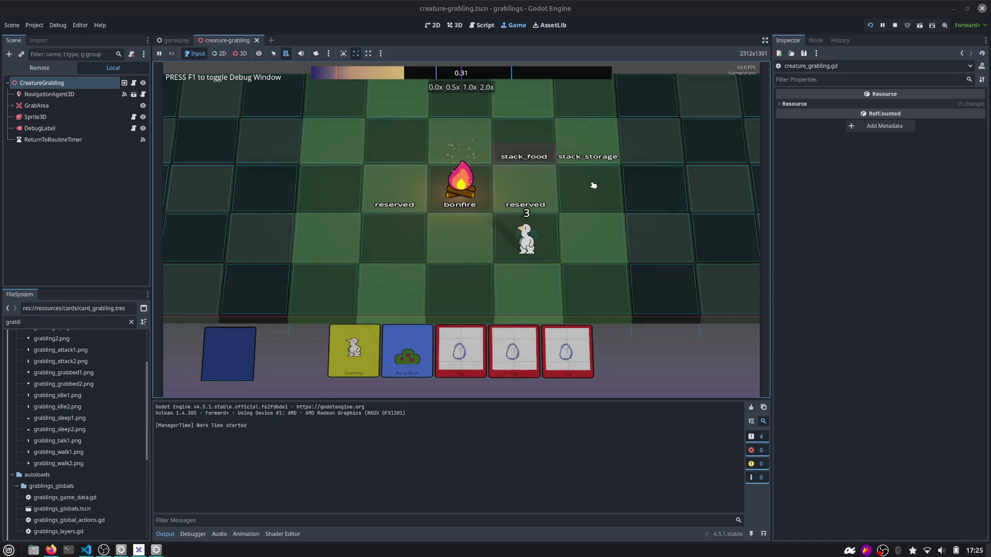
pyautogui.press('F2')
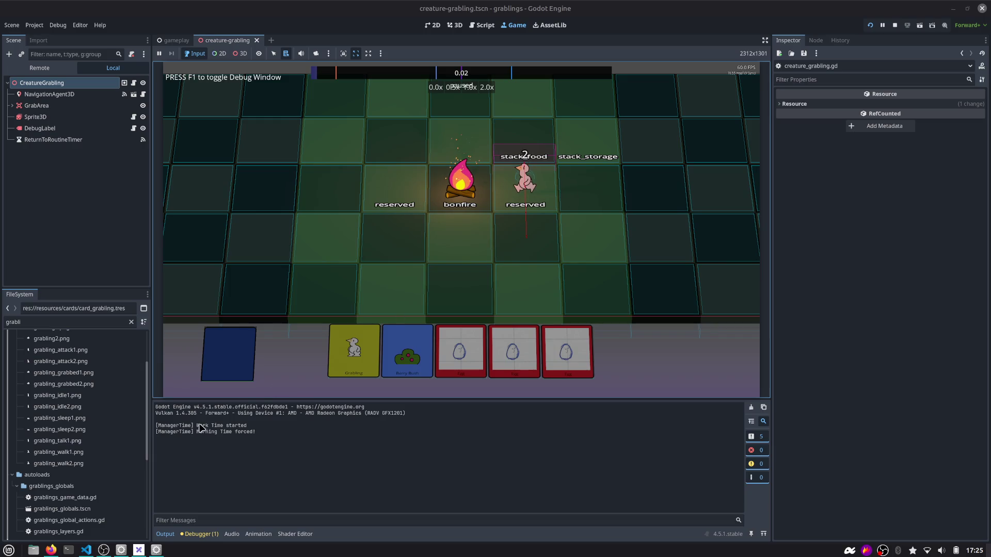
pyautogui.moveTo(197, 425); pyautogui.dragTo(281, 435)
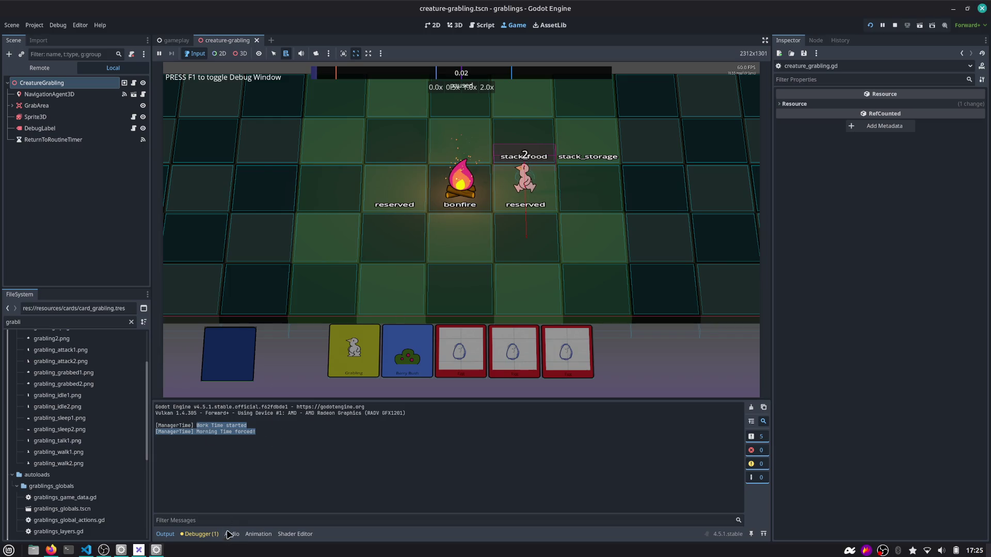
# Expand the routine_dinner warning in Debugger > Errors and follow its stack into manager_time.gd.
pyautogui.click(206, 534)
pyautogui.click(281, 435)
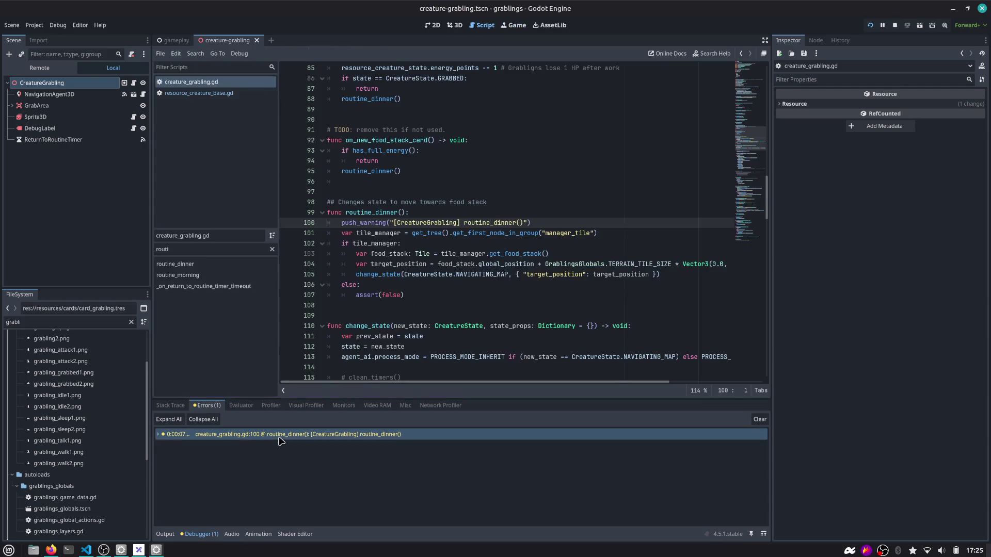
pyautogui.click(158, 435)
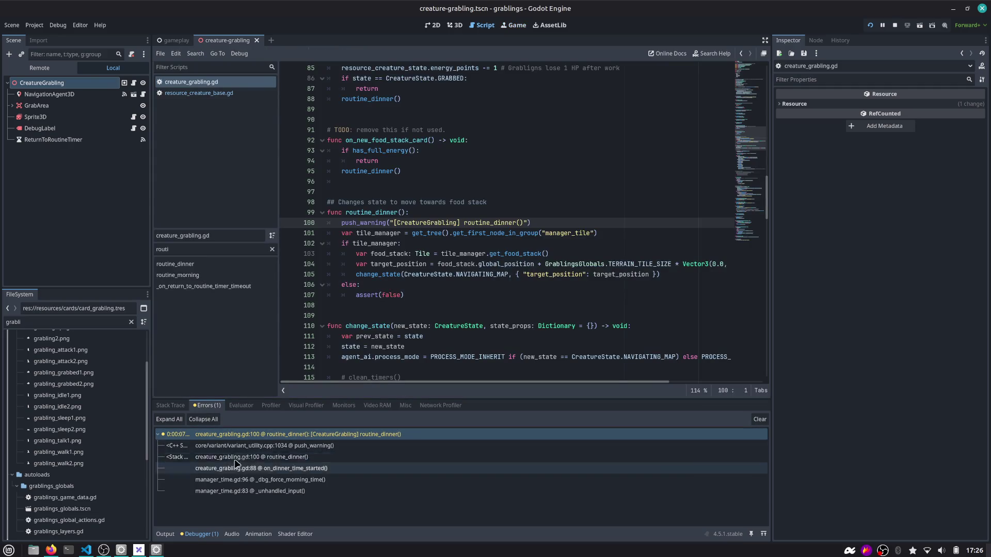
pyautogui.click(310, 471)
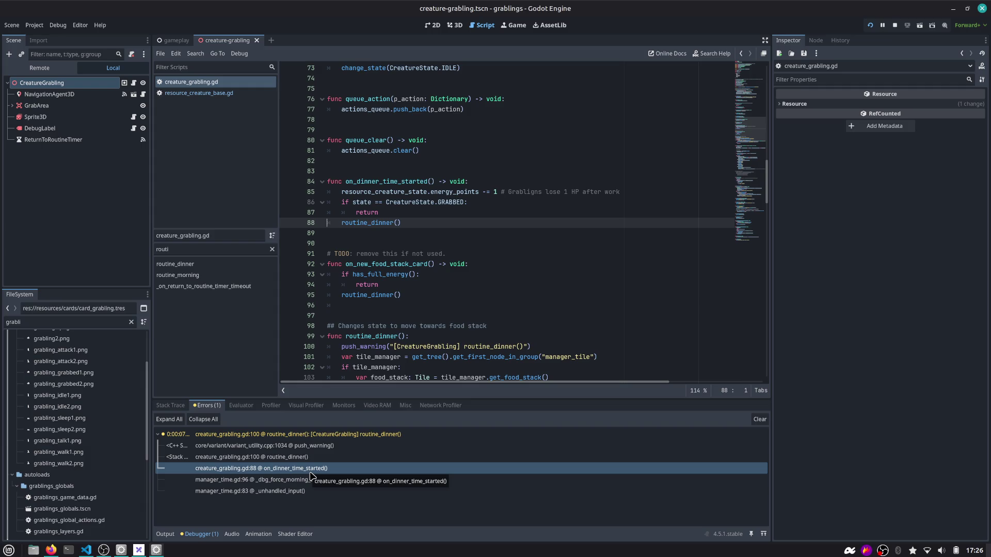
pyautogui.click(285, 481)
pyautogui.click(284, 492)
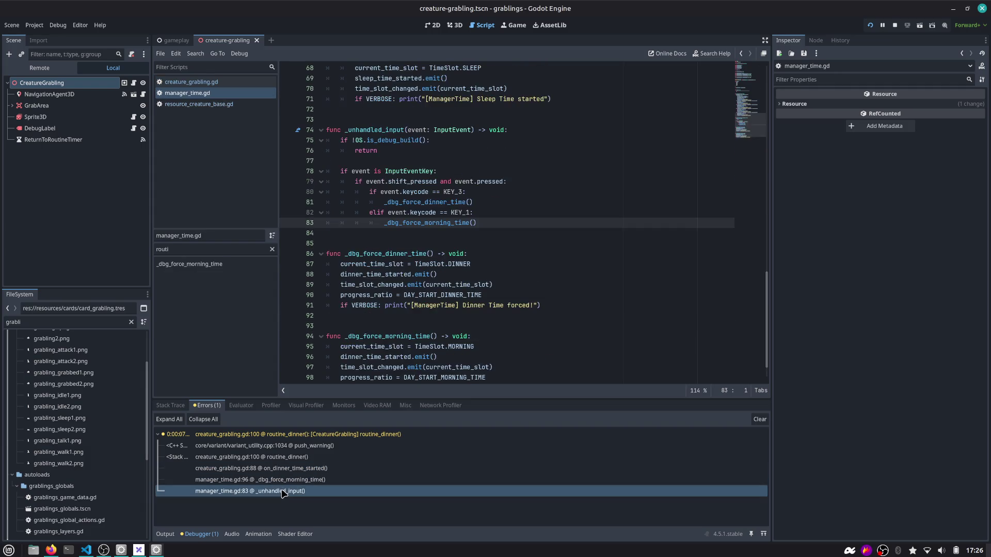
# Find where on_dinner_time_started is connected to the dinner_time_started signal.
pyautogui.click(283, 470)
pyautogui.click(390, 181)
pyautogui.doubleClick(391, 181)
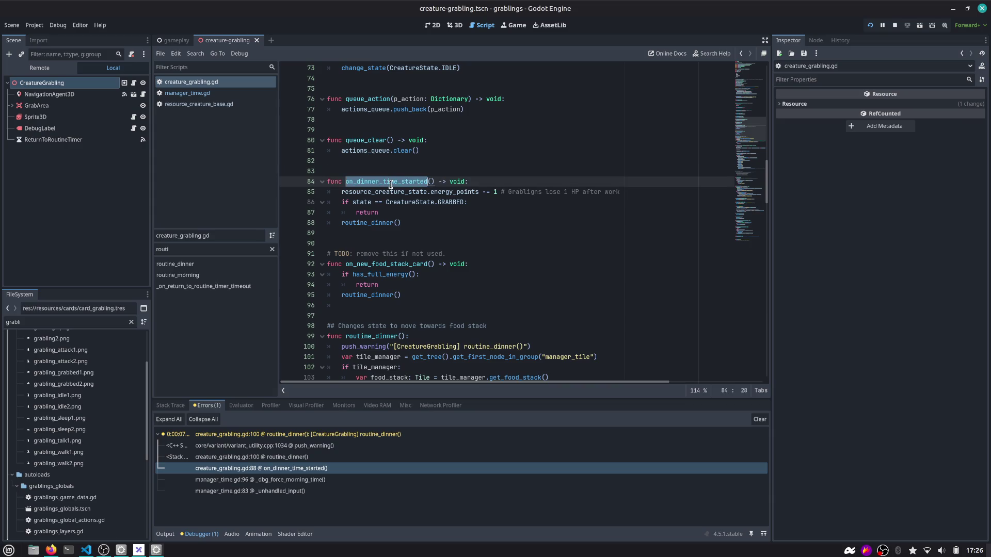
pyautogui.hotkey('ctrl', 'shift', 'f')
pyautogui.press('Return')
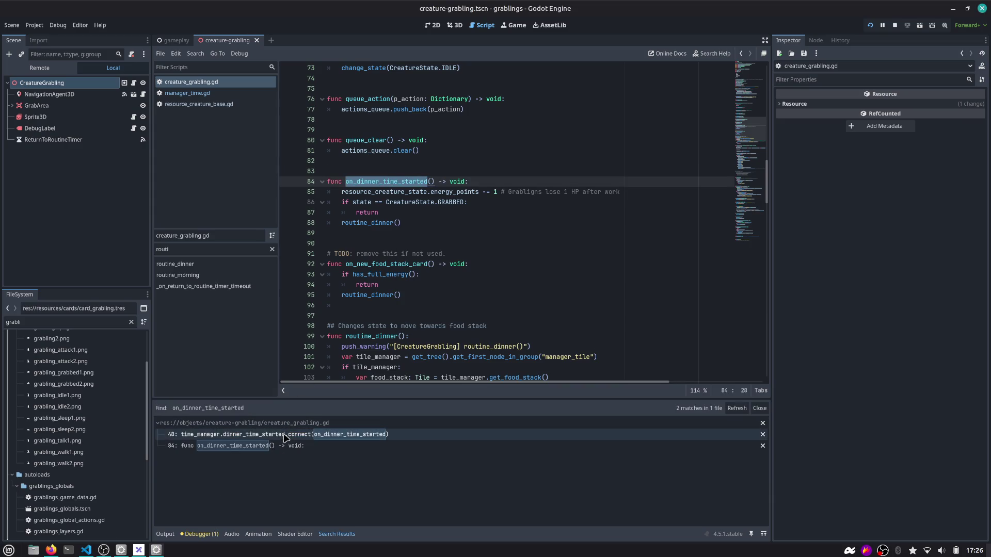
pyautogui.click(285, 439)
pyautogui.scroll(2, 409, 237)
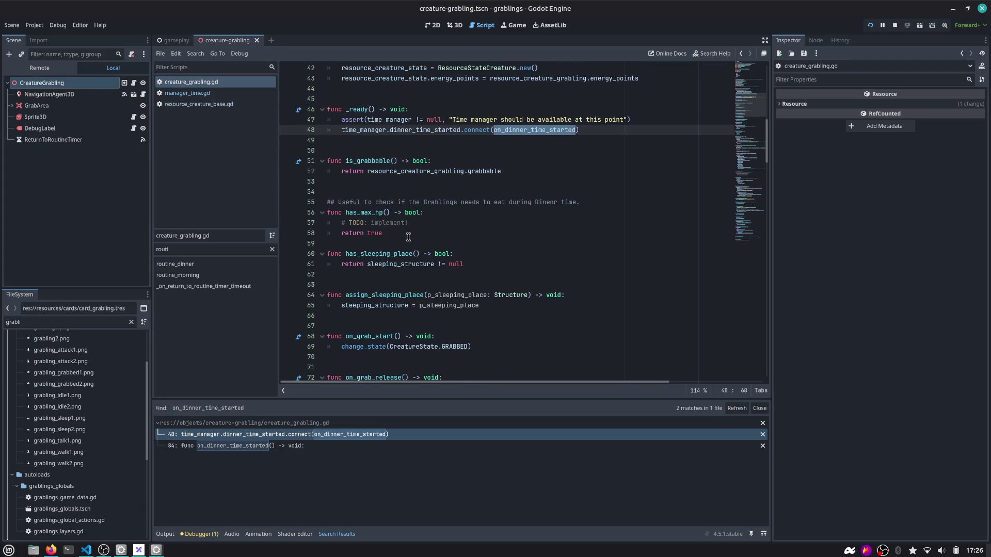
pyautogui.doubleClick(426, 132)
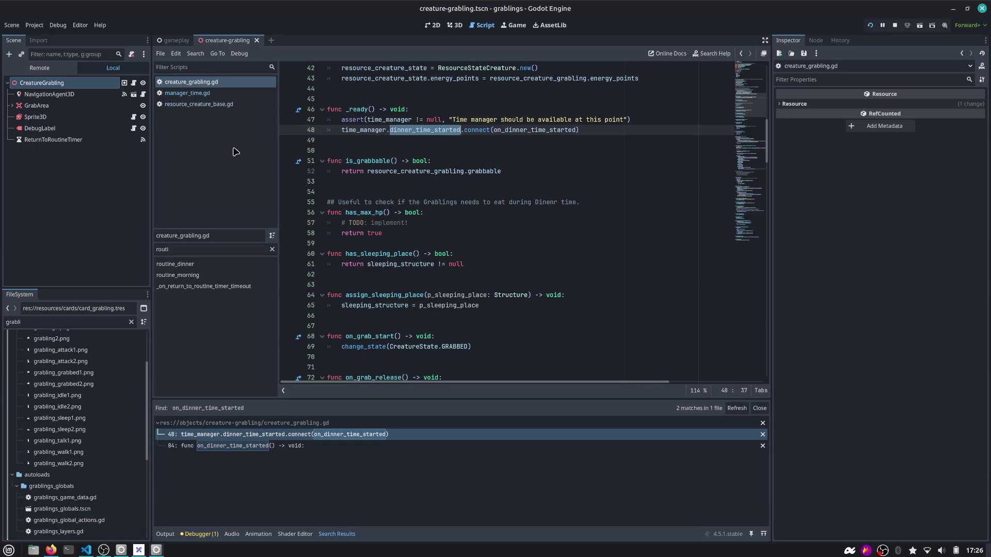
# Open manager_time.gd and locate the uses of dinner_time_started.
pyautogui.hotkey('ctrl', 'alt', 'o')
pyautogui.press('Escape')
pyautogui.click(227, 94)
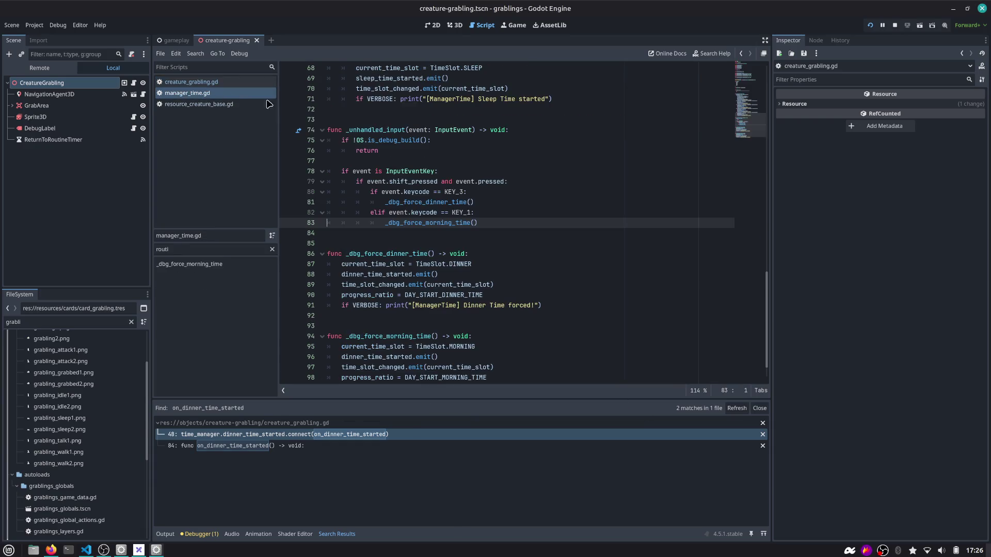
pyautogui.scroll(20, 738, 119)
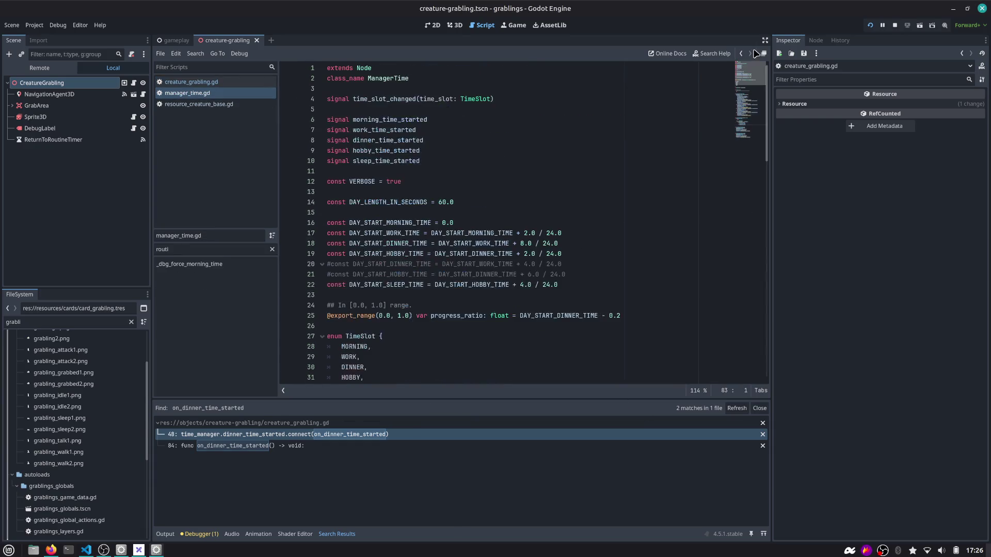
pyautogui.doubleClick(382, 140)
pyautogui.hotkey('ctrl', 'f')
pyautogui.press('Return')
pyautogui.press('Return')
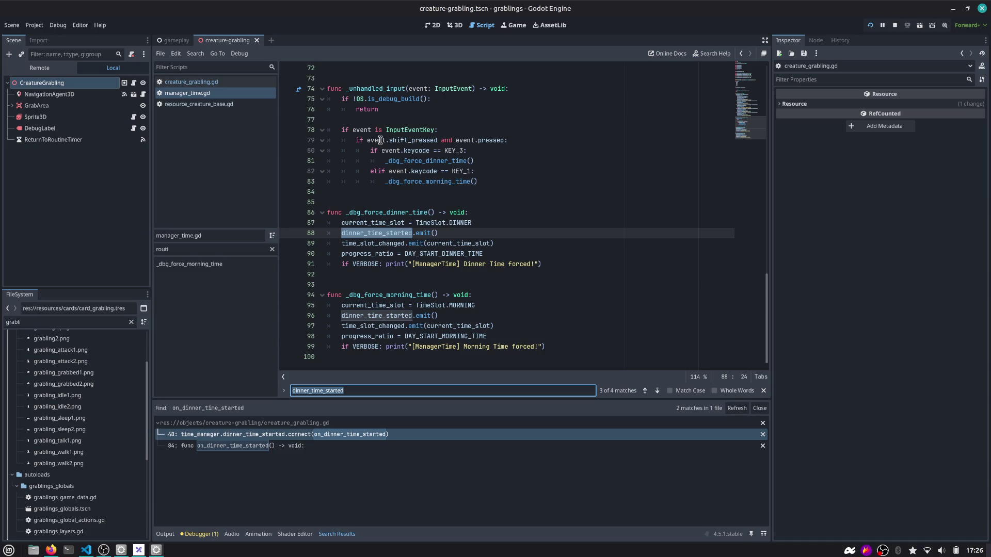
# Replace dinner_time_started with morning_time_started in the morning debug function.
pyautogui.scroll(20, 729, 124)
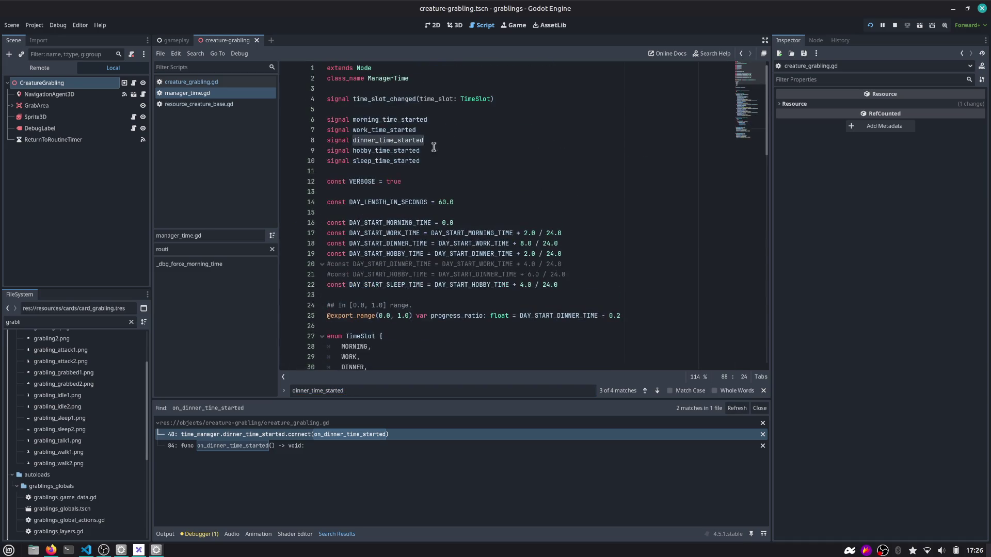
pyautogui.doubleClick(382, 120)
pyautogui.hotkey('ctrl', 'c')
pyautogui.scroll(-20, 752, 125)
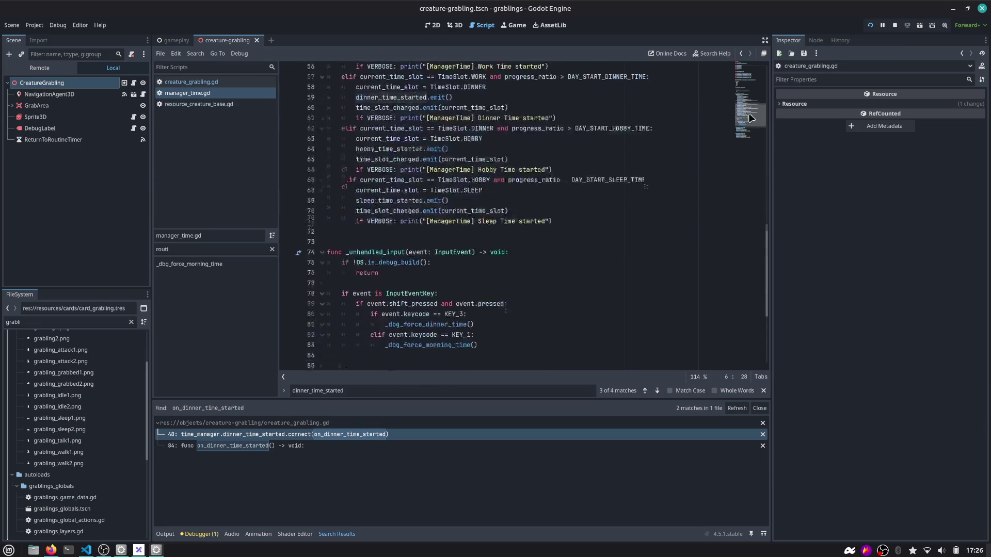
pyautogui.scroll(-2, 486, 224)
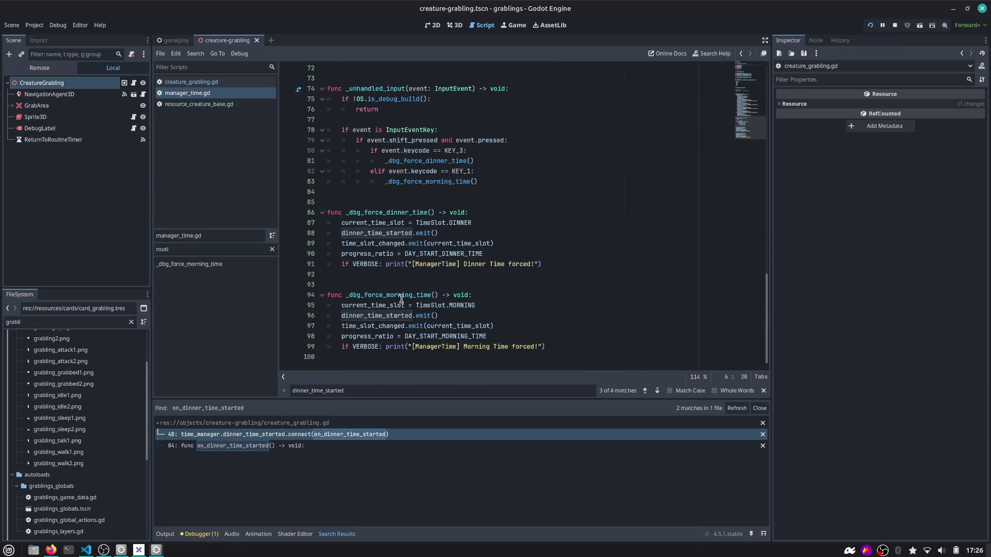
pyautogui.doubleClick(389, 316)
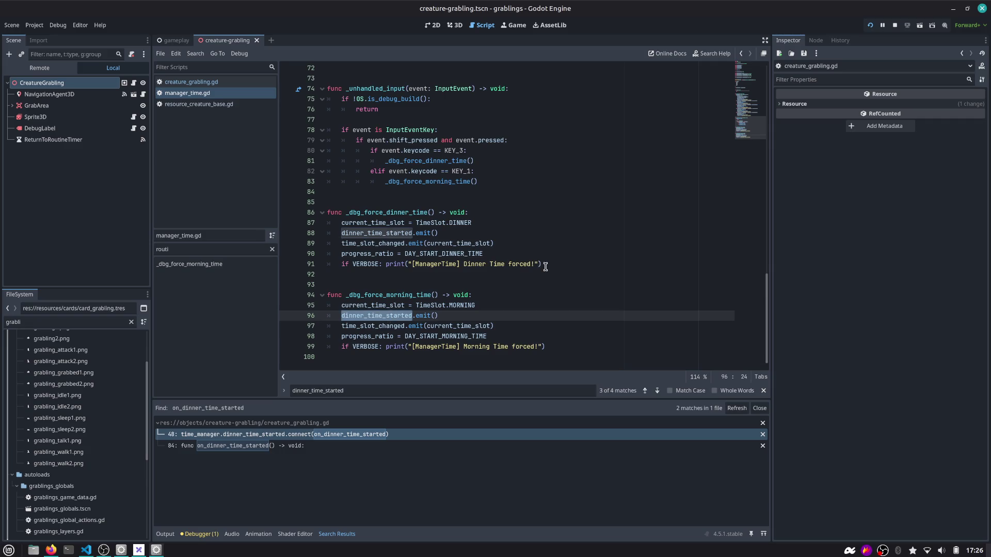
pyautogui.hotkey('ctrl', 'v')
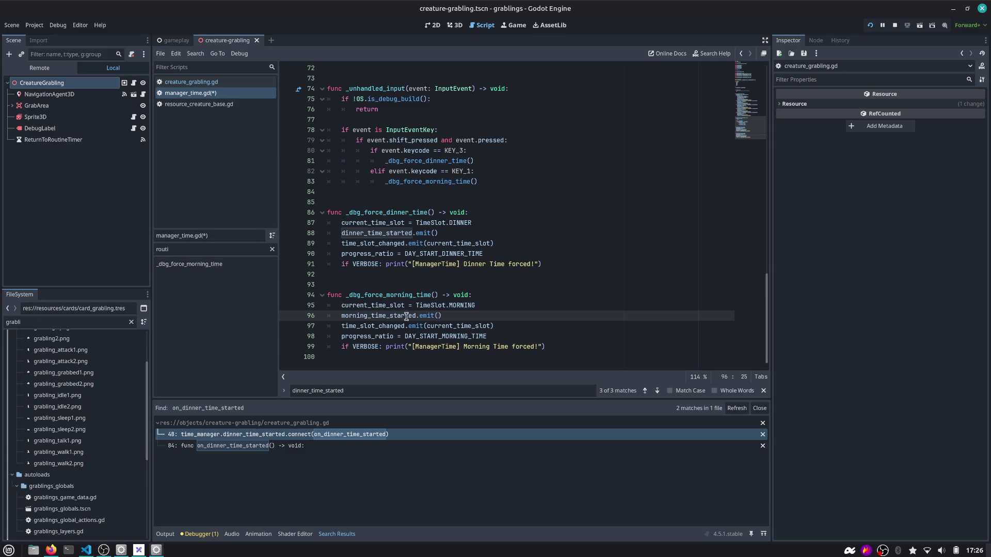
pyautogui.click(390, 295)
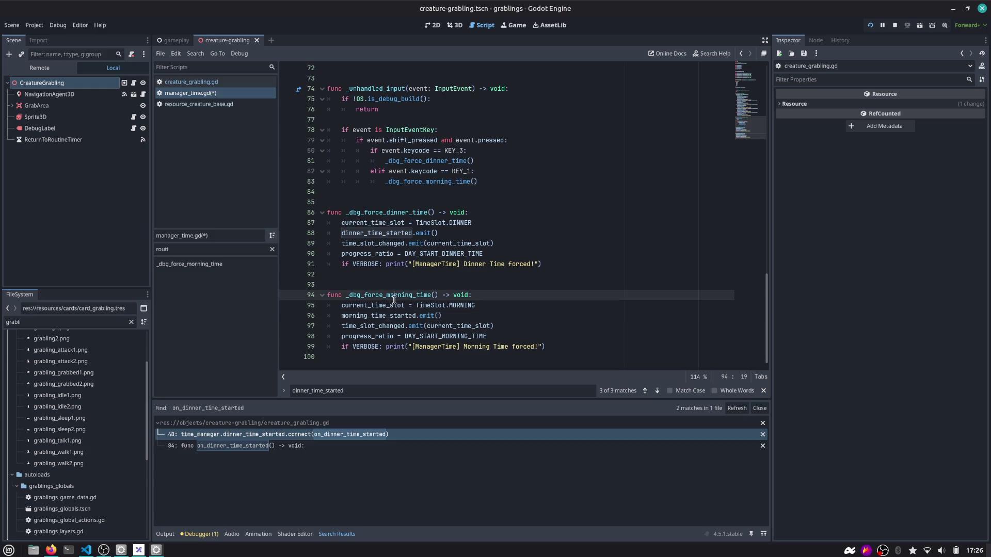
# Restart the game with the fixed manager_time.gd and switch to Visual Studio Code.
pyautogui.doubleClick(385, 315)
pyautogui.click(870, 25)
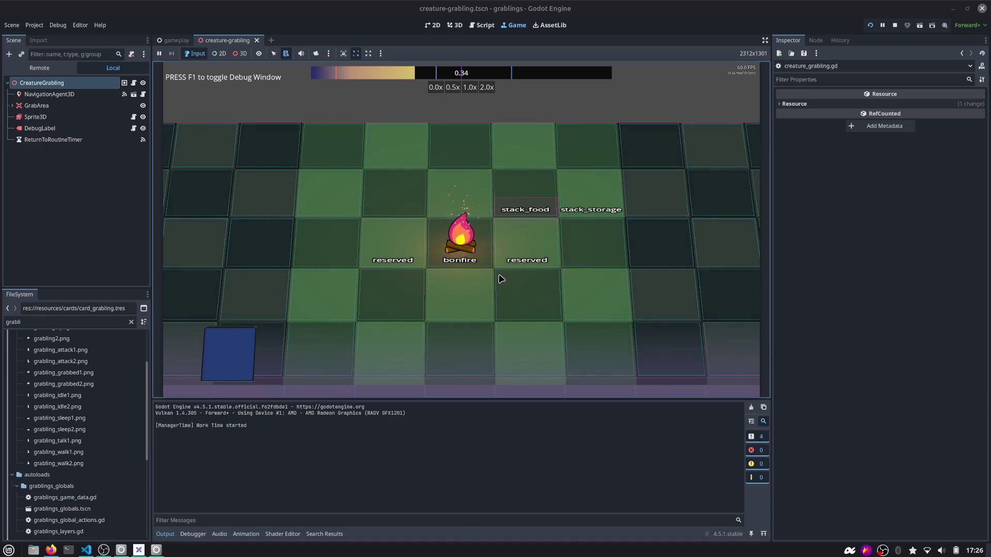
pyautogui.hotkey('alt', 'Tab')
pyautogui.hotkey('alt', 'Tab')
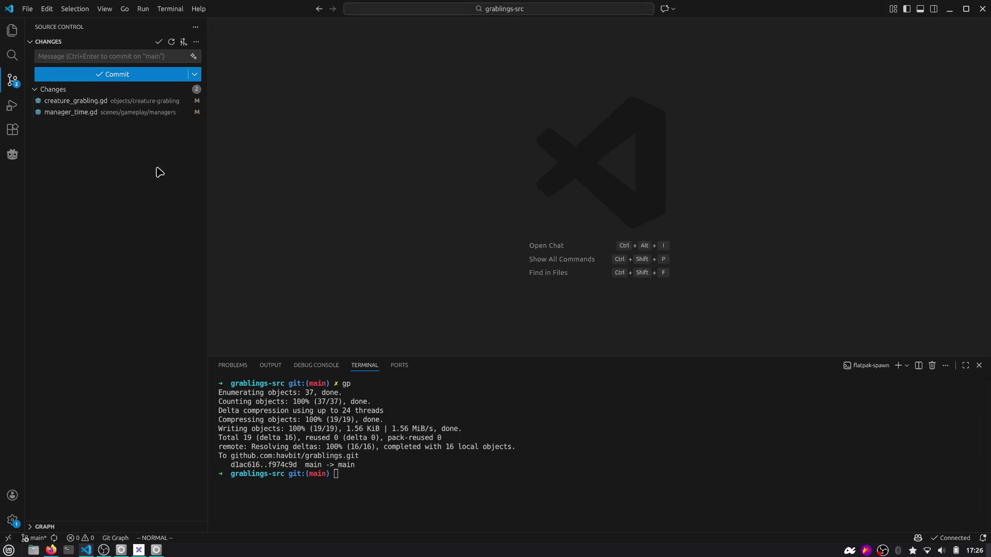
# Open the manager_time.gd diff and review the changed morning debug function lines.
pyautogui.click(70, 112)
pyautogui.moveTo(623, 172); pyautogui.dragTo(705, 231)
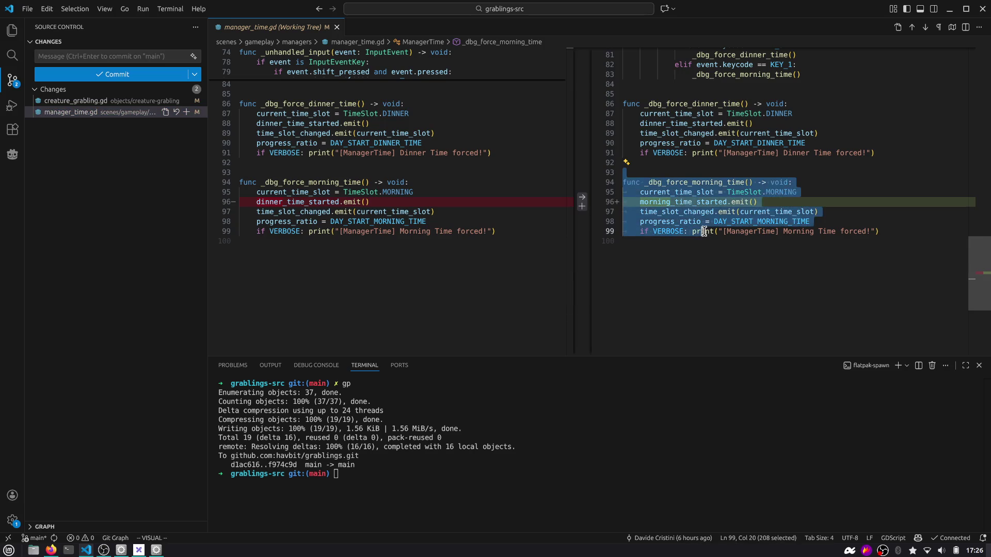
pyautogui.hotkey('ctrl', 'c')
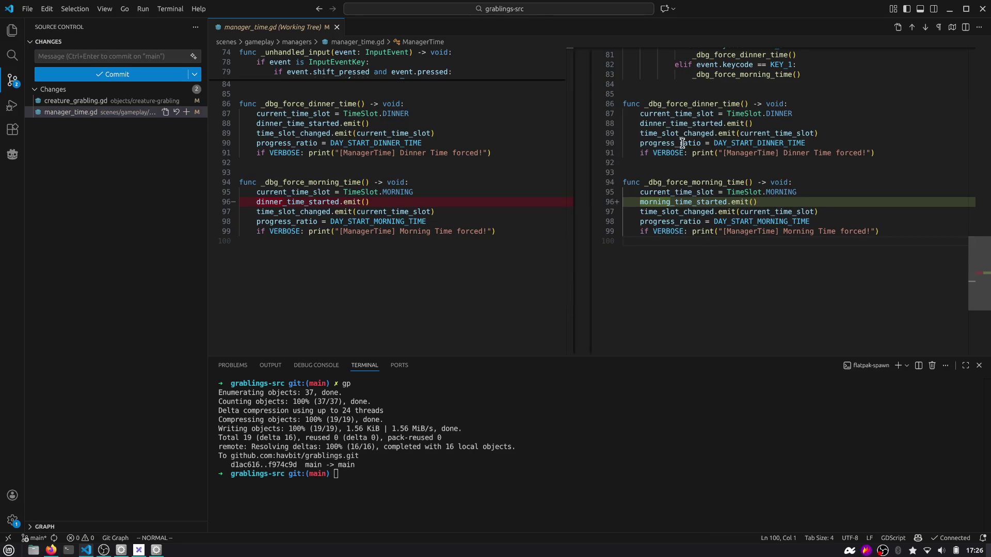
pyautogui.scroll(1, 956, 243)
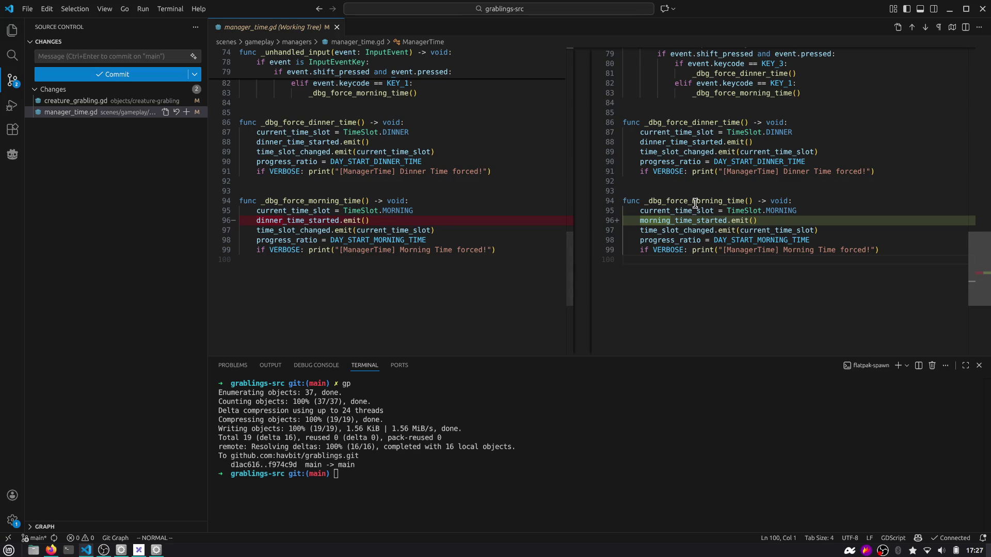
# Open manager_time.gd as a regular file at line 84, then return to Godot.
pyautogui.hotkey('ctrl', 'shift', 'e')
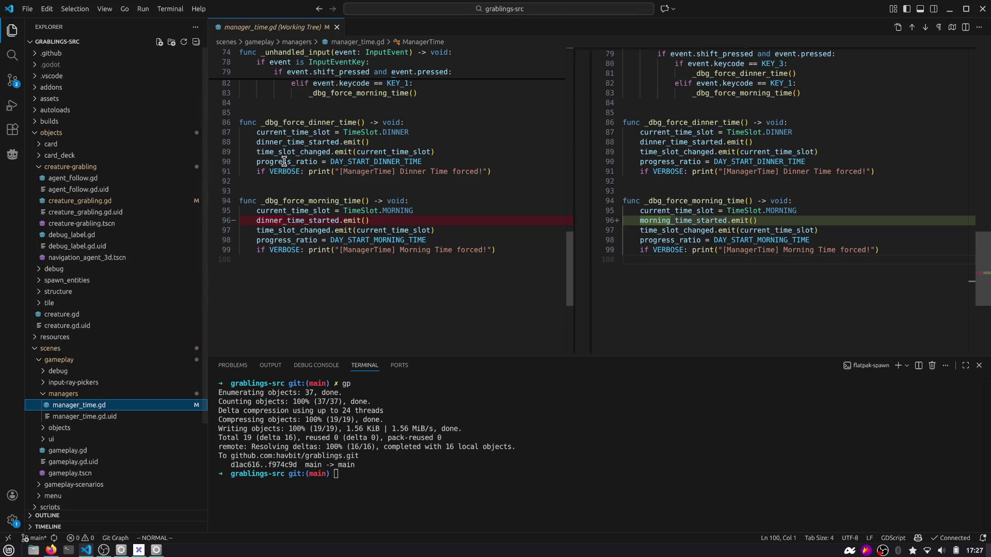
pyautogui.click(898, 27)
pyautogui.click(728, 99)
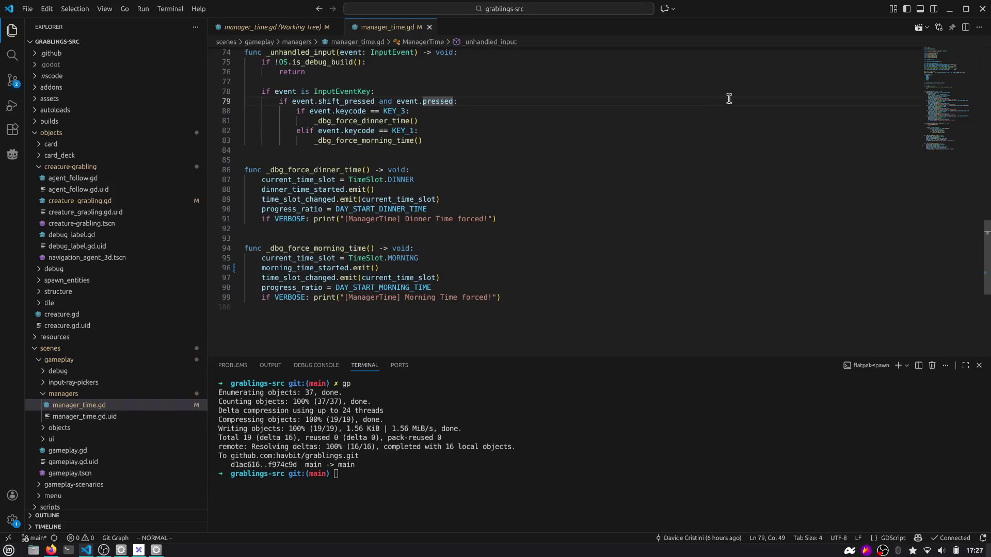
pyautogui.press('j')
pyautogui.press('j')
pyautogui.press('j')
pyautogui.press('j')
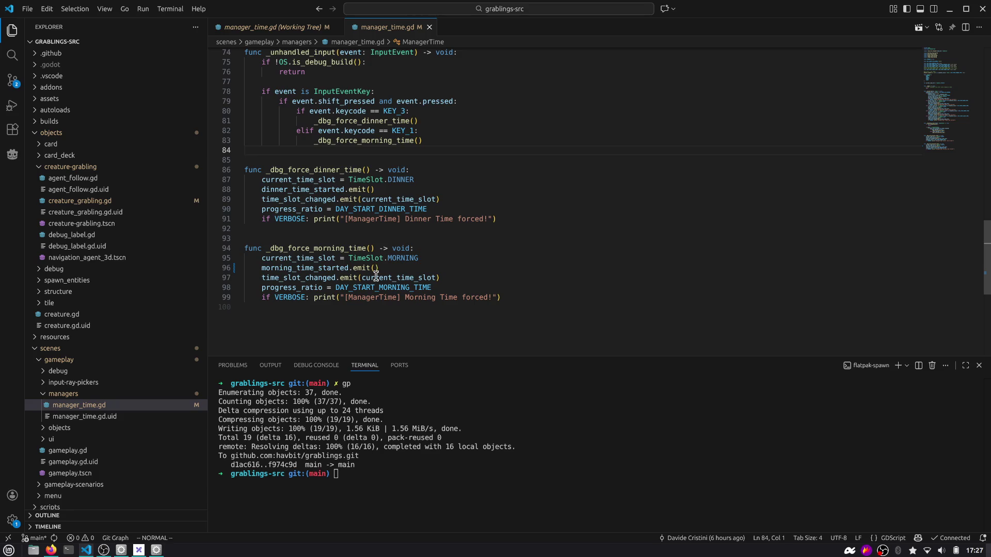
pyautogui.moveTo(124, 551)
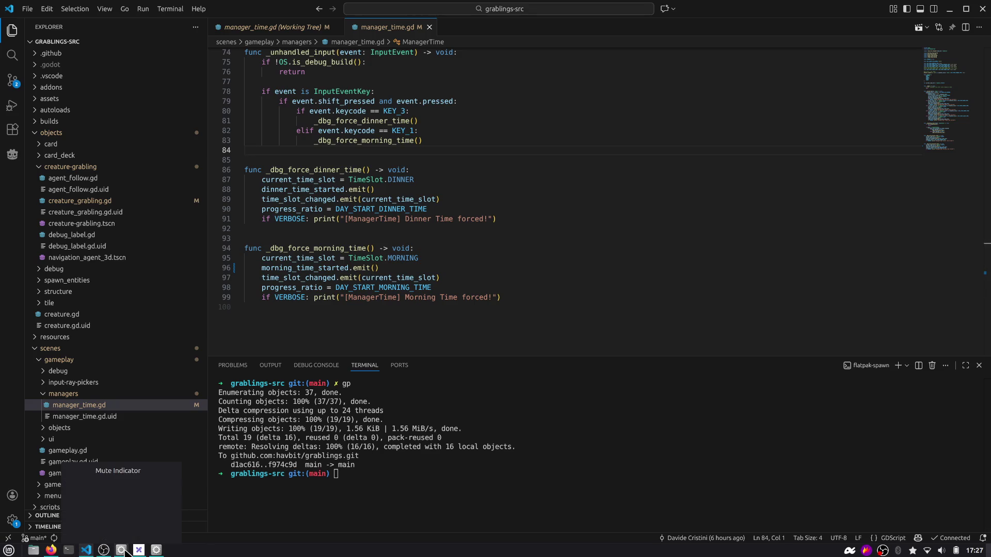
pyautogui.click(157, 551)
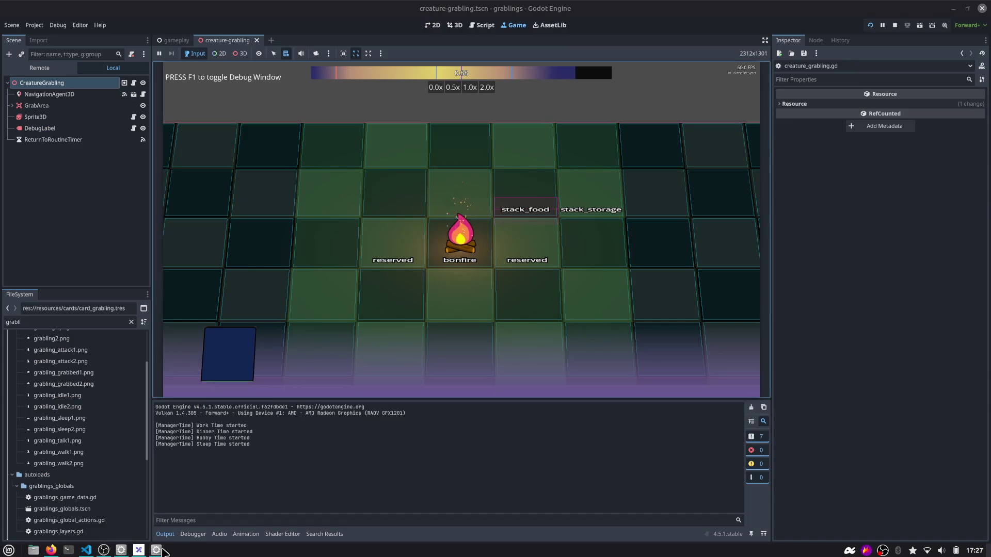
# Stop the running game and search the whole project for energy_point, finding 12 matches in 5 files.
pyautogui.click(895, 25)
pyautogui.click(487, 160)
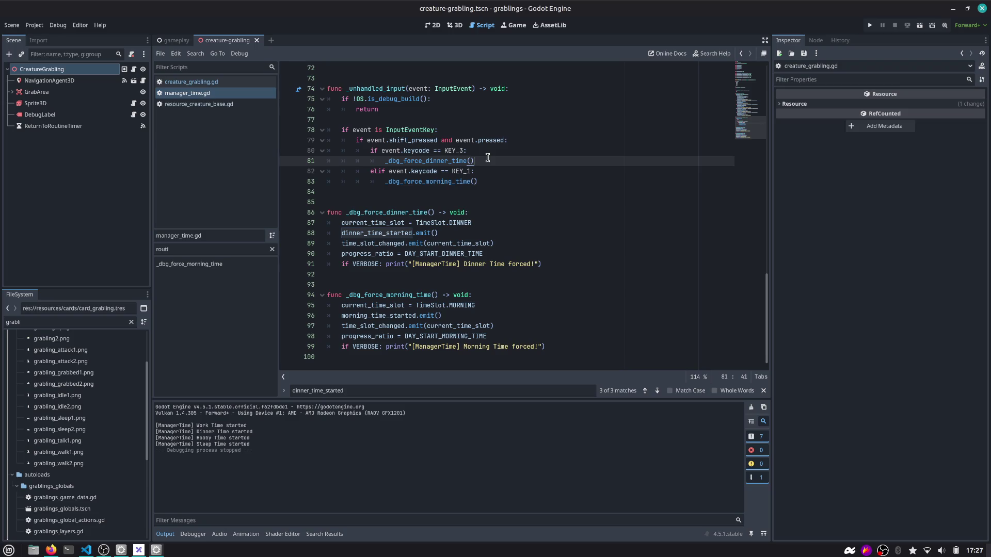
pyautogui.hotkey('ctrl', 'shift', 'f')
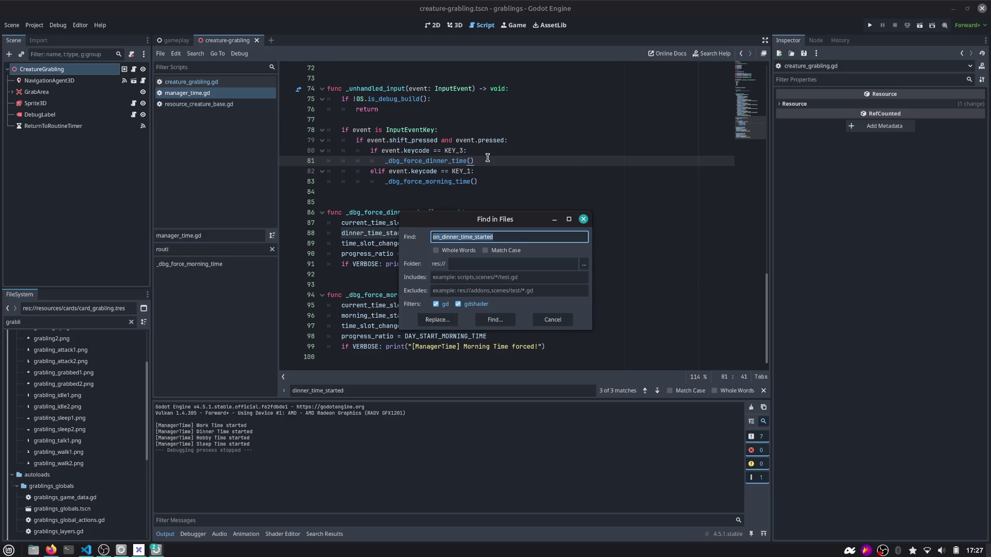
pyautogui.press('Escape')
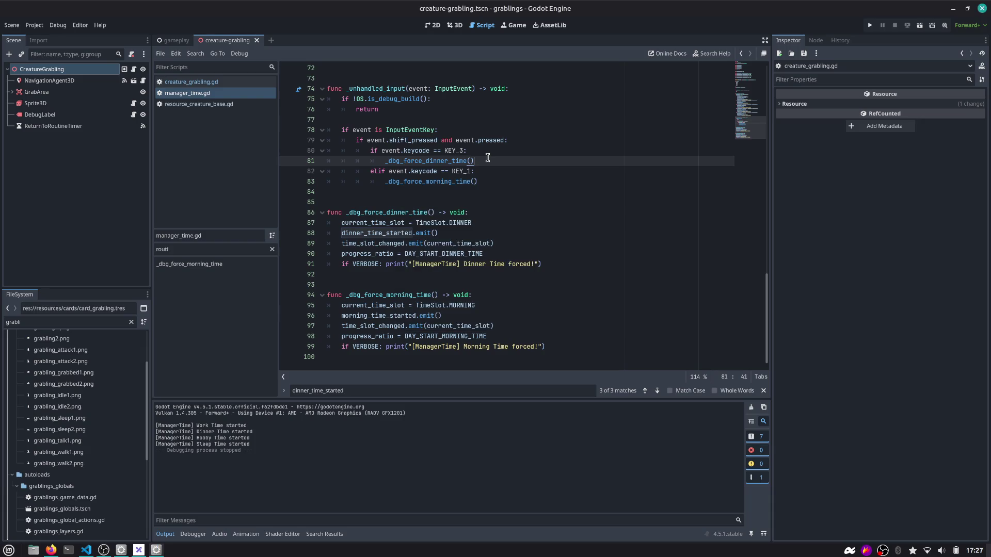
pyautogui.hotkey('ctrl', 'shift', 'f')
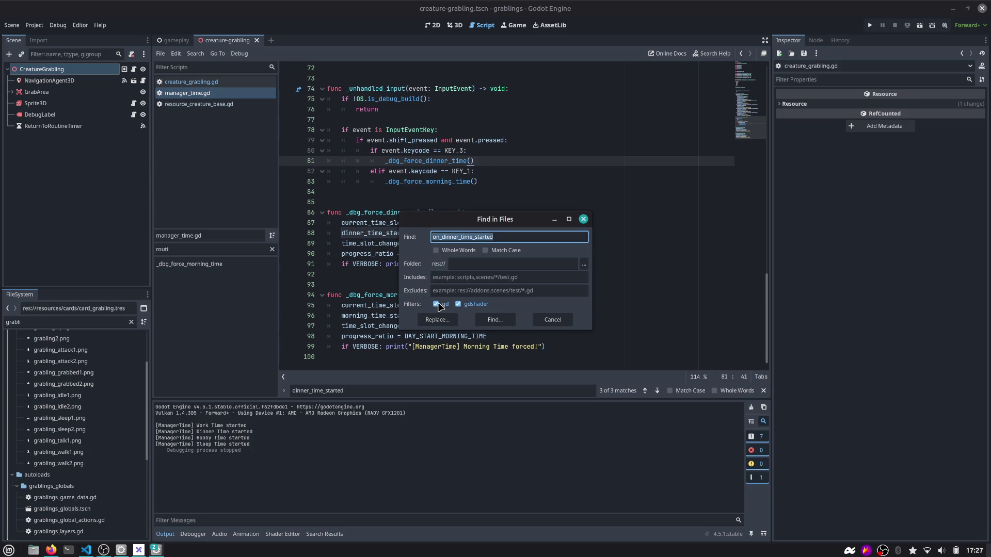
pyautogui.doubleClick(499, 237)
pyautogui.write('energy_point')
pyautogui.press('Return')
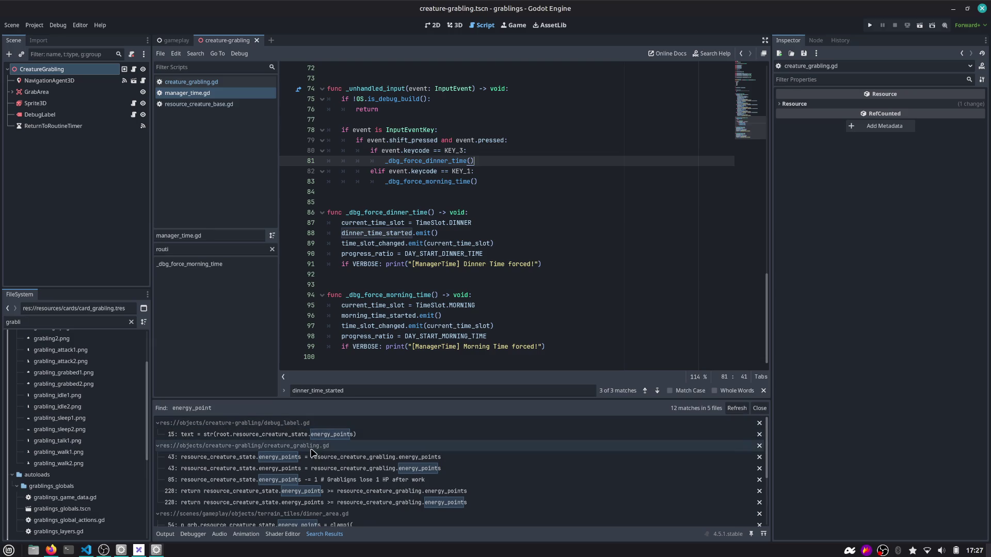
pyautogui.scroll(-4, 346, 464)
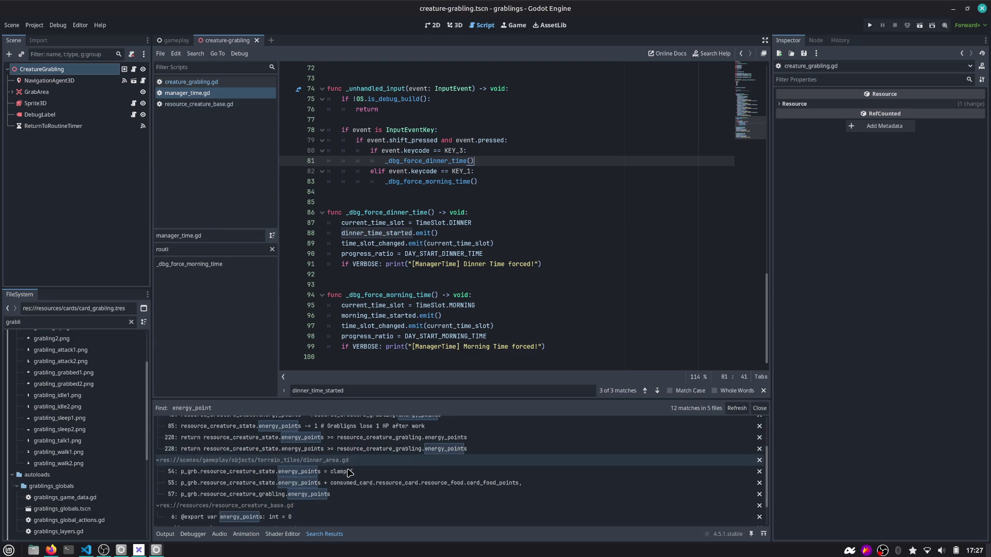
pyautogui.hotkey('alt', 'Tab')
pyautogui.press('Tab')
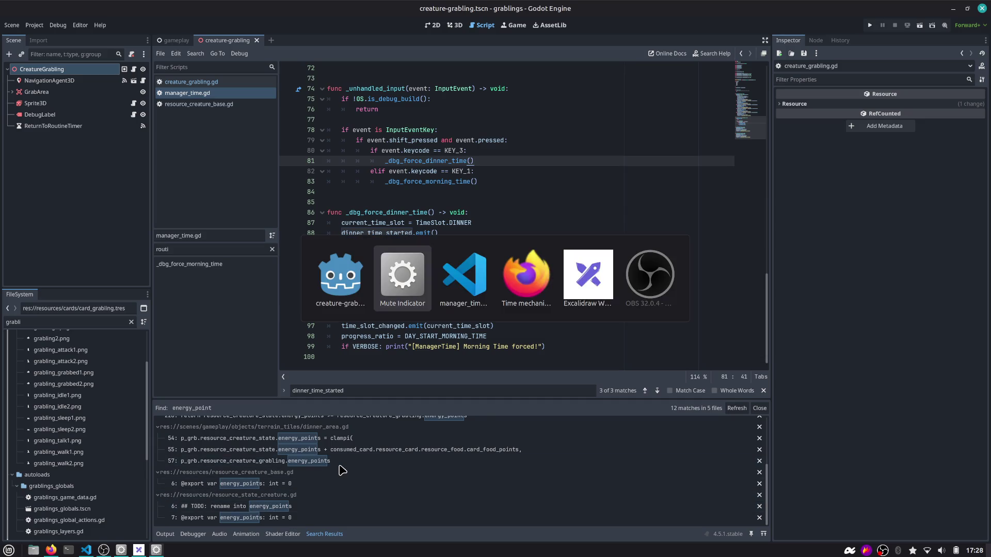
# Search the VS Code workspace for energy_points (14 results in 7 files) with a wider results panel.
pyautogui.hotkey('ctrl', 'shift', 'f')
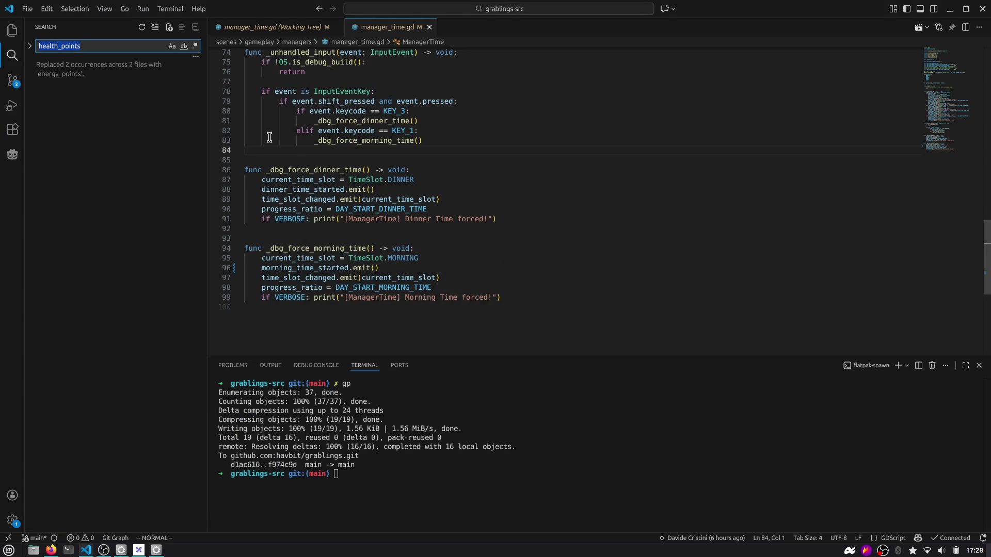
pyautogui.press('Return')
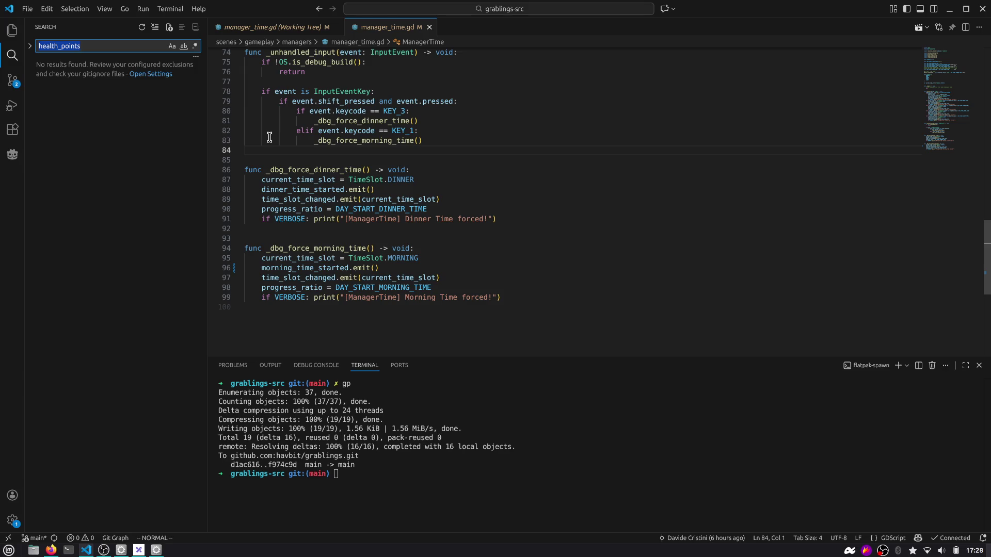
pyautogui.write('energy_points')
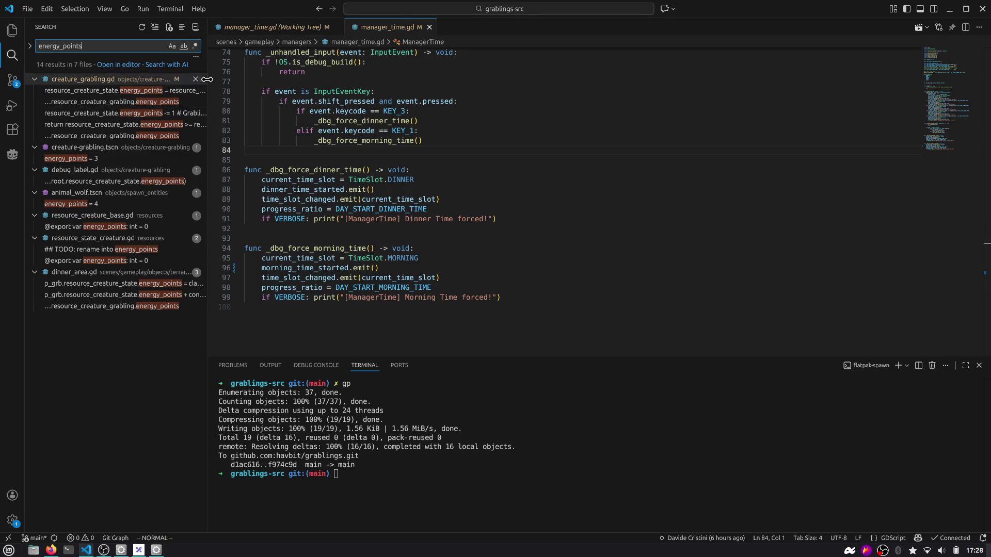
pyautogui.moveTo(207, 76); pyautogui.dragTo(264, 76)
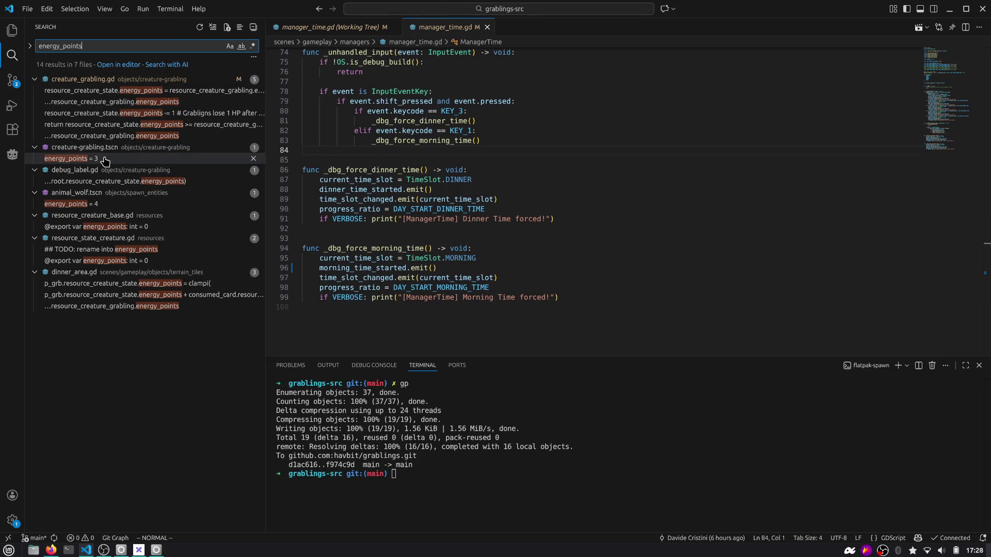
# Inspect the energy_points = 3 match in creature-grabling.tscn, then close that file.
pyautogui.click(105, 160)
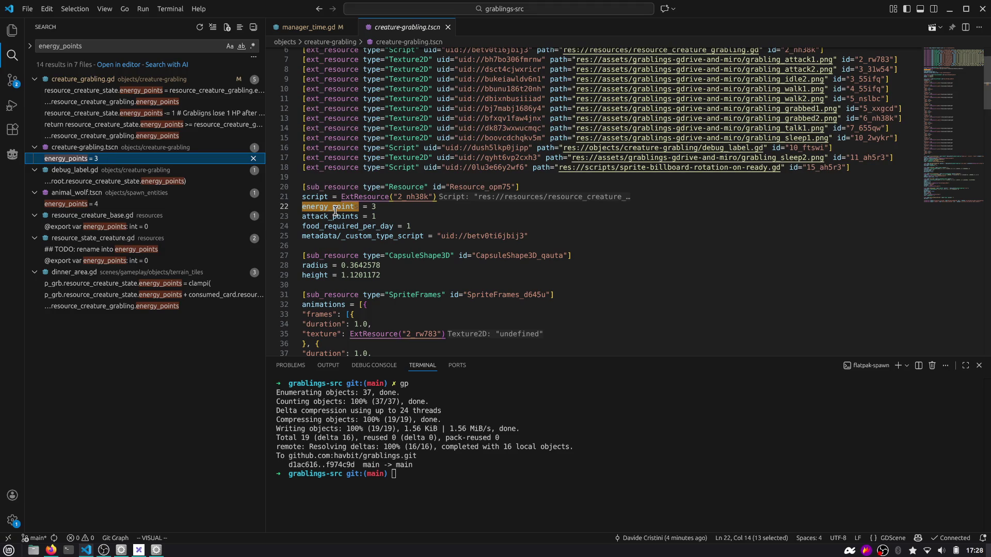
pyautogui.hotkey('alt', 'Tab')
pyautogui.click(405, 30)
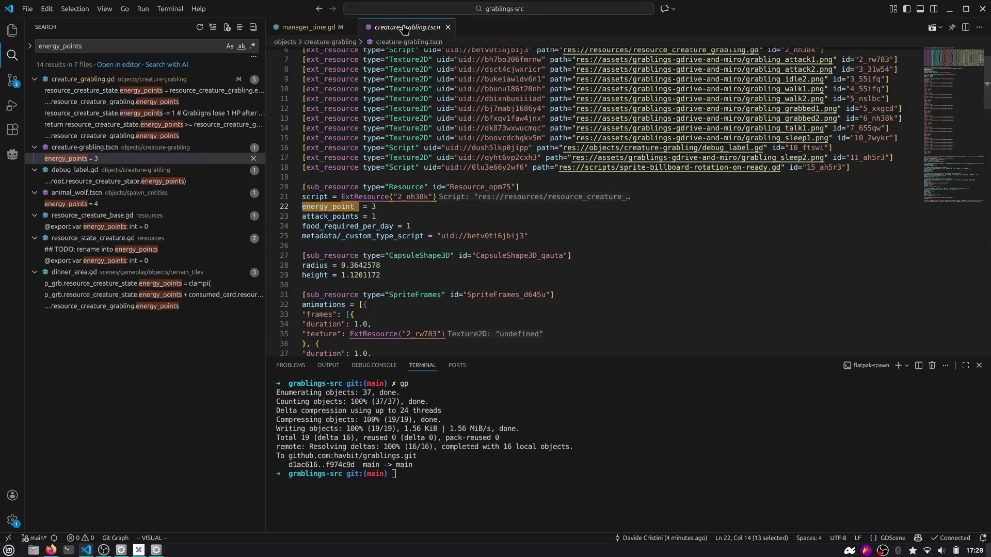
pyautogui.doubleClick(405, 30)
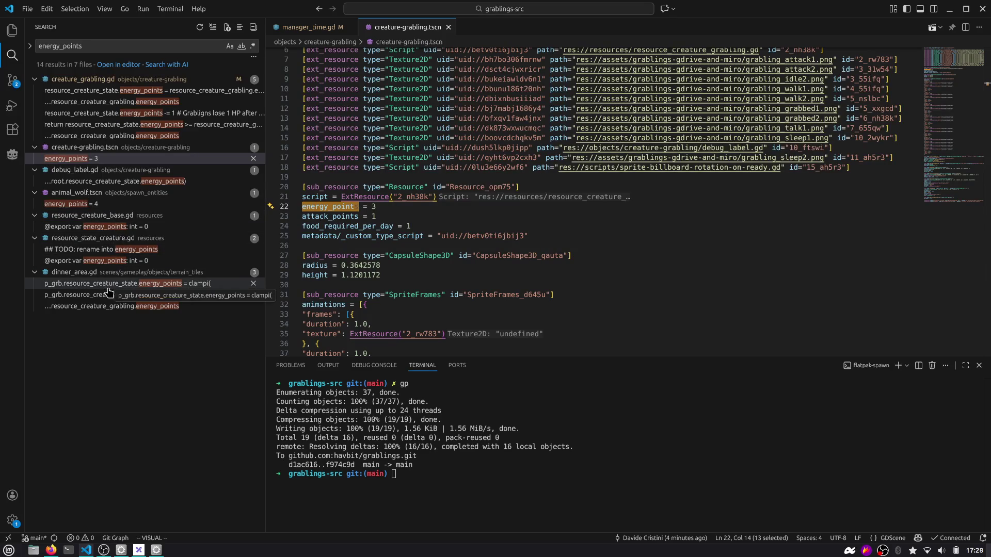
pyautogui.middleClick(380, 27)
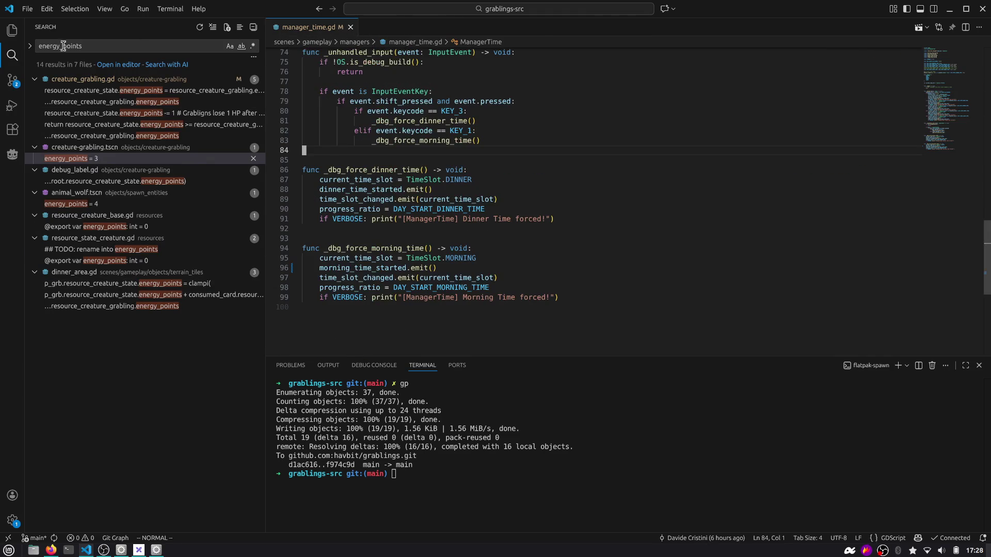
# Open readme.md in a rendered Markdown preview, with the terminal panel closed.
pyautogui.click(13, 32)
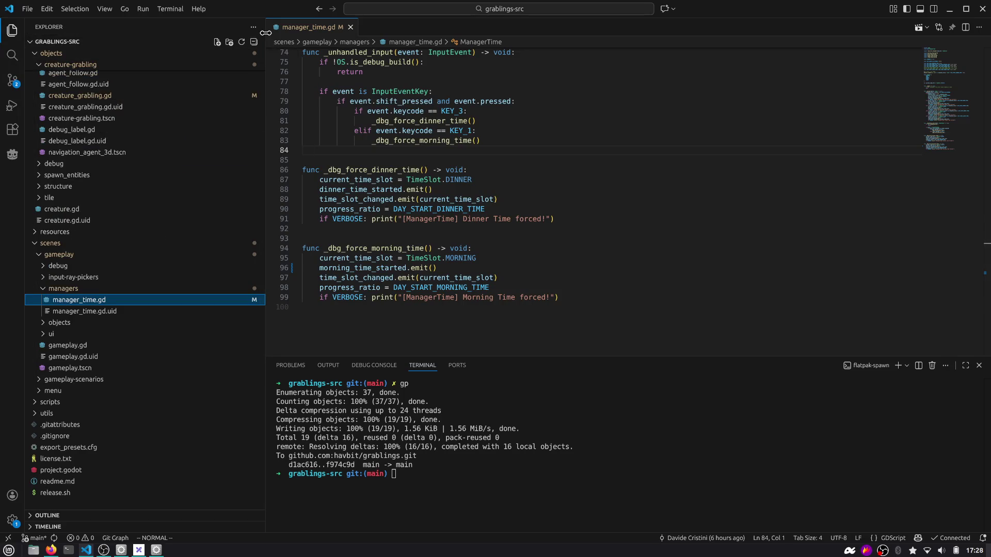
pyautogui.moveTo(265, 32); pyautogui.dragTo(226, 33)
pyautogui.click(362, 92)
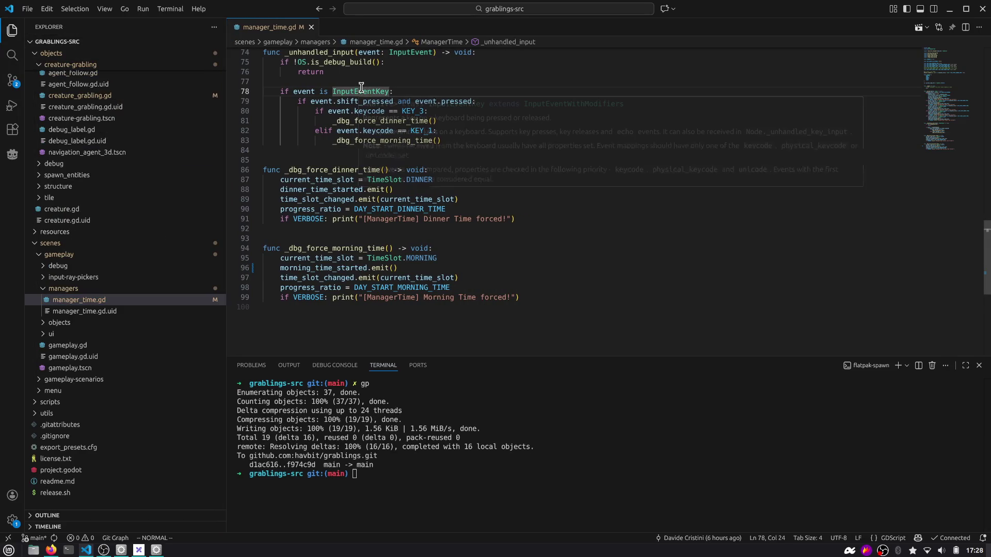
pyautogui.hotkey('ctrl', 'p')
pyautogui.write('readme')
pyautogui.press('Return')
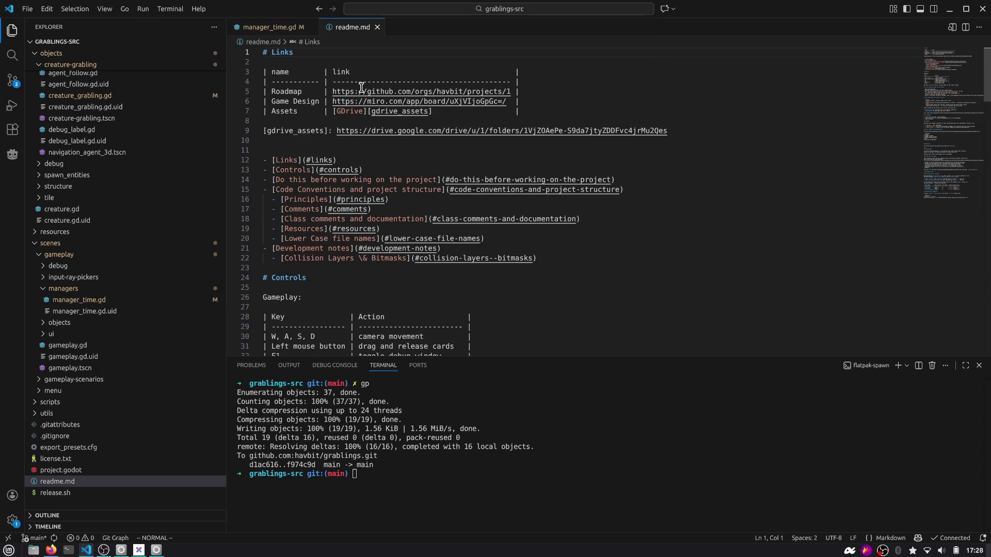
pyautogui.press('}')
pyautogui.press('}')
pyautogui.press('}')
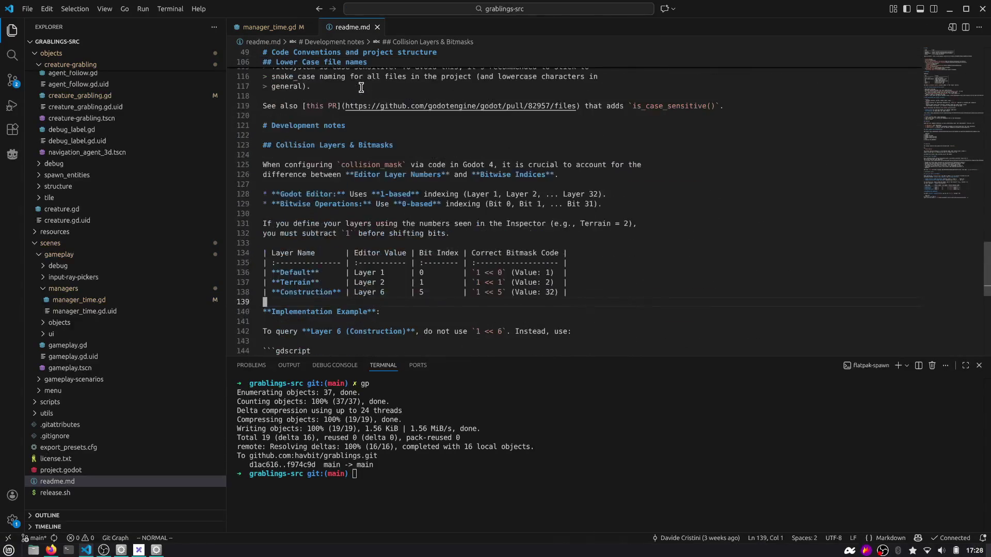
pyautogui.hotkey('ctrl', 'shift', 'v')
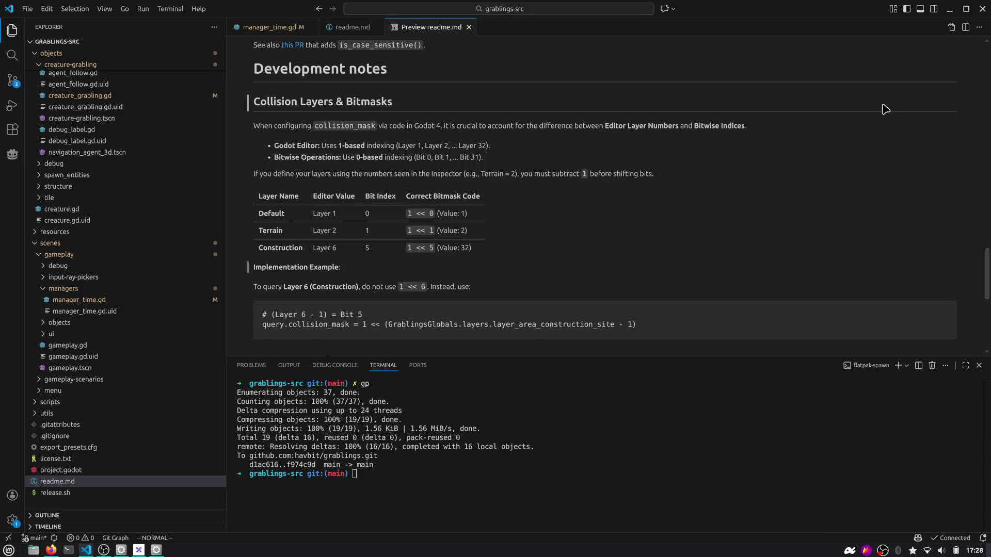
pyautogui.click(980, 366)
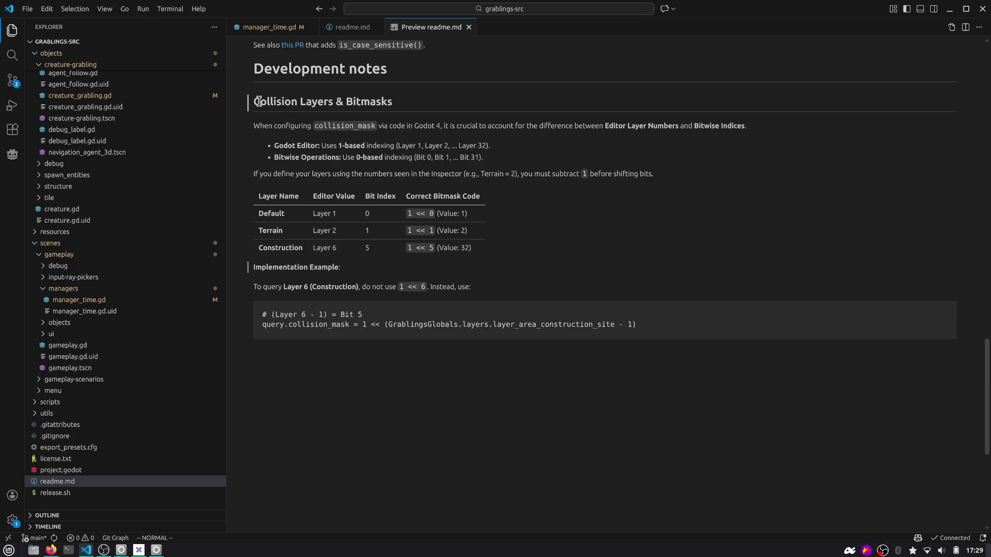
# Look over the Collision Layers & Bitmasks heading and Default table rows in the preview.
pyautogui.moveTo(259, 101); pyautogui.dragTo(402, 106)
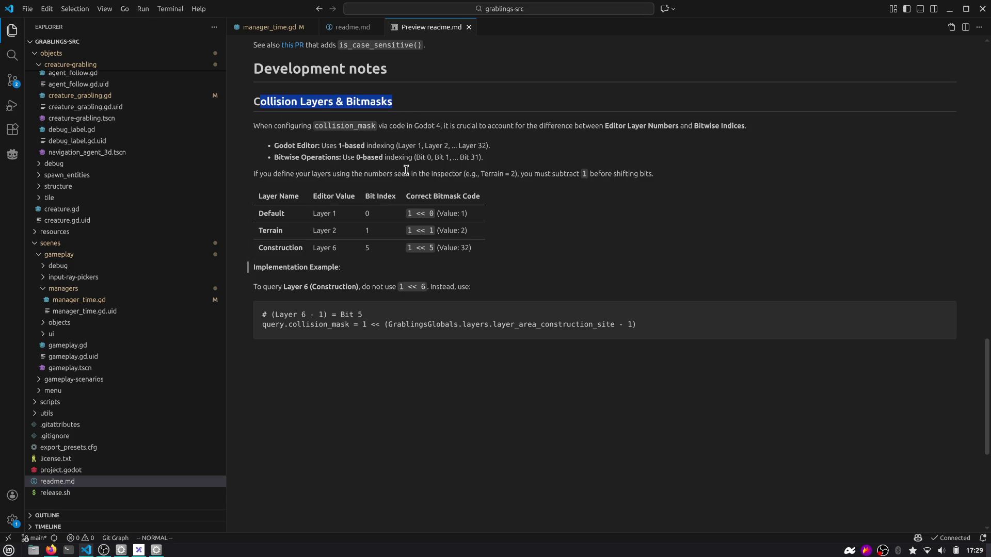
pyautogui.click(276, 213)
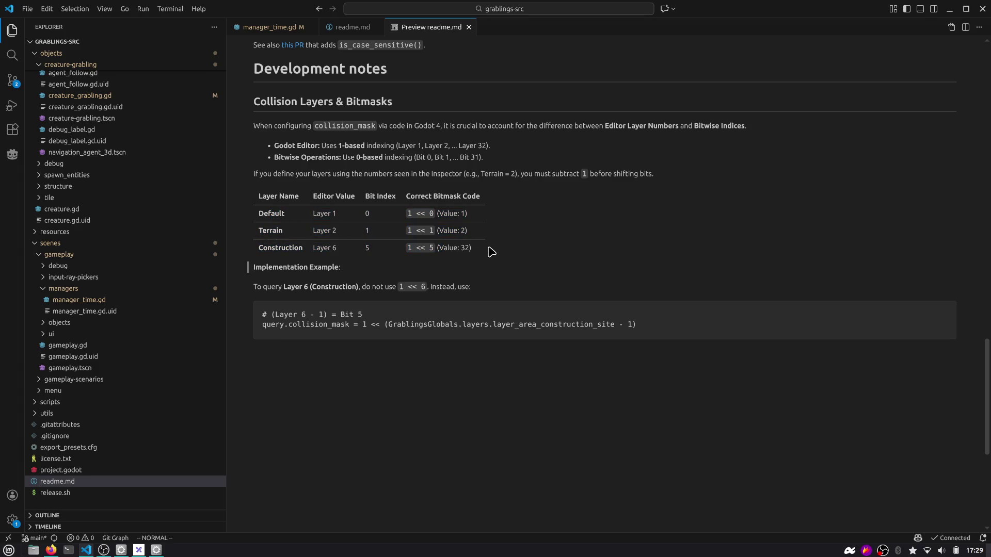
pyautogui.moveTo(274, 216); pyautogui.dragTo(354, 228)
pyautogui.click(383, 230)
pyautogui.scroll(2, 468, 260)
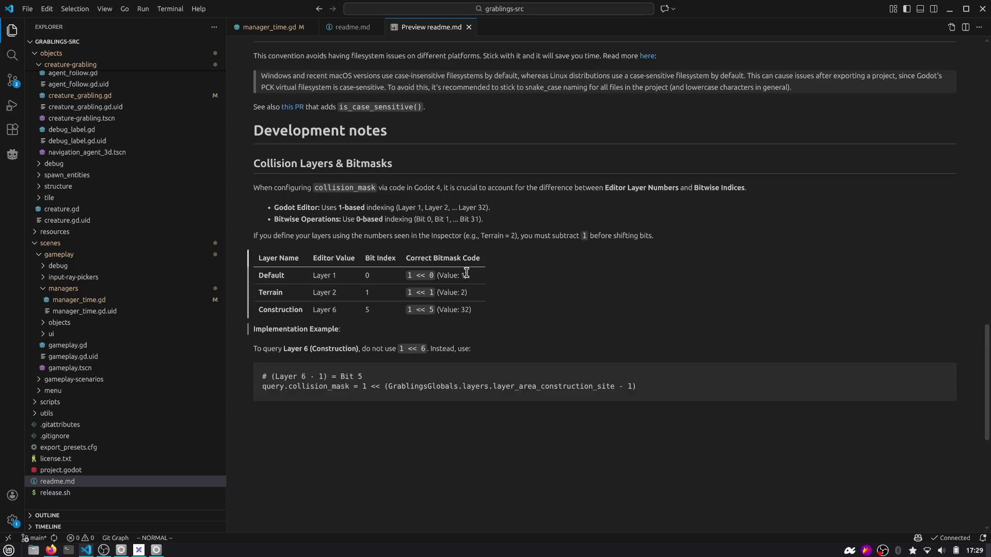
pyautogui.moveTo(492, 306)
pyautogui.mouseDown()
pyautogui.moveTo(425, 263)
pyautogui.moveTo(256, 189)
pyautogui.moveTo(261, 164)
pyautogui.mouseUp()
pyautogui.click(408, 164)
# Scroll up to the Controls table and mark the Shift + 1 morning-time shortcut.
pyautogui.scroll(3, 437, 166)
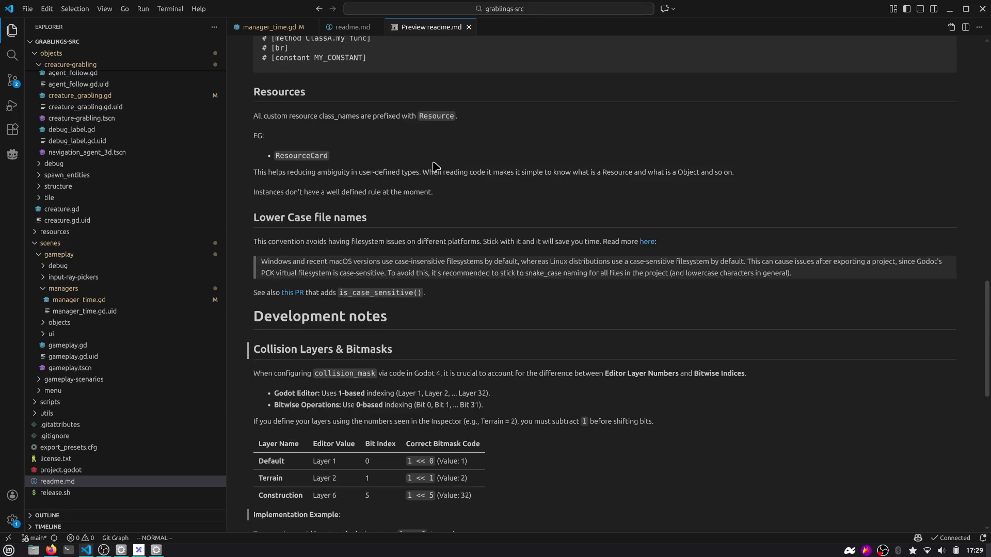
pyautogui.scroll(2, 436, 166)
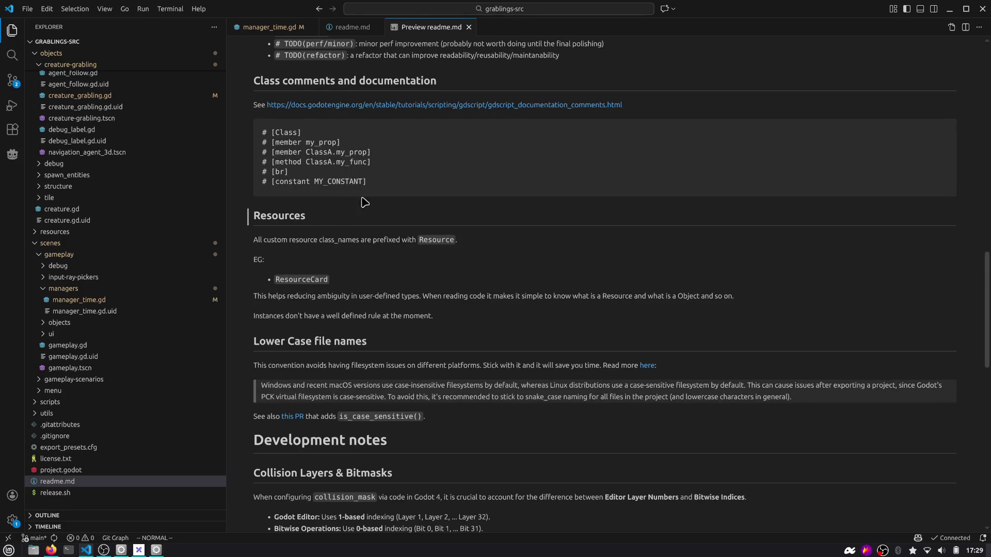
pyautogui.scroll(5, 264, 85)
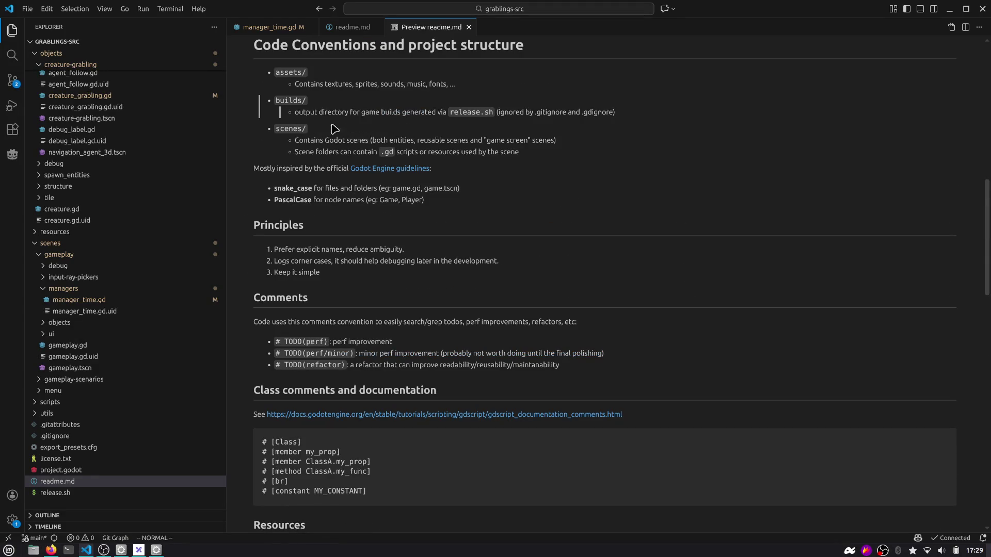
pyautogui.scroll(4, 327, 236)
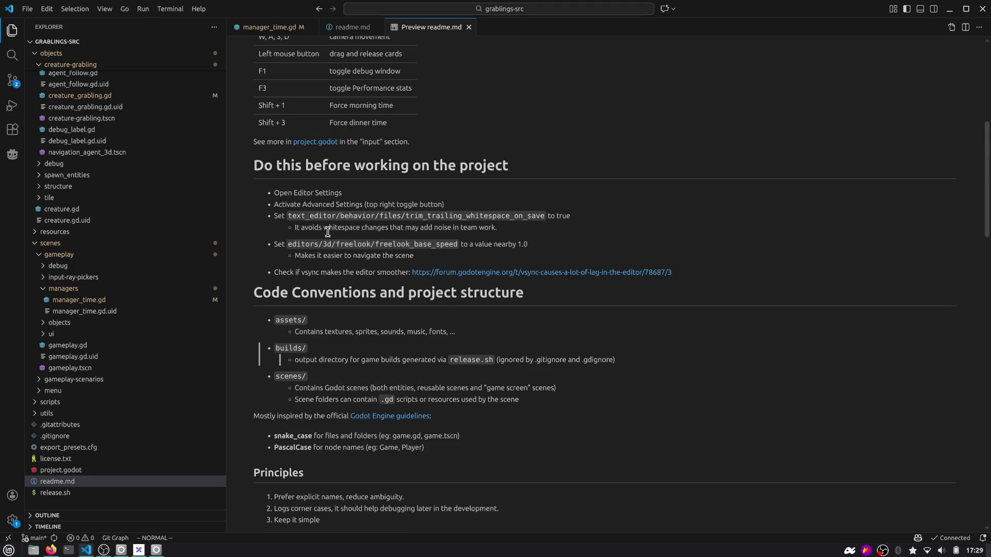
pyautogui.scroll(2, 328, 232)
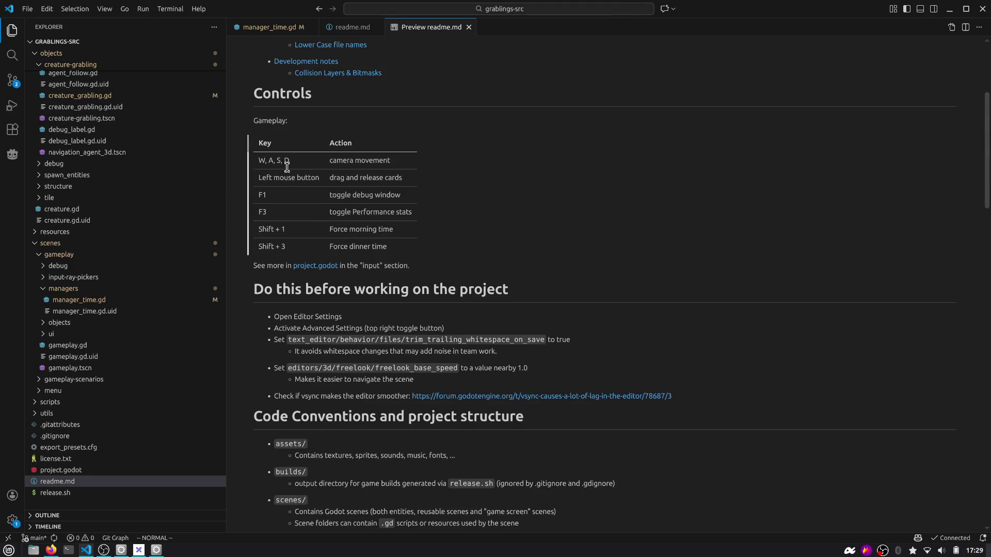
pyautogui.scroll(-1, 292, 215)
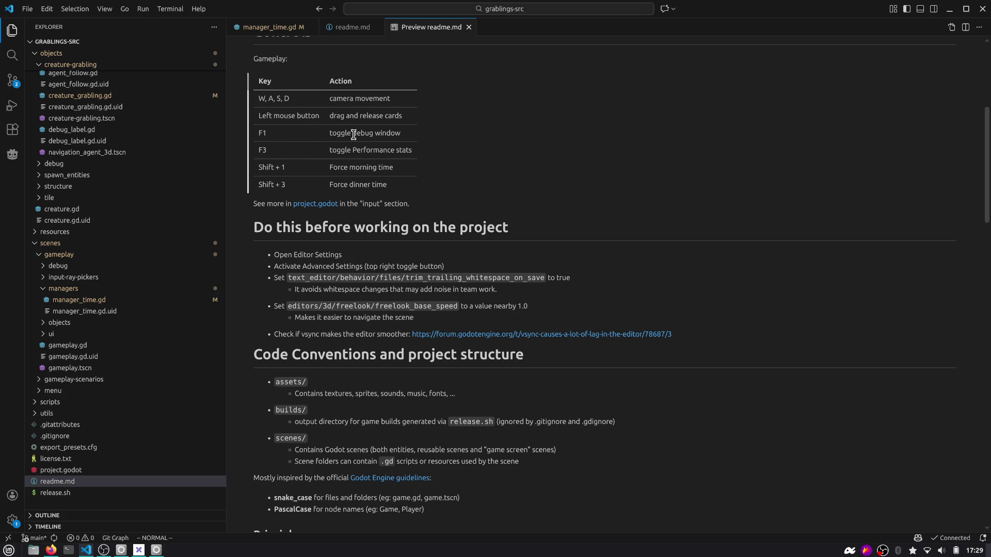
pyautogui.moveTo(273, 167); pyautogui.dragTo(287, 169)
pyautogui.hotkey('alt', 'Tab')
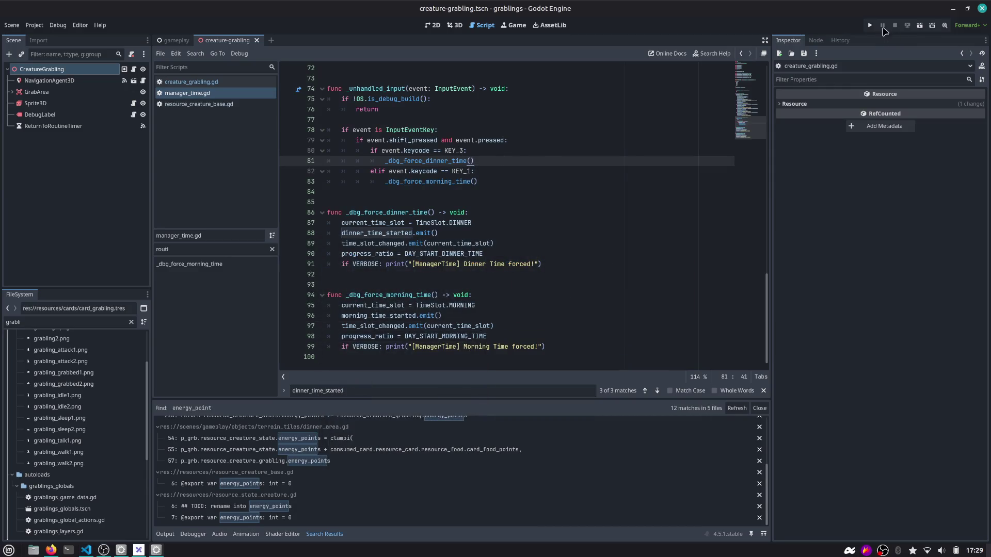
# Run the game with the debug gameplay window and place a Grabling on the tile beside the bonfire.
pyautogui.click(870, 25)
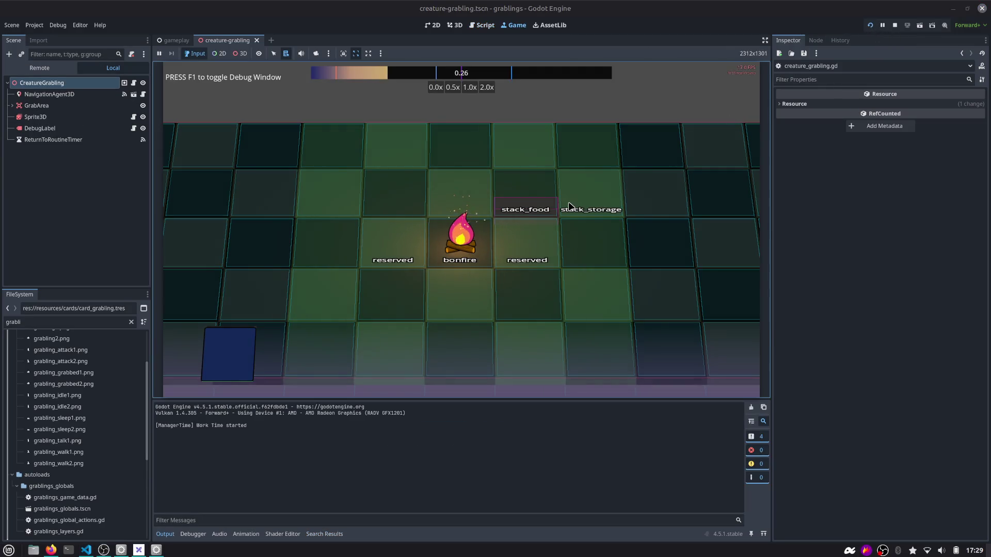
pyautogui.press('F1')
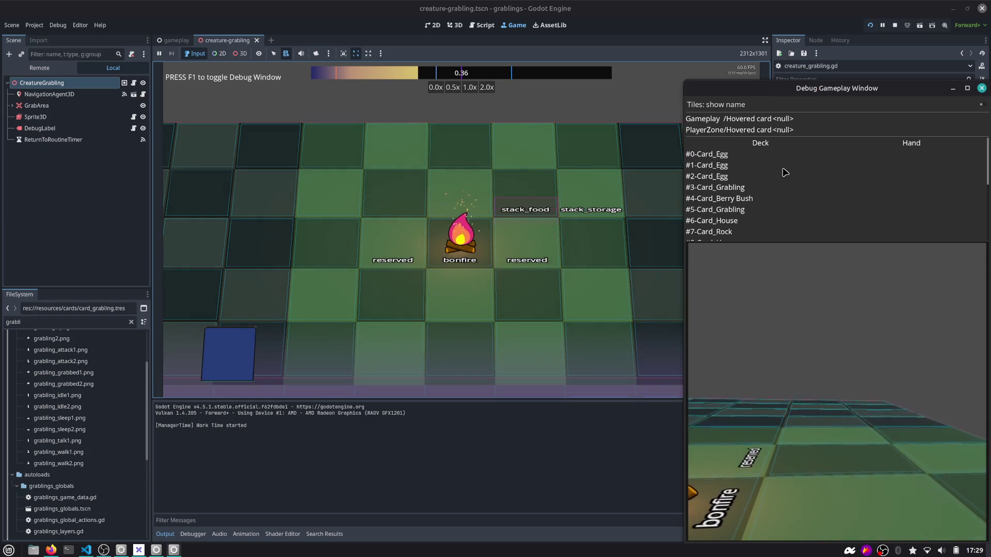
pyautogui.click(565, 293)
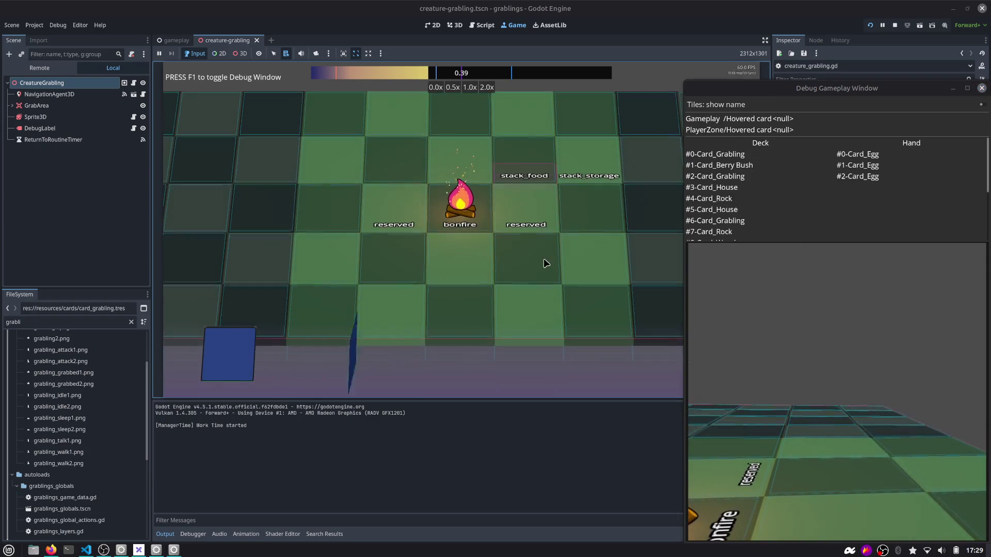
pyautogui.moveTo(437, 351); pyautogui.dragTo(516, 216)
pyautogui.moveTo(480, 188)
pyautogui.mouseDown()
pyautogui.moveTo(502, 219)
pyautogui.moveTo(505, 186)
pyautogui.moveTo(516, 186)
pyautogui.mouseUp()
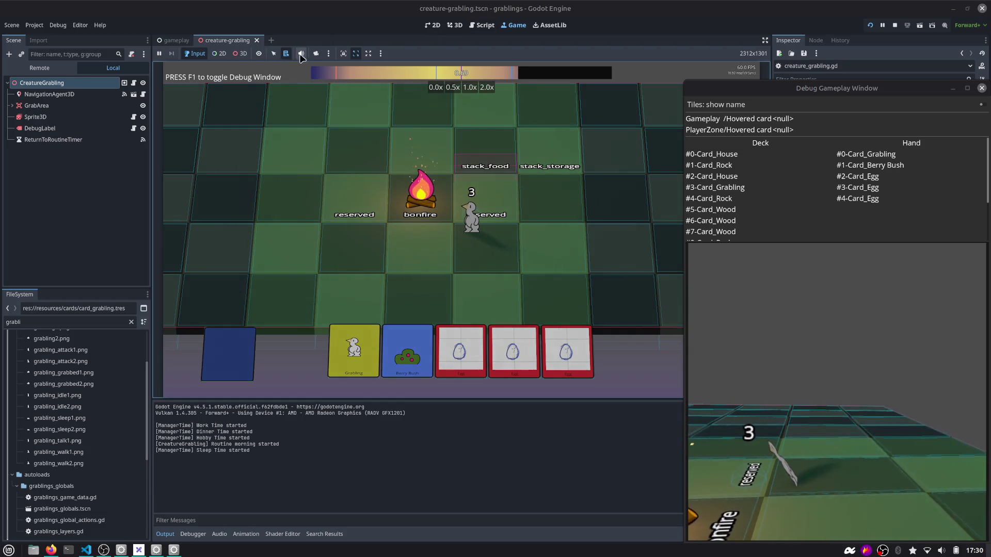
# Use camera override and 3D selection to inspect the nodes around the bonfire.
pyautogui.click(316, 54)
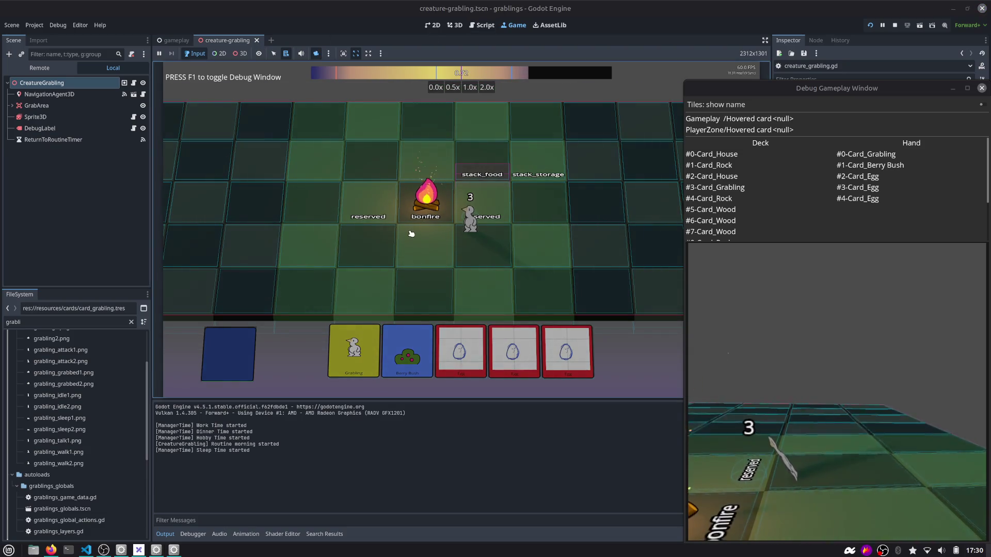
pyautogui.click(240, 54)
pyautogui.rightClick(364, 196)
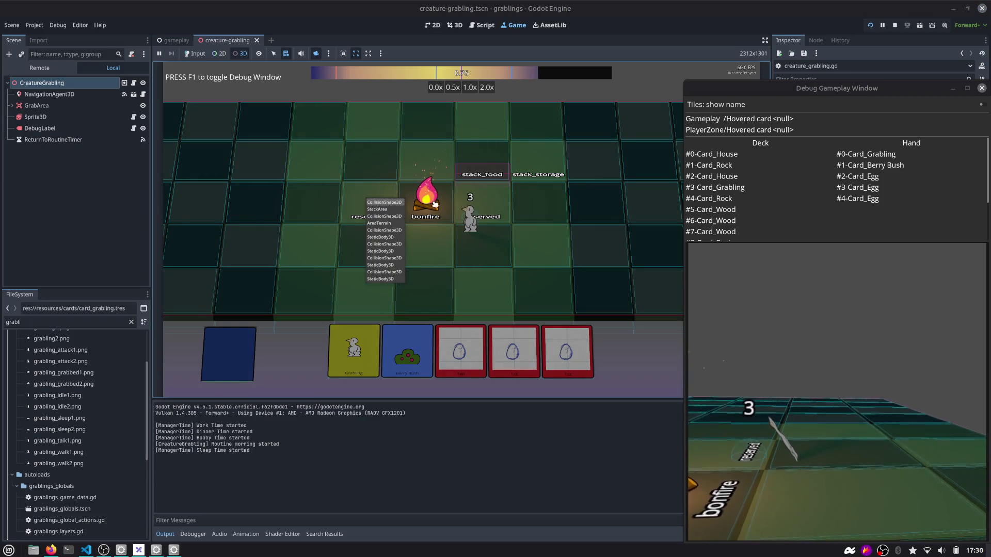
pyautogui.press('Escape')
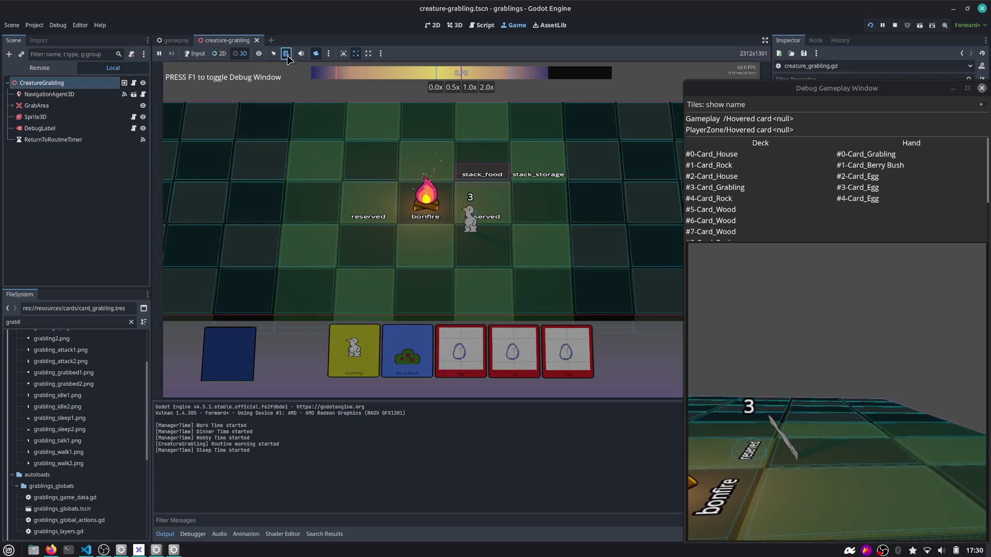
pyautogui.moveTo(292, 72)
pyautogui.mouseDown()
pyautogui.moveTo(320, 134)
pyautogui.moveTo(361, 170)
pyautogui.moveTo(362, 124)
pyautogui.moveTo(465, 124)
pyautogui.moveTo(362, 129)
pyautogui.mouseUp()
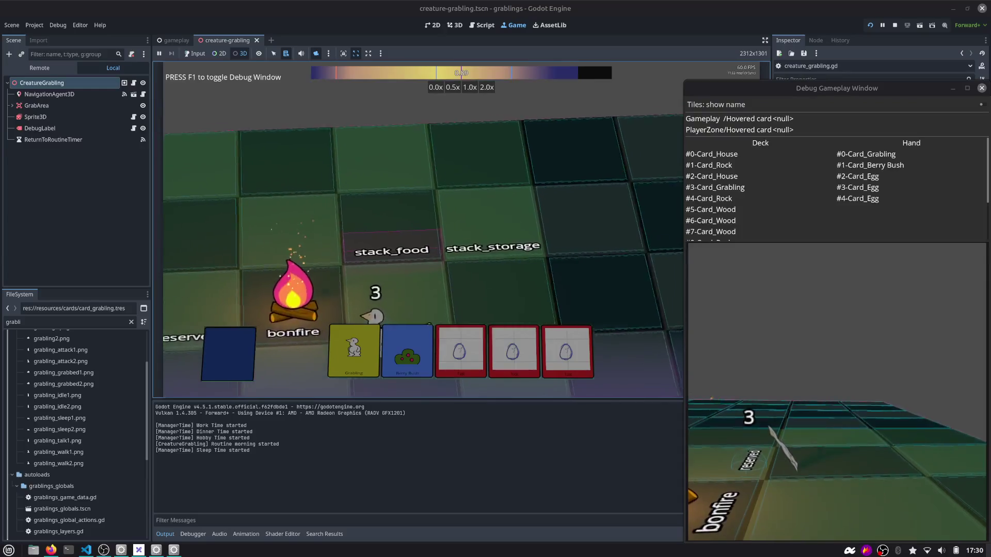
pyautogui.scroll(6, 423, 207)
pyautogui.scroll(-6, 423, 227)
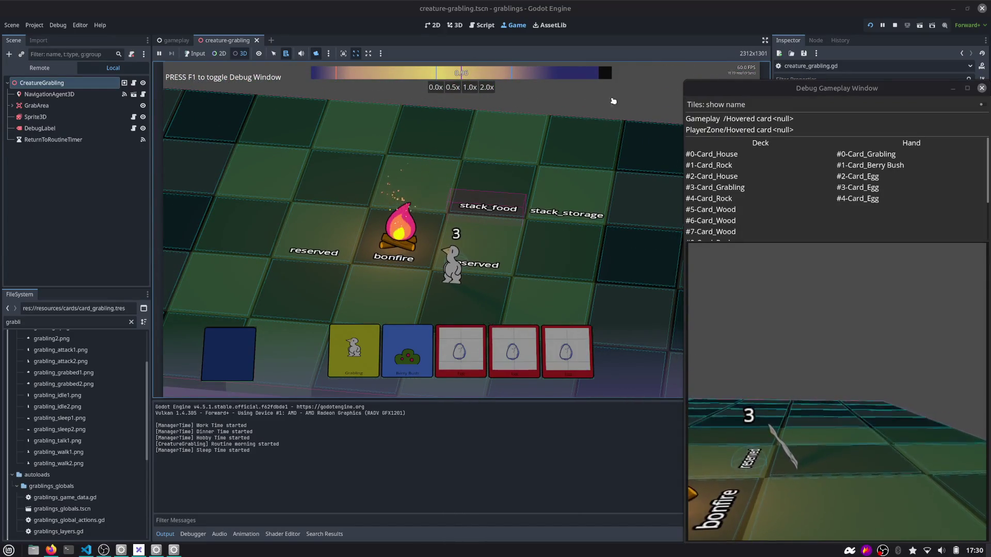
# Restore normal game input and camera, then switch to the gameplay scene.
pyautogui.click(196, 53)
pyautogui.click(316, 53)
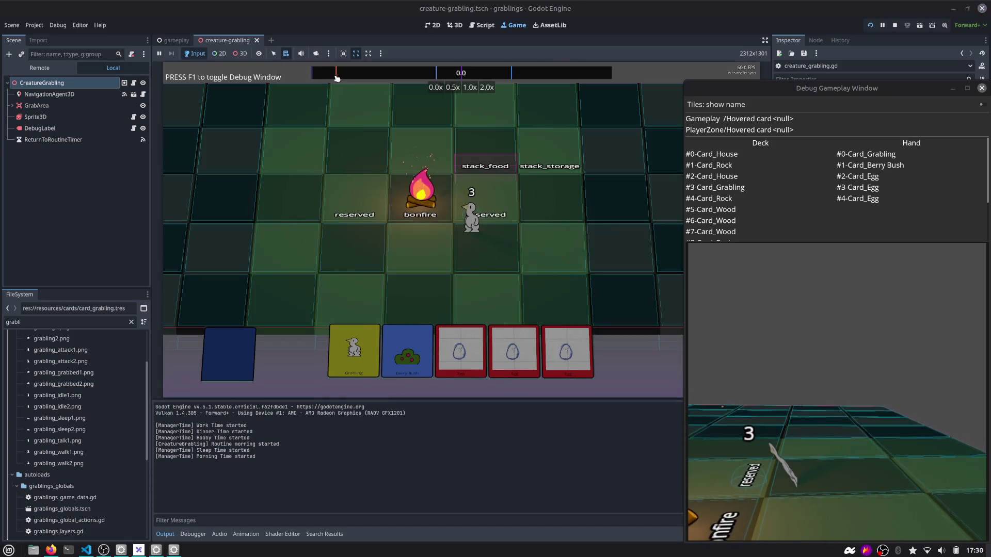
pyautogui.click(766, 392)
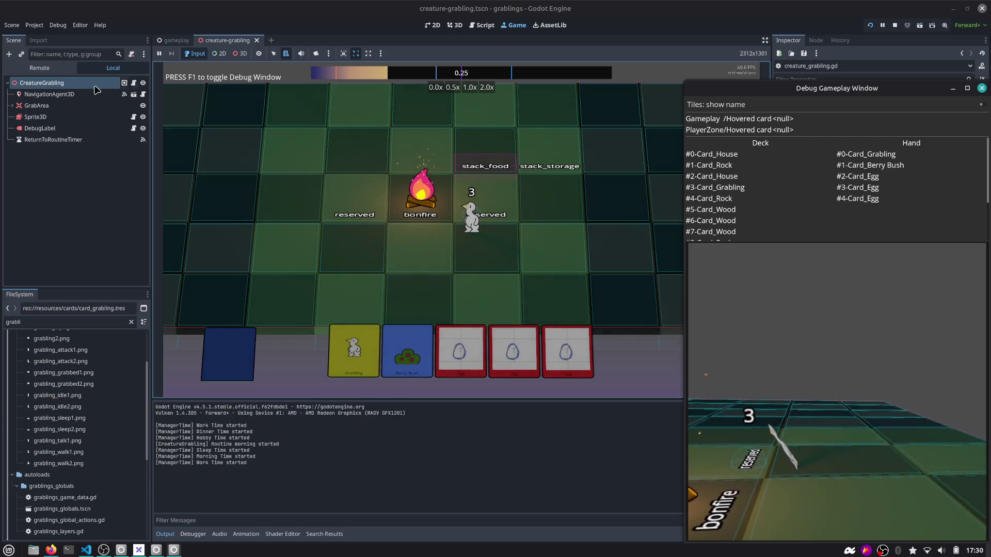
pyautogui.click(173, 42)
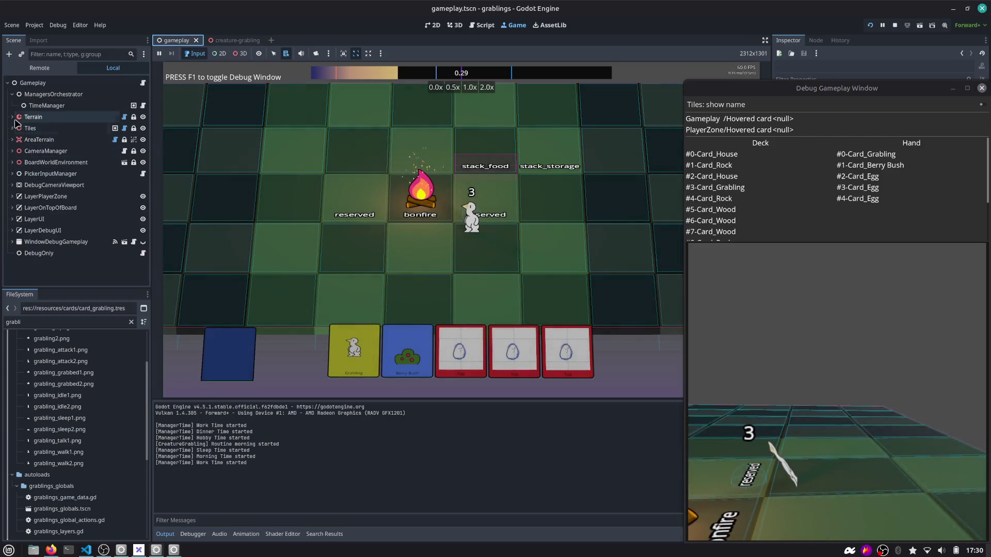
# Enable Debug Hit Point and Debug Ray on PickerCreatures under PickerInputManager, then restart the game.
pyautogui.click(12, 173)
pyautogui.click(49, 185)
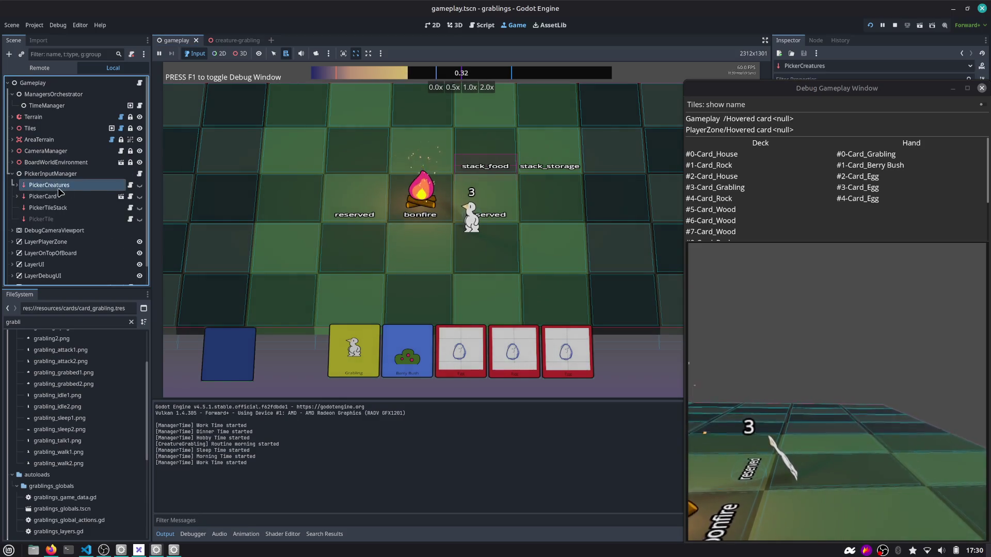
pyautogui.moveTo(736, 92); pyautogui.dragTo(464, 101)
pyautogui.moveTo(462, 81); pyautogui.dragTo(462, 64)
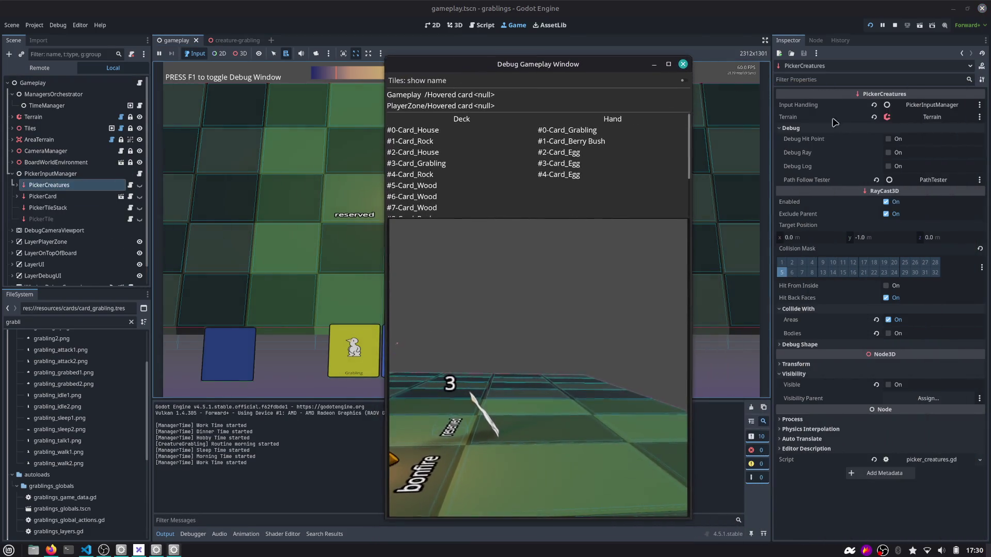
pyautogui.click(889, 139)
pyautogui.click(889, 152)
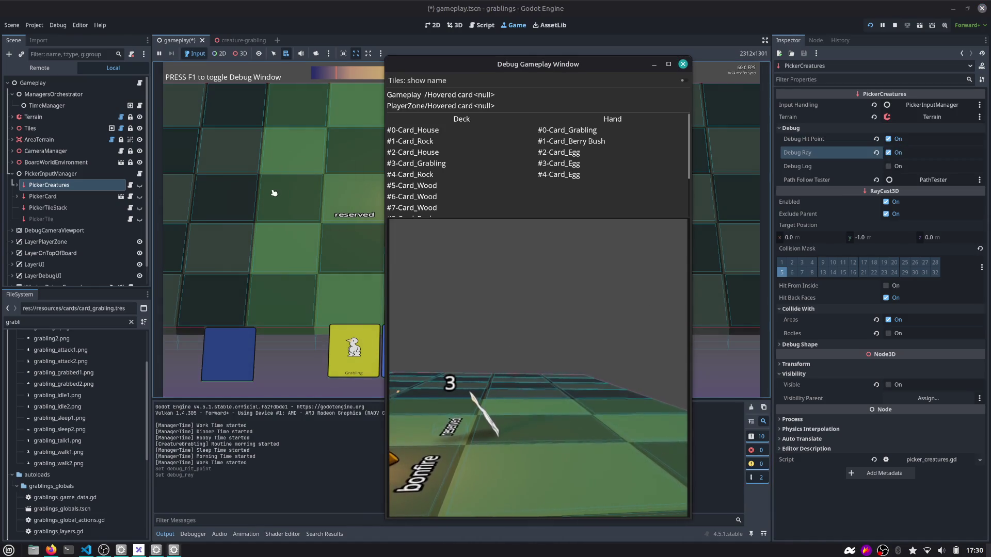
pyautogui.click(290, 242)
pyautogui.click(34, 25)
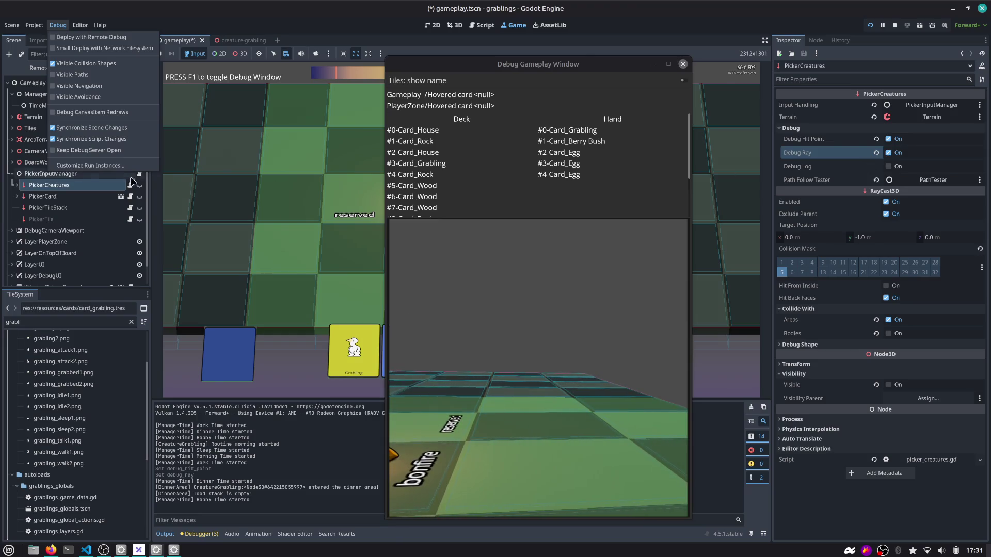
pyautogui.click(871, 25)
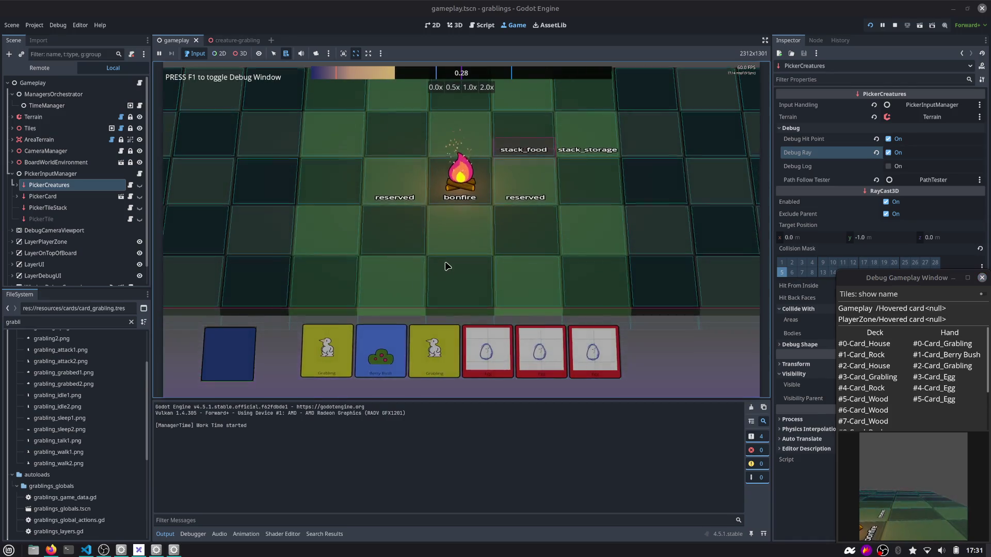
# Place a Grabling card and enable Debug Hit Point and Debug Ray on PickerCard.
pyautogui.moveTo(434, 351)
pyautogui.mouseDown()
pyautogui.moveTo(444, 282)
pyautogui.moveTo(459, 281)
pyautogui.mouseUp()
pyautogui.moveTo(844, 298)
pyautogui.mouseDown()
pyautogui.moveTo(698, 168)
pyautogui.moveTo(733, 150)
pyautogui.mouseUp()
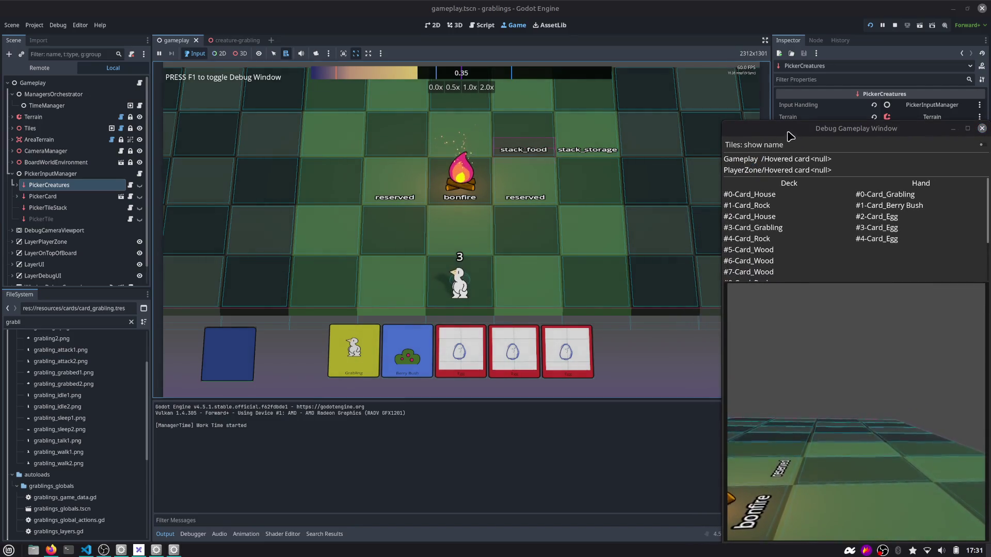
pyautogui.moveTo(836, 128); pyautogui.dragTo(609, 128)
pyautogui.click(42, 197)
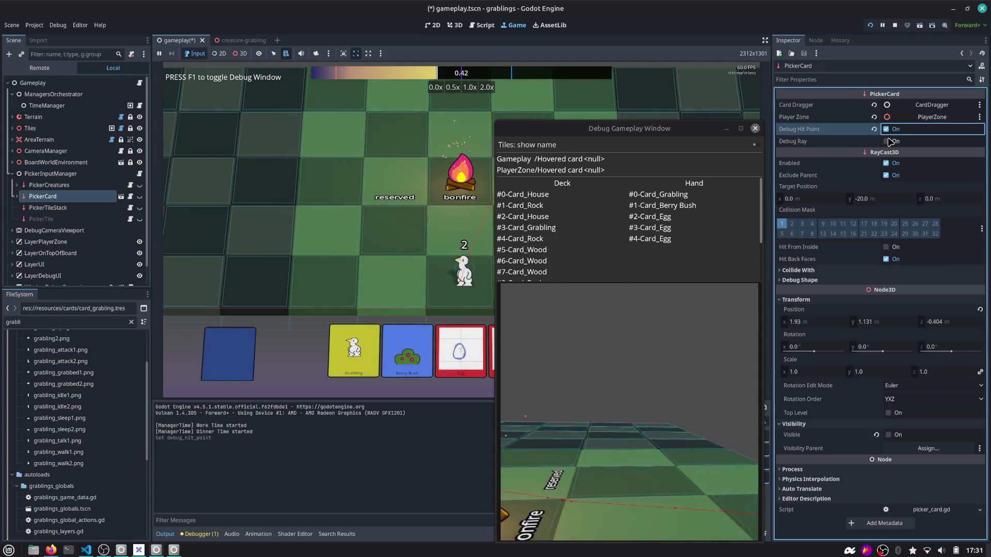
pyautogui.click(886, 129)
pyautogui.click(886, 141)
# Place the Berry Bush, a Grabling below the bonfire, and the House on the board.
pyautogui.moveTo(400, 342); pyautogui.dragTo(394, 224)
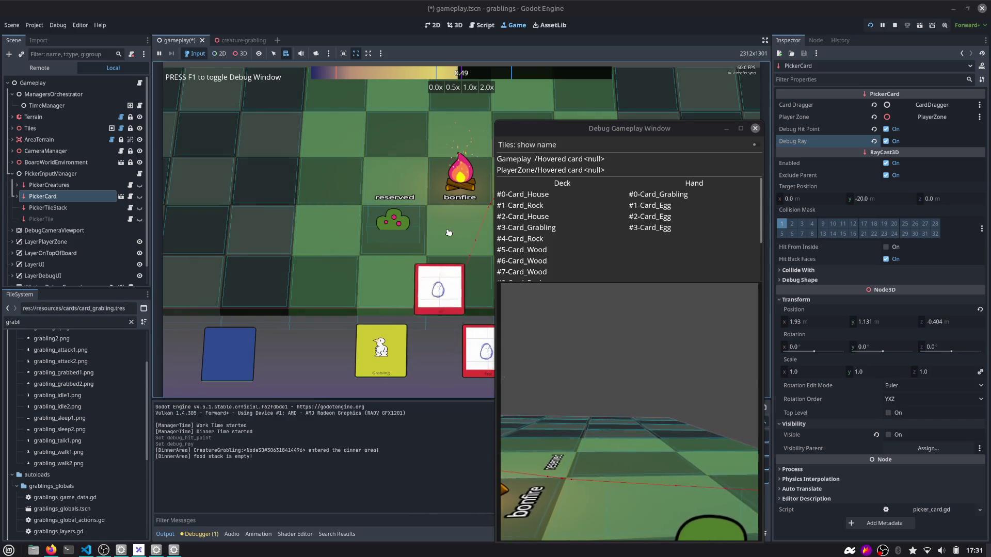
pyautogui.moveTo(380, 350); pyautogui.dragTo(345, 228)
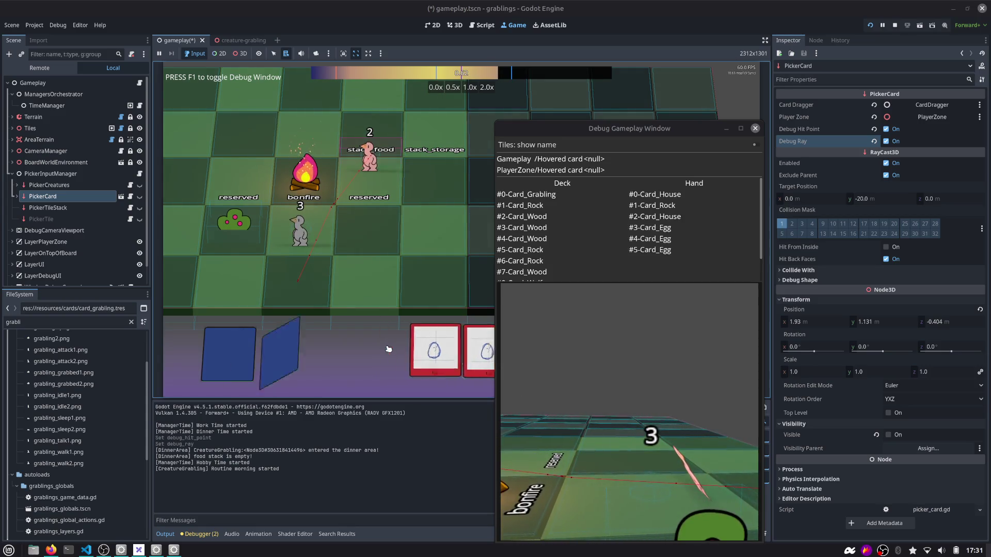
pyautogui.moveTo(344, 351)
pyautogui.mouseDown()
pyautogui.moveTo(426, 230)
pyautogui.moveTo(367, 230)
pyautogui.mouseUp()
# Enable Debug Hit Point on PickerTileStack and close the debug gameplay window.
pyautogui.click(77, 207)
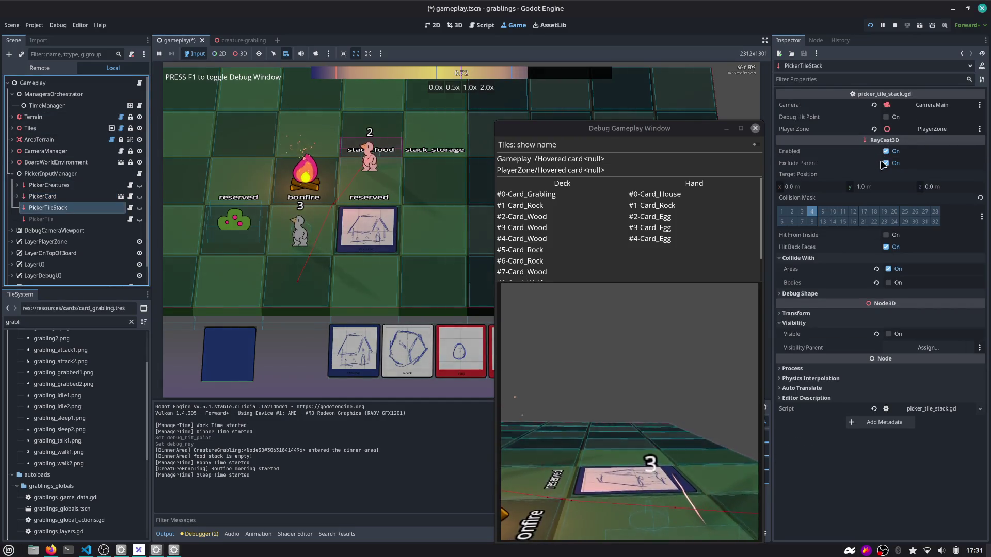
pyautogui.click(886, 117)
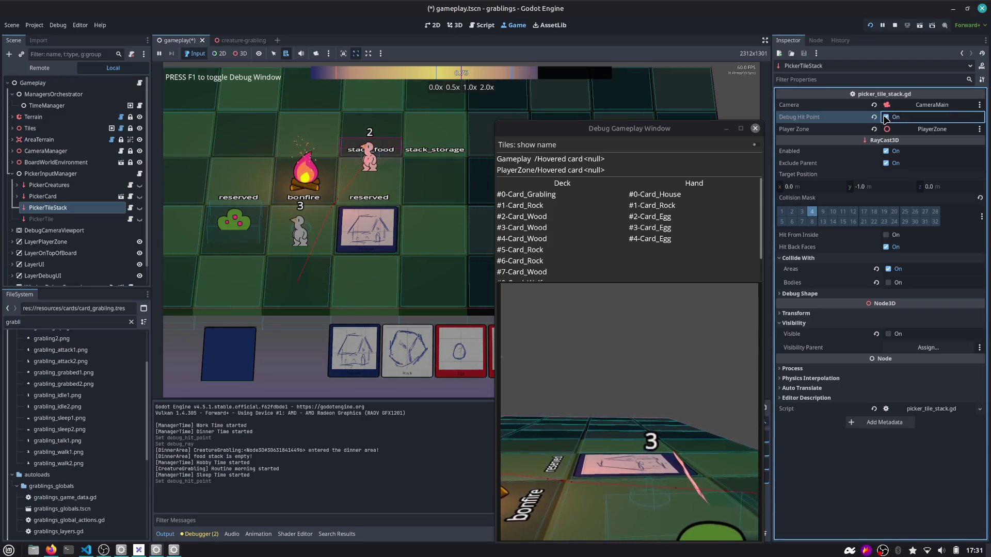
pyautogui.click(62, 174)
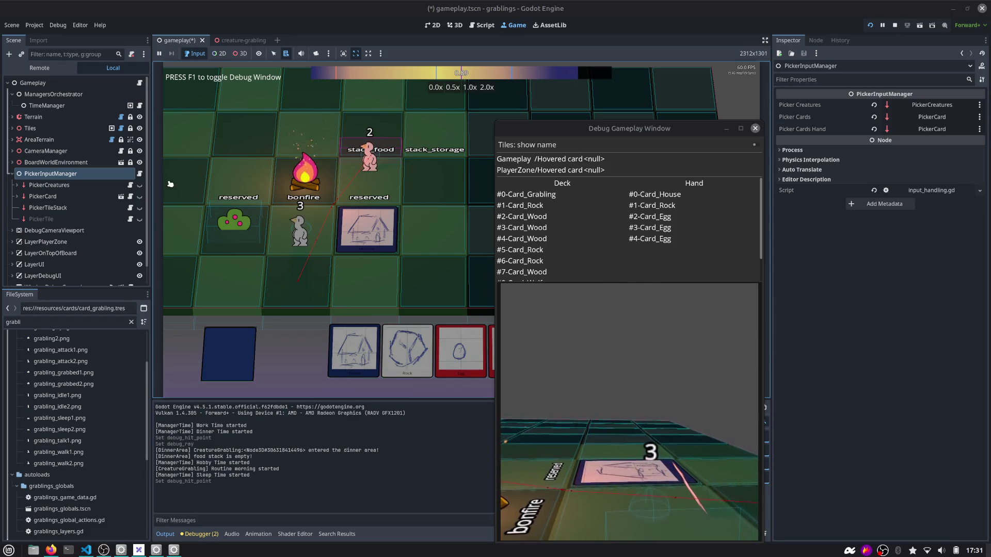
pyautogui.moveTo(523, 124); pyautogui.dragTo(738, 109)
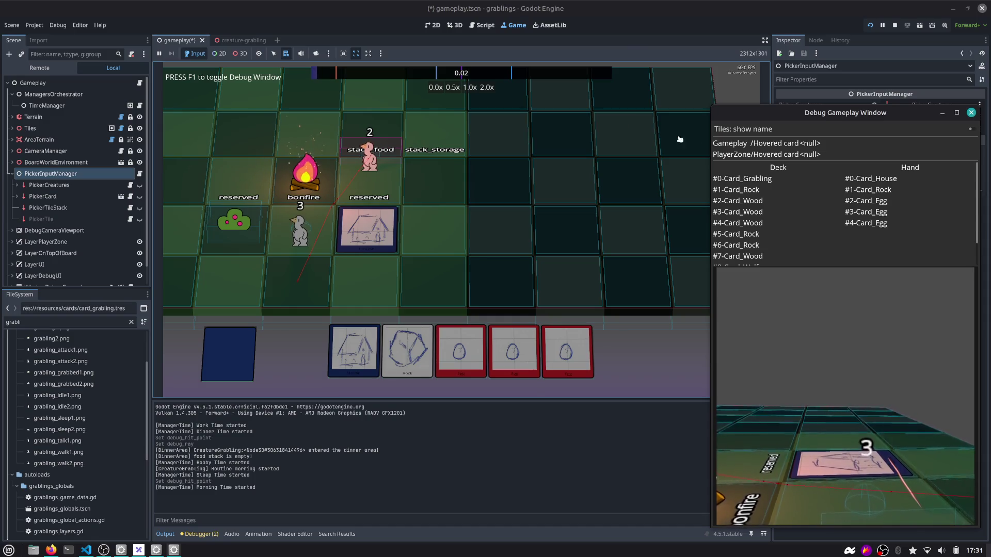
pyautogui.click(971, 113)
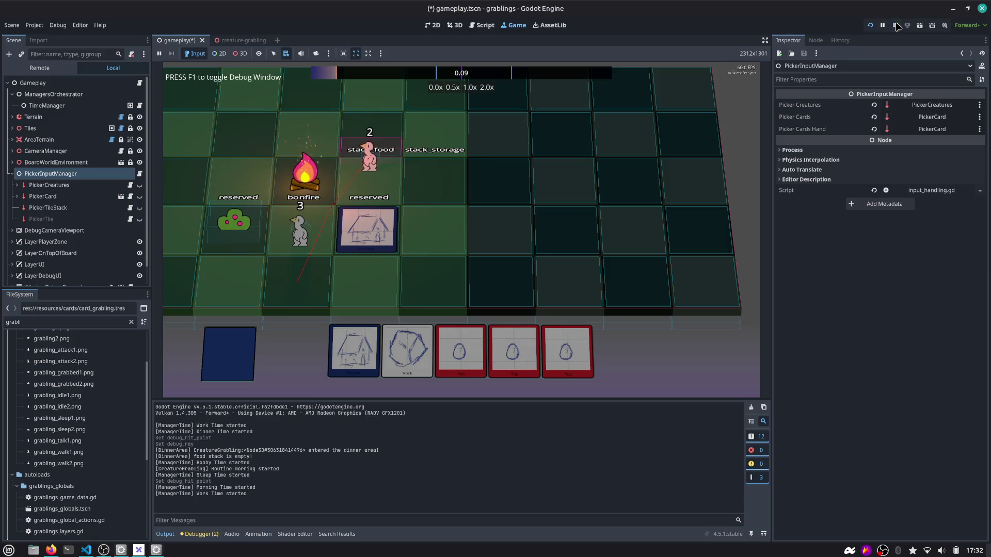
# Stop the game, turn off PickerCreatures' Debug Hit Point and Debug Ray, and save the scene.
pyautogui.click(895, 25)
pyautogui.click(77, 171)
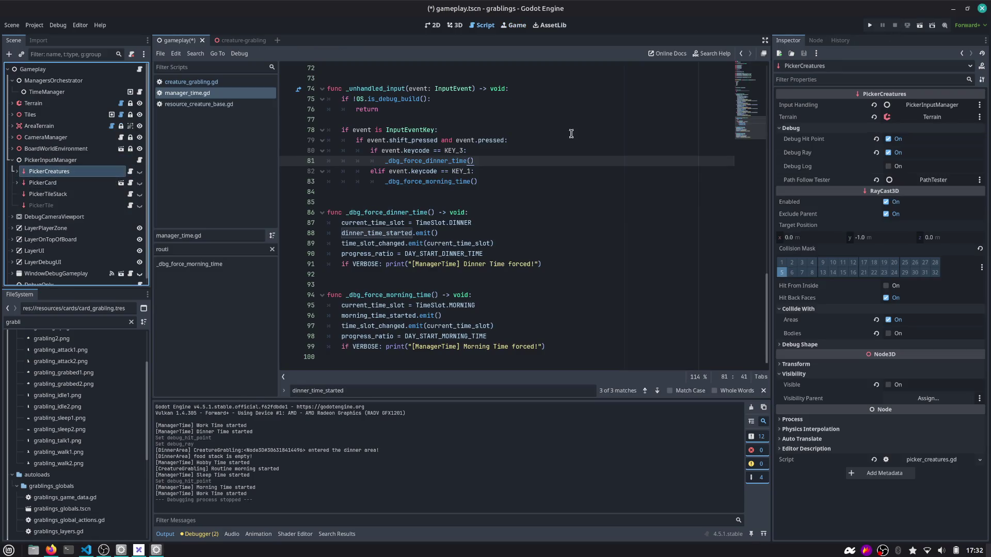
pyautogui.click(888, 139)
pyautogui.click(888, 152)
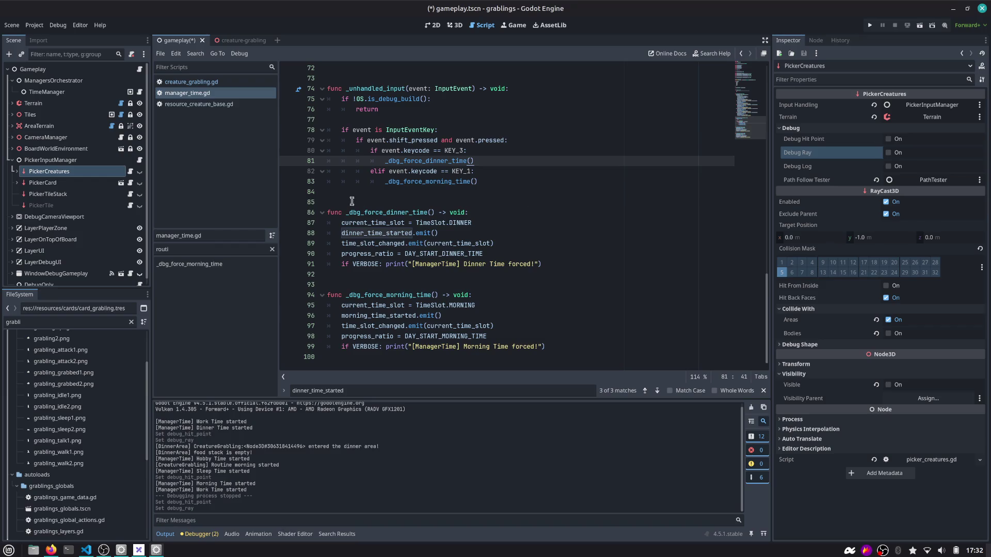
pyautogui.hotkey('ctrl', 's')
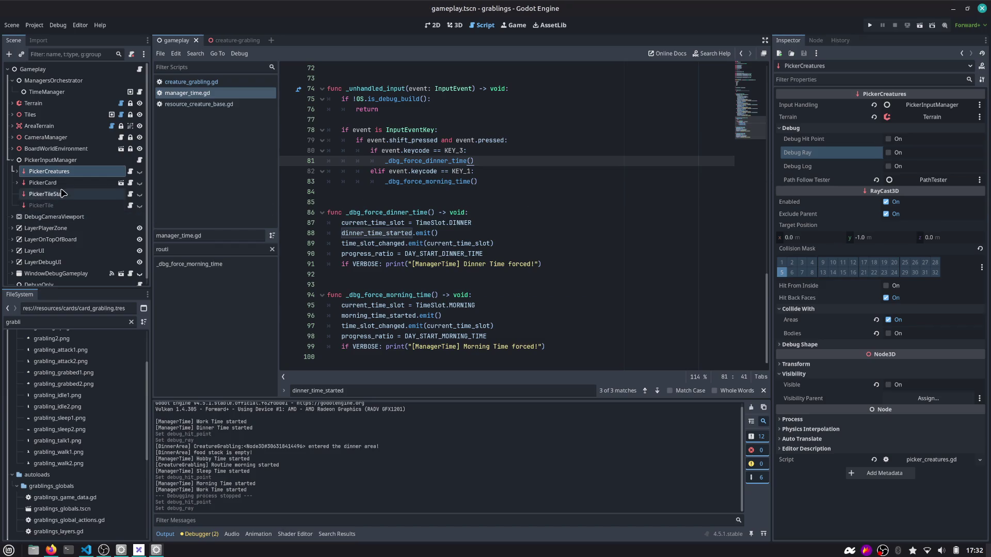
# Turn off PickerCard's Debug Hit Point and Debug Ray and check the remaining picker nodes.
pyautogui.click(60, 185)
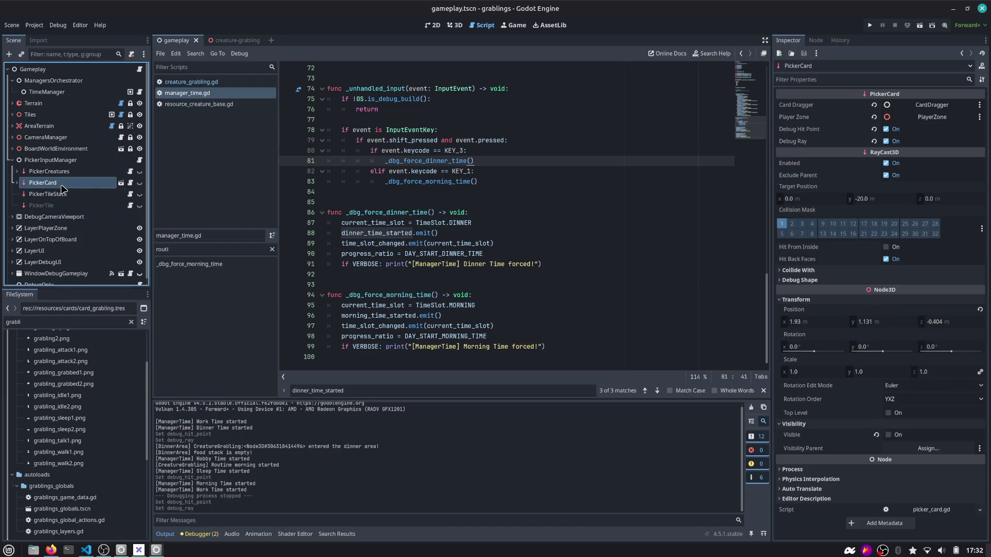
pyautogui.click(874, 129)
pyautogui.click(873, 141)
pyautogui.click(41, 196)
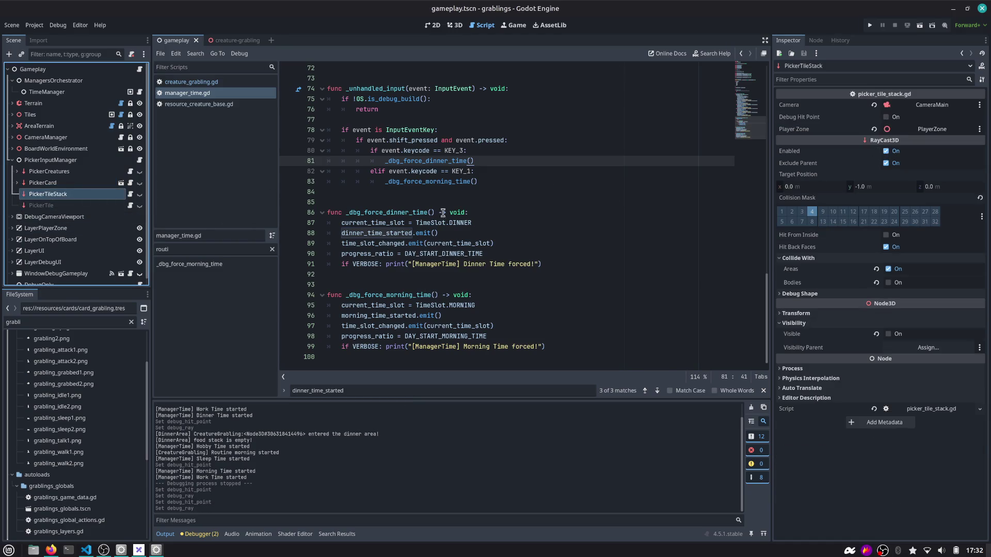
pyautogui.click(62, 163)
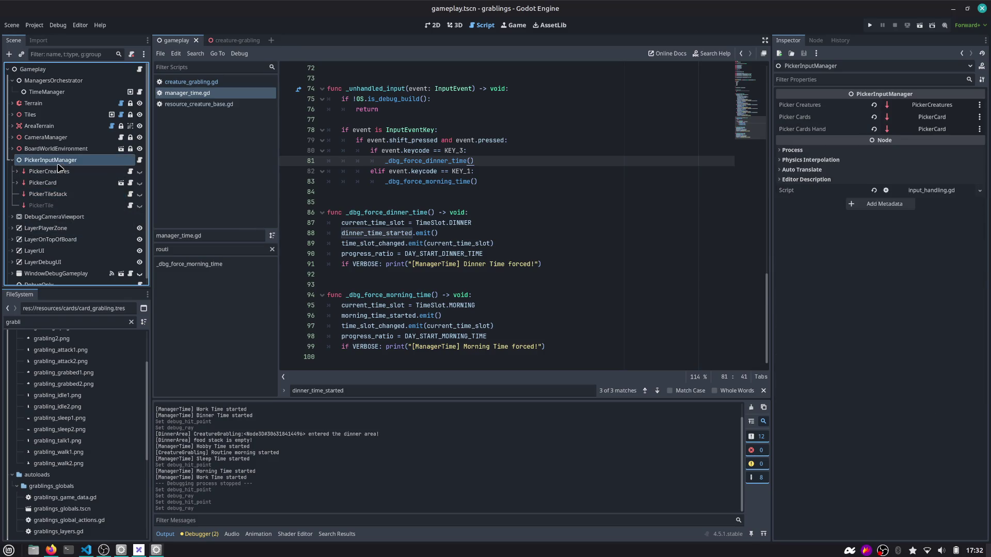
pyautogui.click(605, 148)
pyautogui.scroll(10, 605, 148)
pyautogui.hotkey('alt', 'Tab')
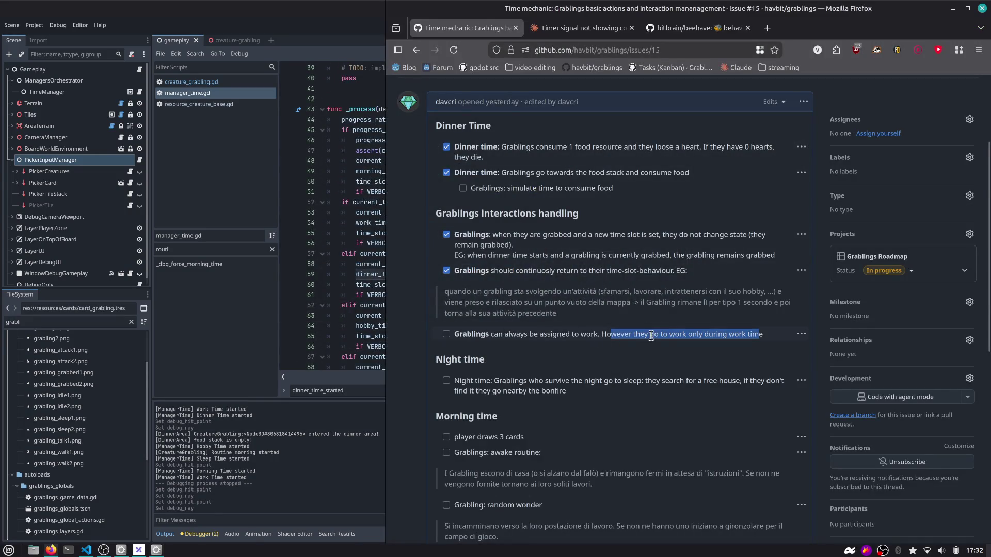
# Select the issue task saying Grablings can always be assigned to work but only work during work time.
pyautogui.click(699, 335)
pyautogui.moveTo(766, 336); pyautogui.dragTo(461, 344)
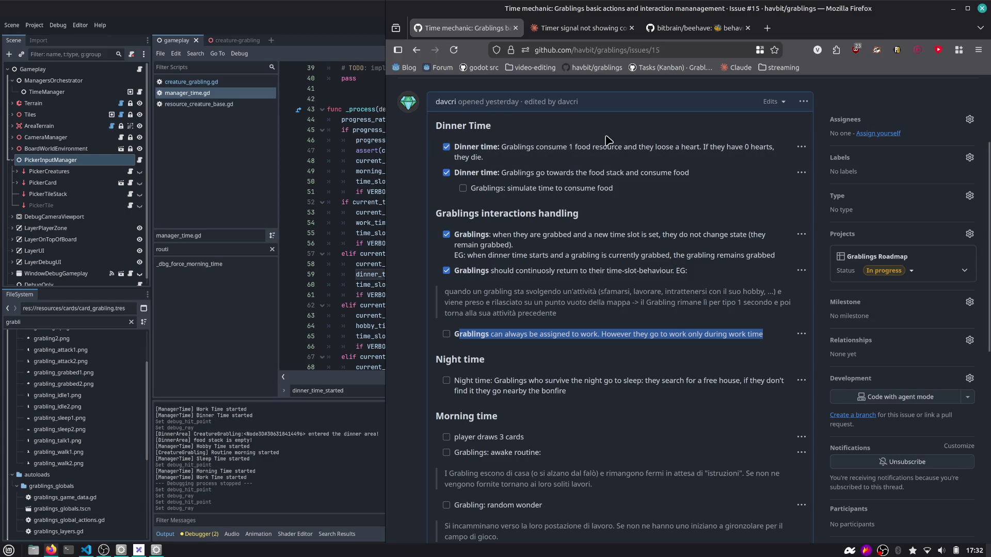
pyautogui.hotkey('alt', 'Tab')
pyautogui.press('Tab')
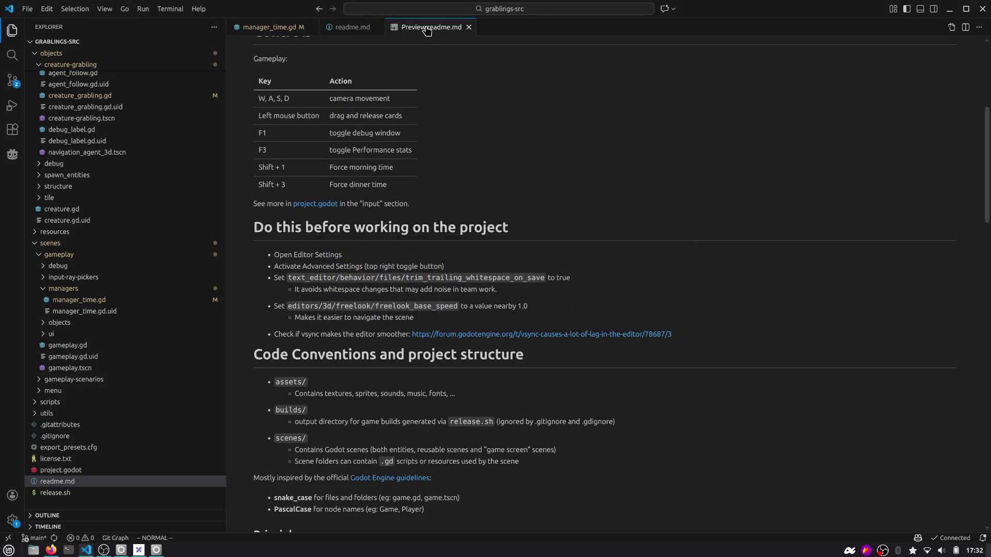
# Close the Preview readme.md tab and list the seven installed extensions with RECOMMENDED collapsed.
pyautogui.middleClick(427, 28)
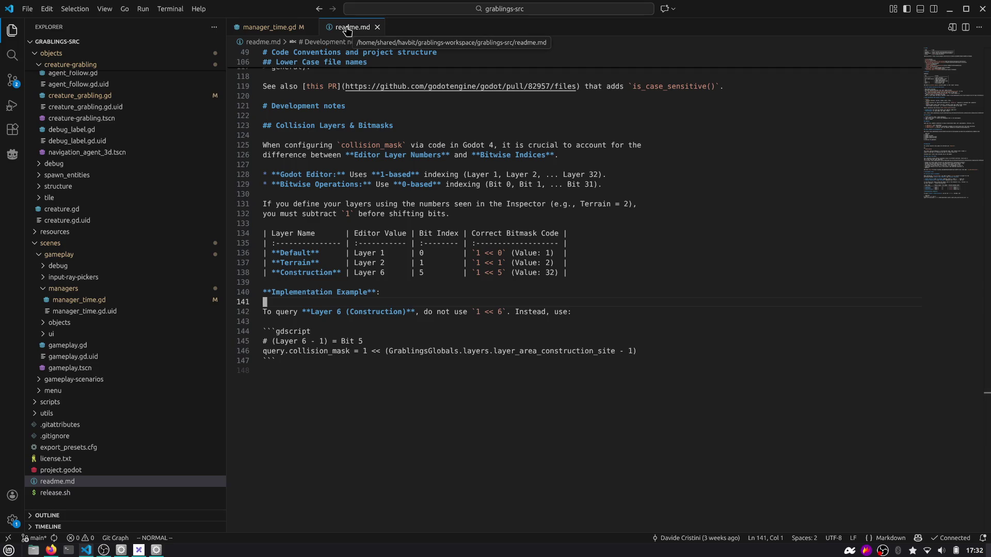
pyautogui.click(12, 129)
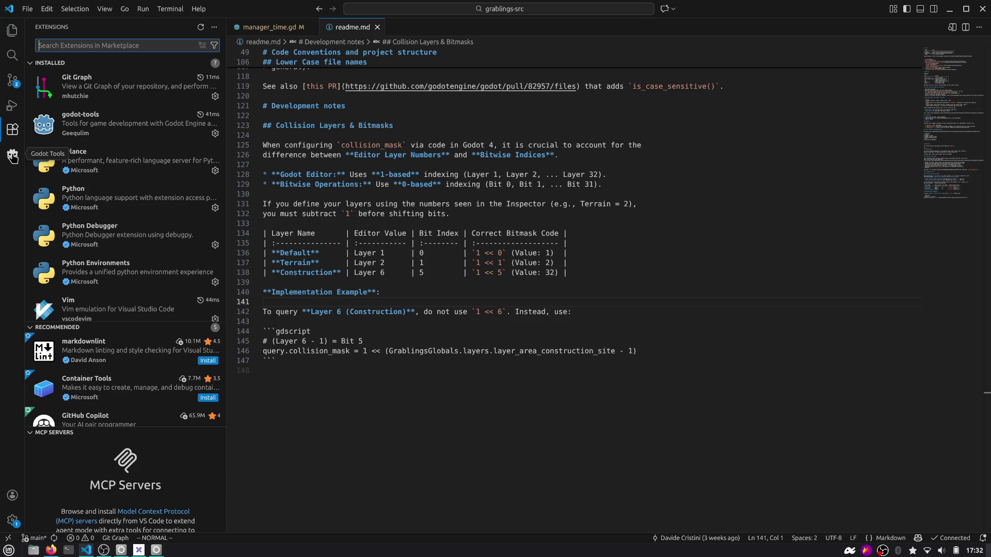
pyautogui.moveTo(138, 195)
pyautogui.scroll(-1, 137, 212)
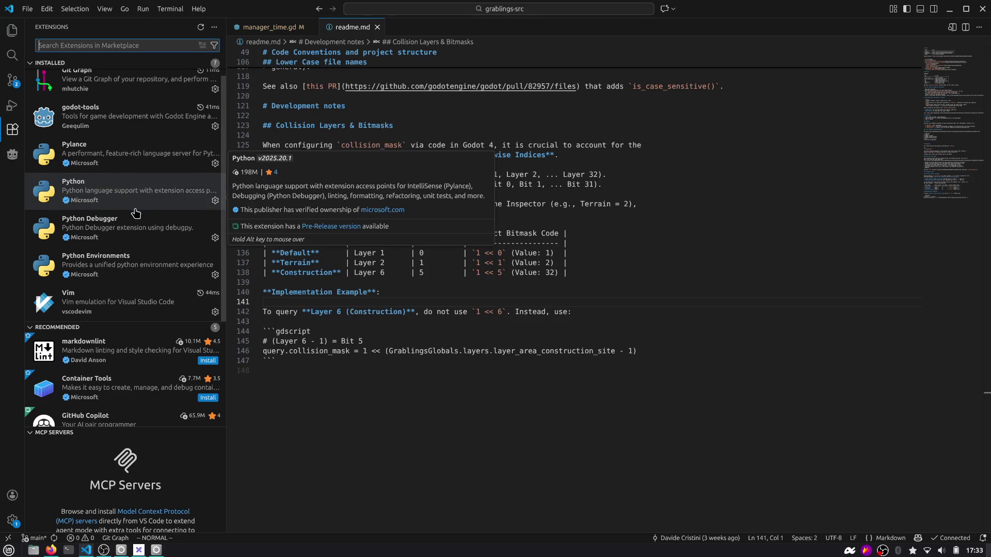
pyautogui.click(72, 329)
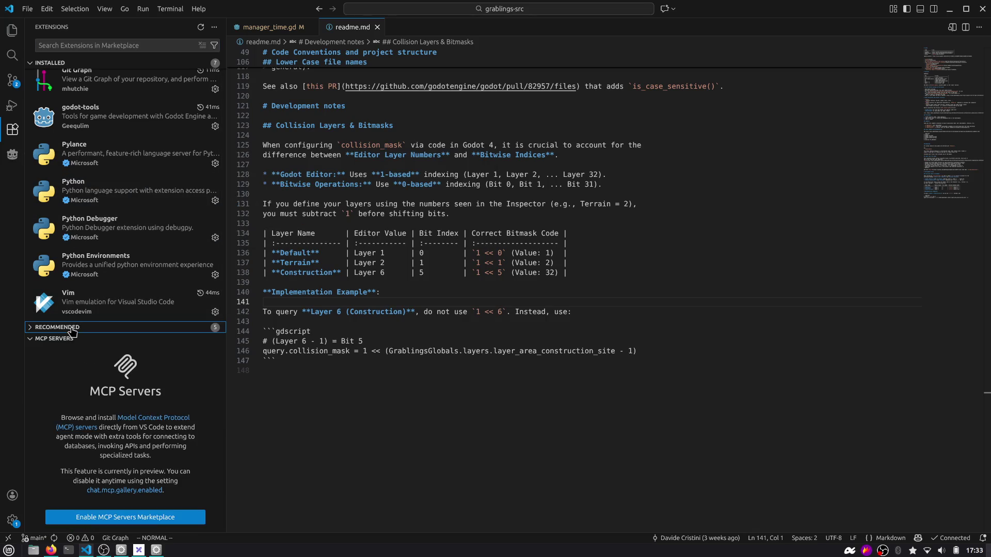
# Highlight 'go to work only during work time' in the issue, then show Godot's Game workspace.
pyautogui.click(948, 9)
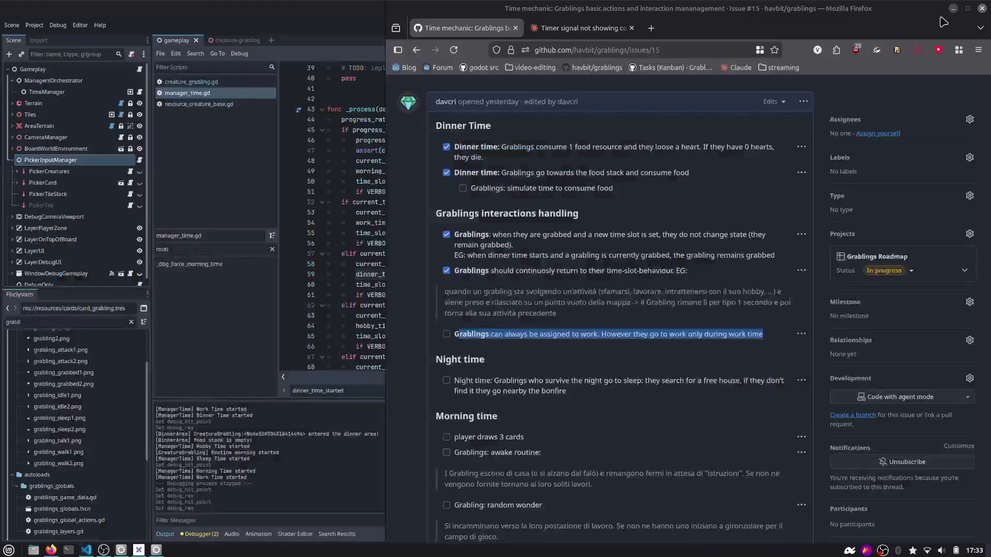
pyautogui.click(507, 329)
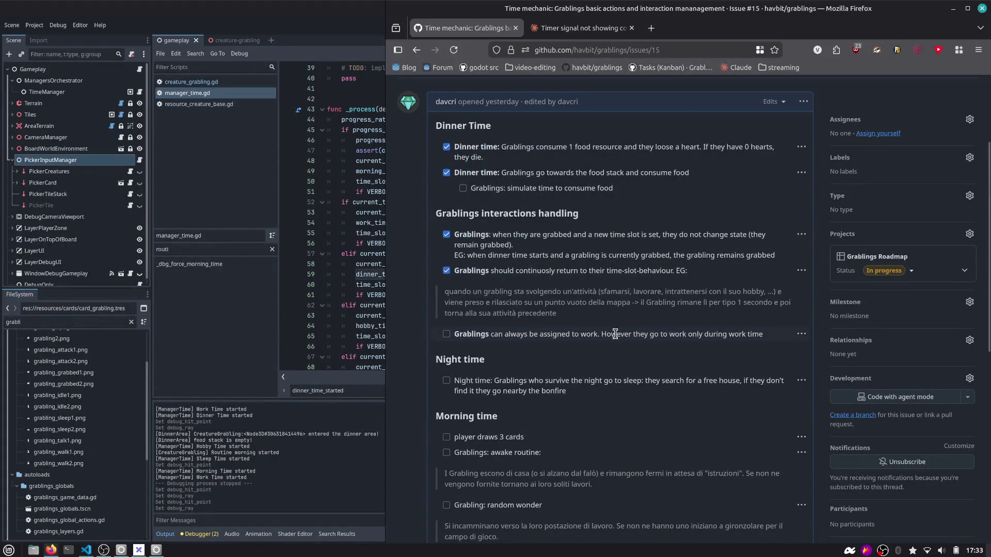
pyautogui.moveTo(648, 334); pyautogui.dragTo(762, 338)
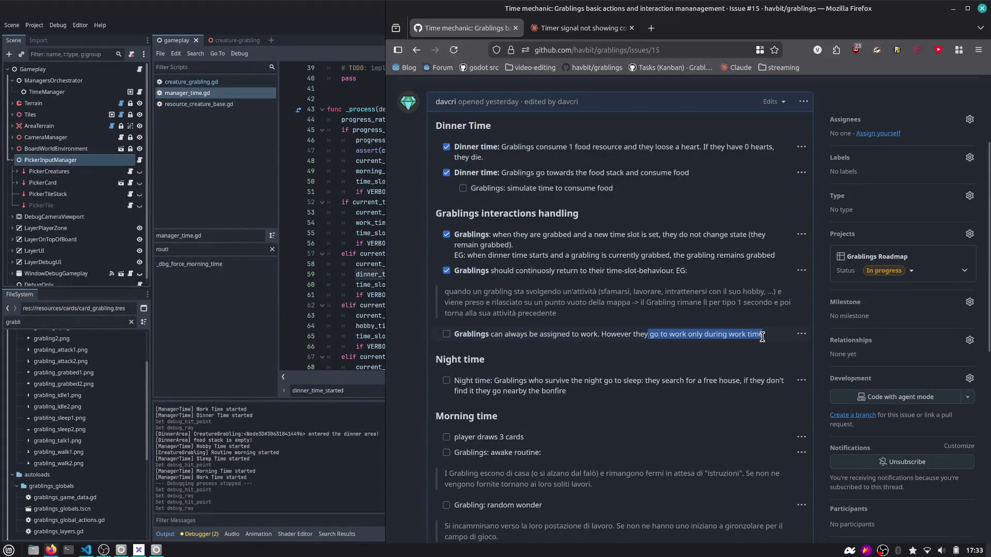
pyautogui.click(349, 247)
pyautogui.click(514, 25)
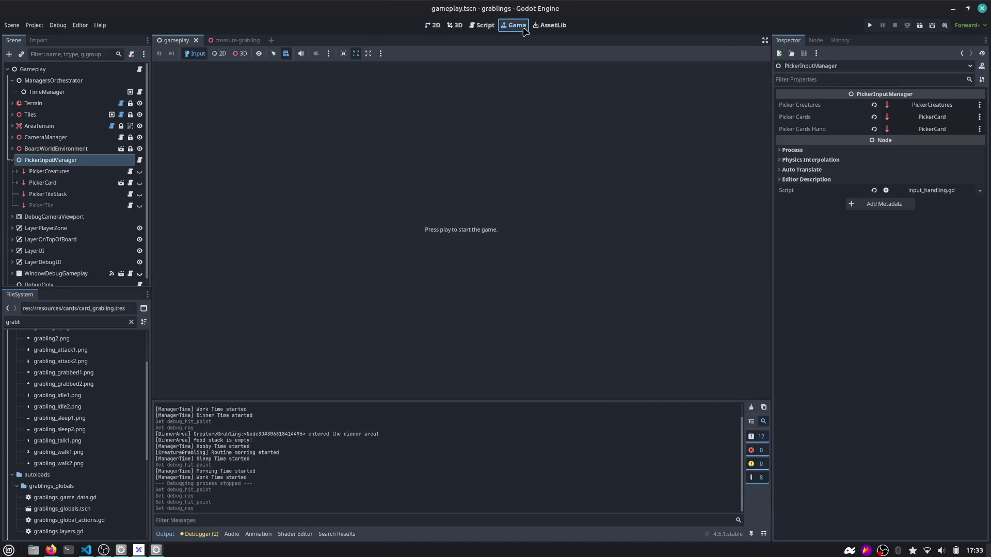
# Run the game and place the bush card and the grabling card on board tiles.
pyautogui.click(870, 25)
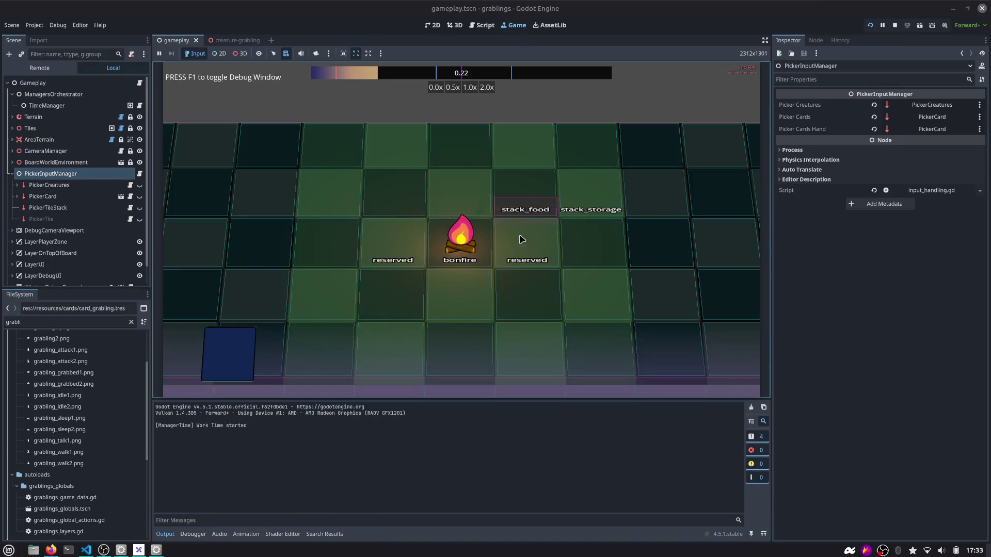
pyautogui.moveTo(390, 345)
pyautogui.mouseDown()
pyautogui.moveTo(394, 265)
pyautogui.moveTo(364, 264)
pyautogui.mouseUp()
pyautogui.moveTo(421, 347); pyautogui.dragTo(444, 279)
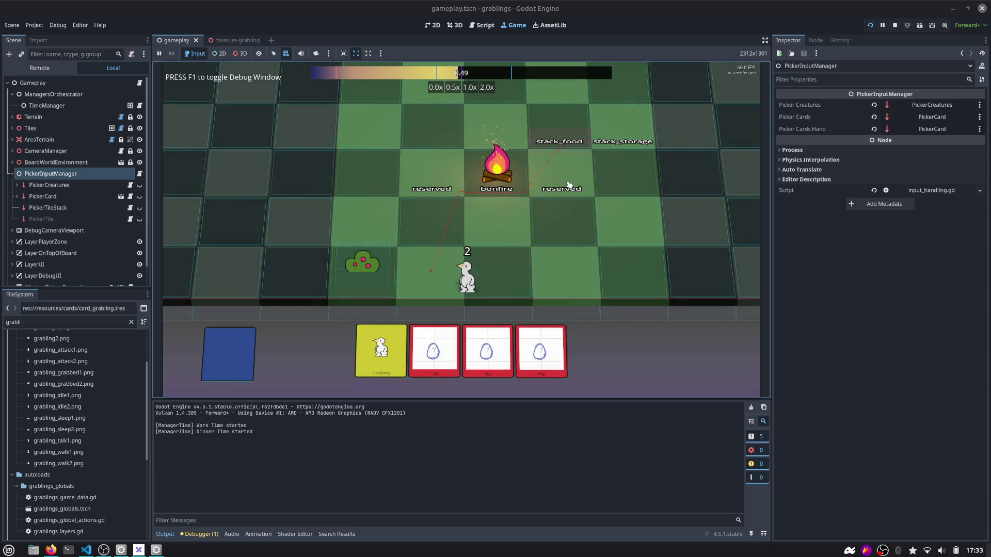
# Force morning time, carry the grabling onto the bush tile, then stop the game.
pyautogui.press('1')
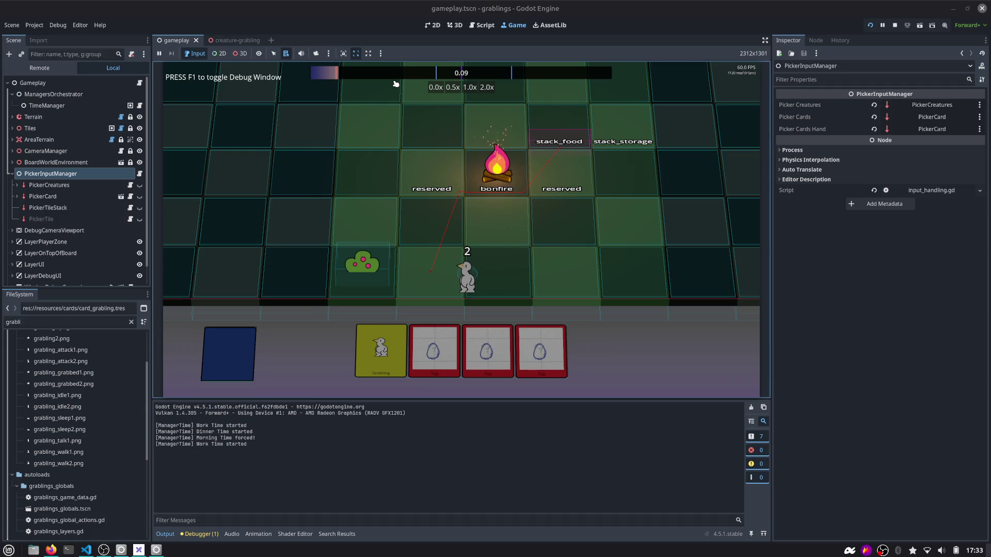
pyautogui.press('a')
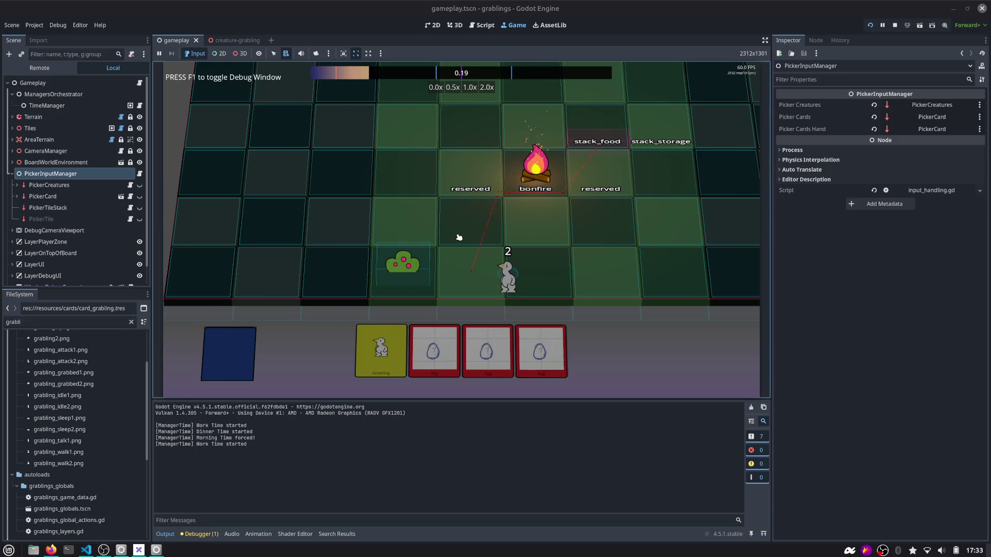
pyautogui.click(334, 72)
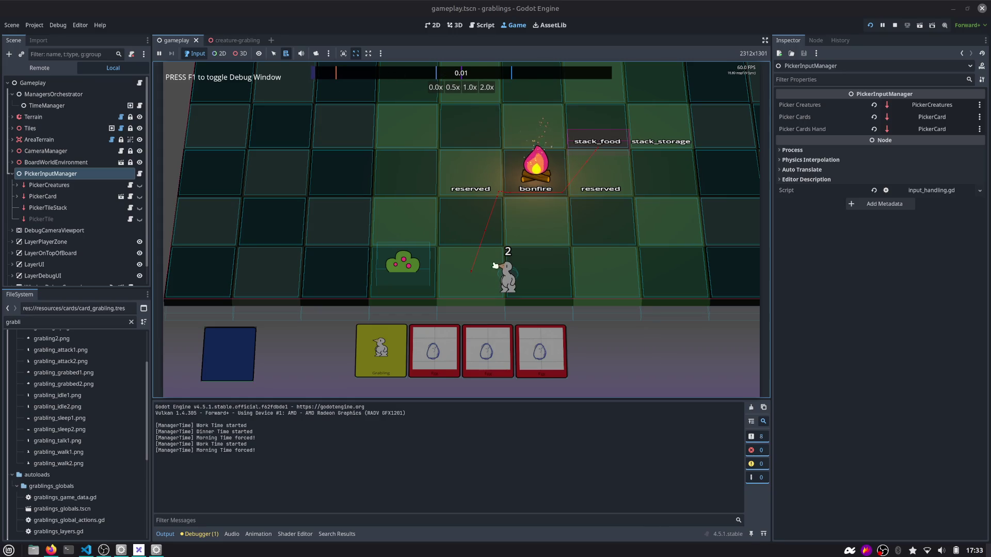
pyautogui.moveTo(495, 265); pyautogui.dragTo(409, 267)
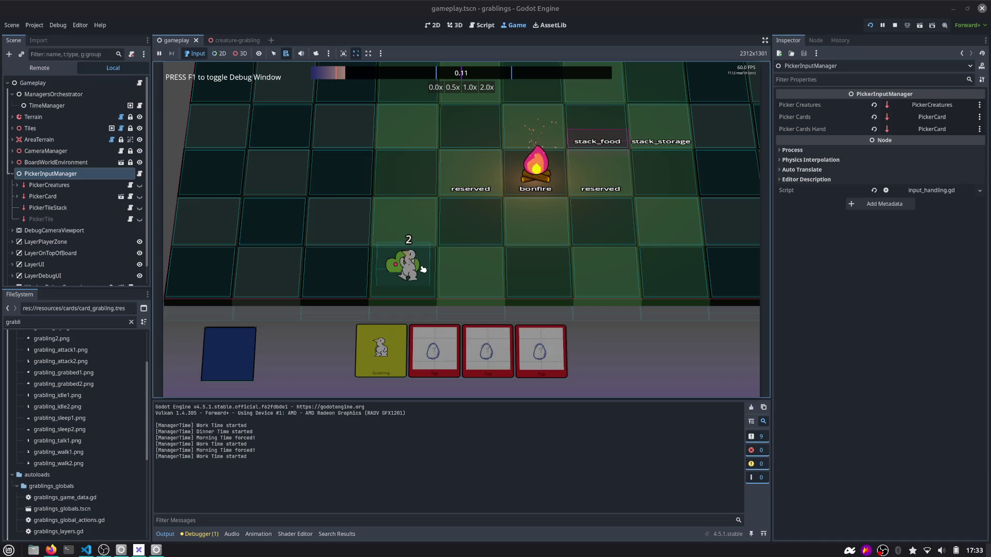
pyautogui.click(897, 28)
pyautogui.click(488, 26)
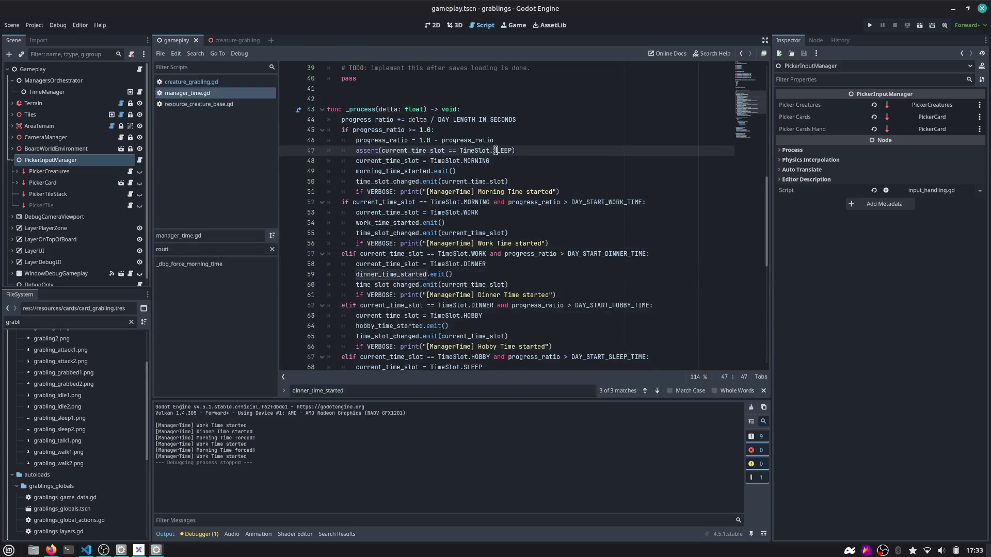
# Collapse the PickerInputManager children and open creature_grabling.gd.
pyautogui.click(494, 129)
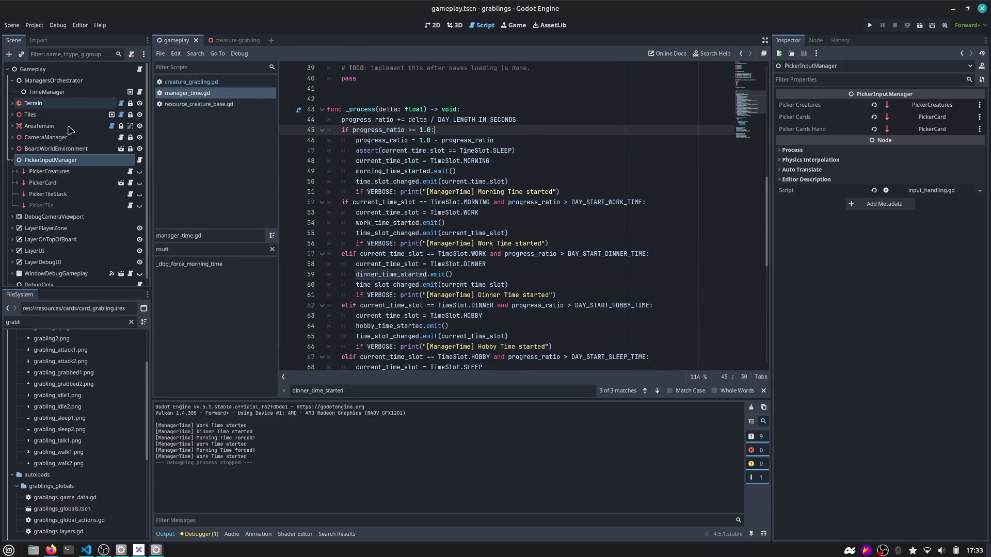
pyautogui.click(11, 160)
pyautogui.click(253, 167)
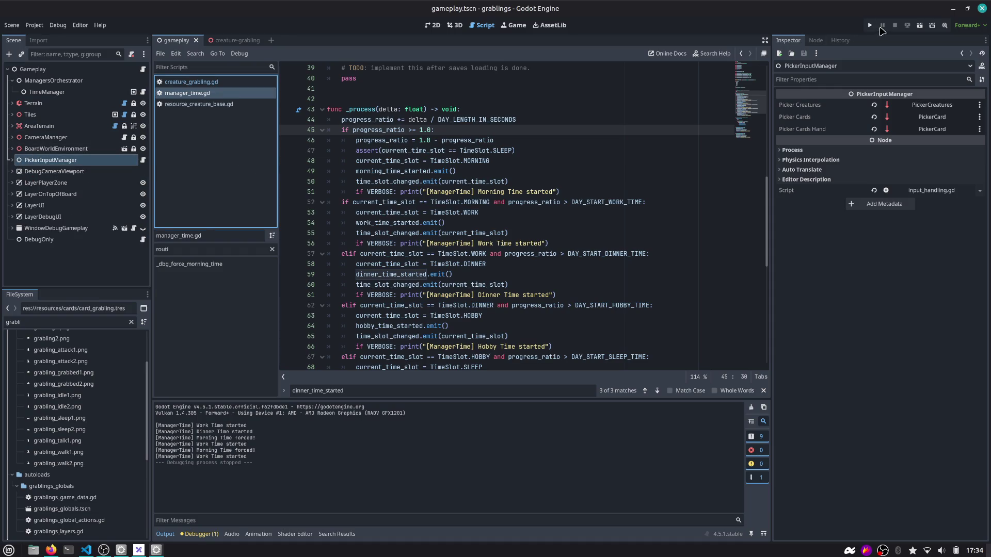
pyautogui.click(228, 82)
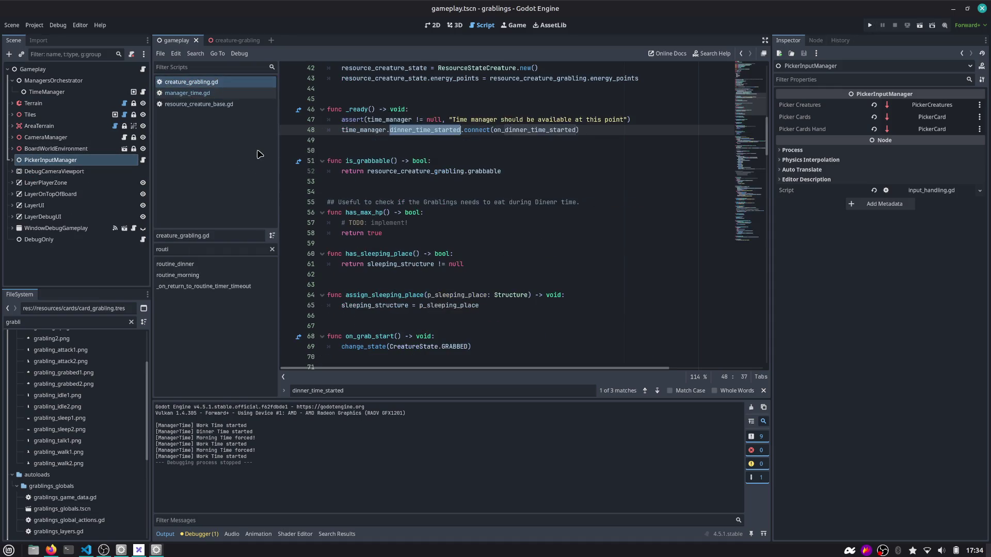
pyautogui.click(390, 140)
# Dismiss an in-script search, then open project-wide Find in Files for WORKING.
pyautogui.scroll(2, 595, 124)
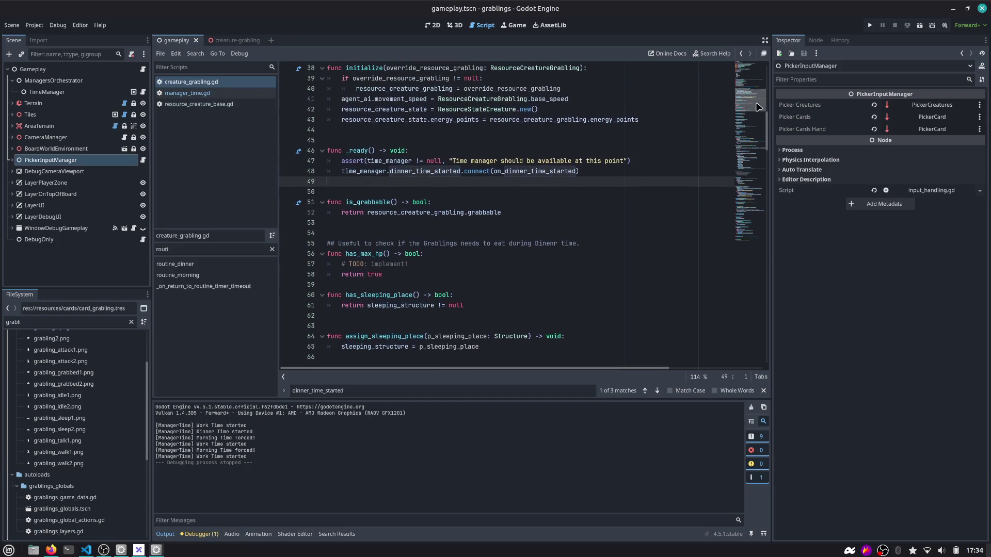
pyautogui.click(622, 126)
pyautogui.hotkey('ctrl', 'f')
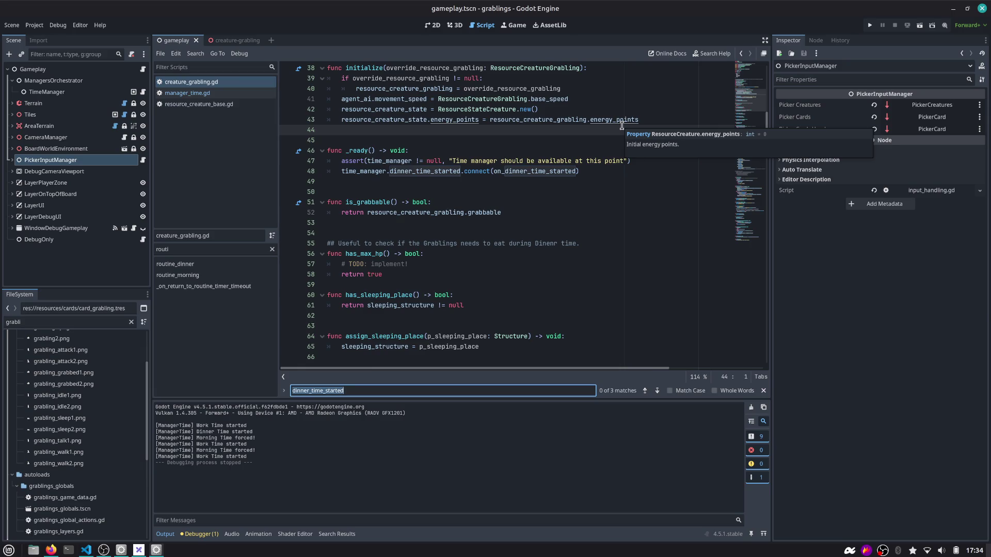
pyautogui.write('aass')
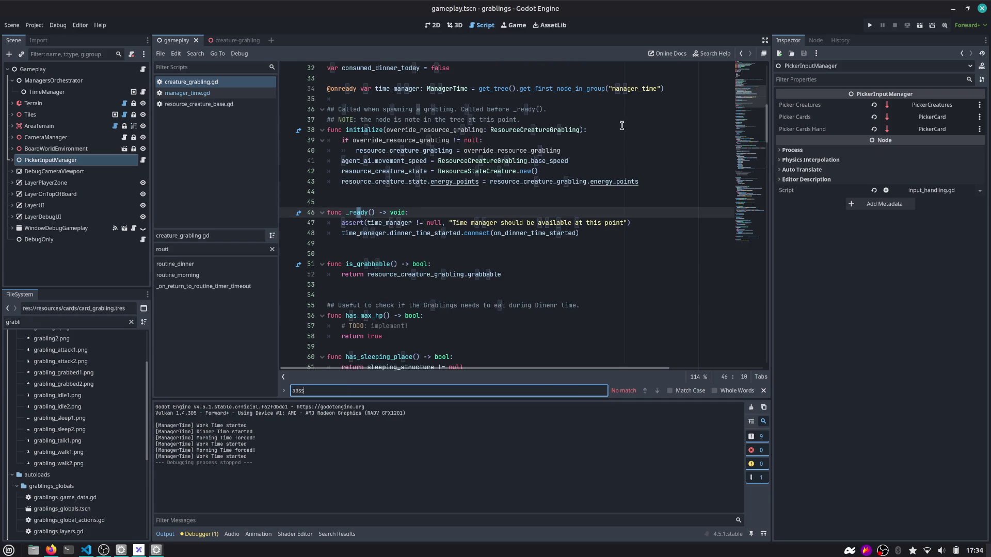
pyautogui.press('Escape')
pyautogui.scroll(10, 377, 229)
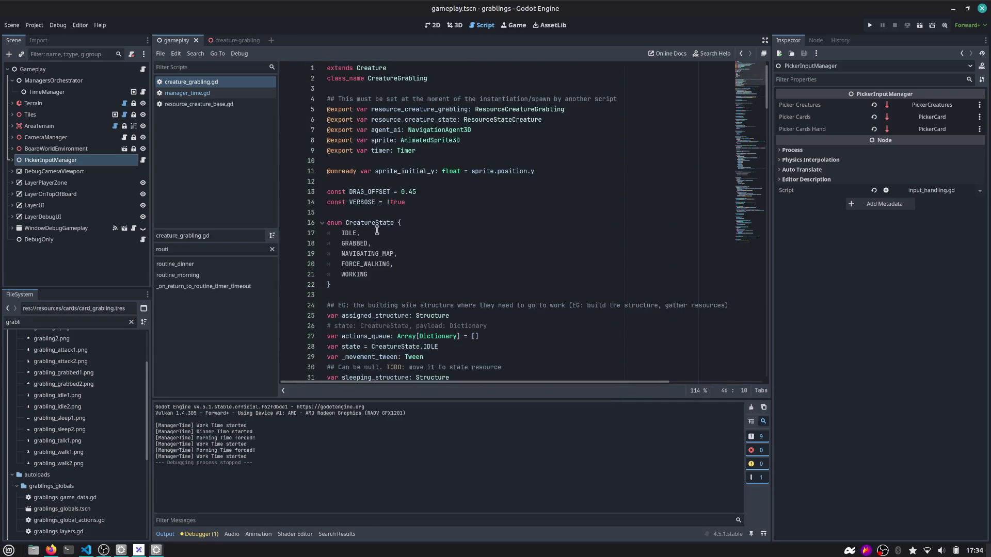
pyautogui.hotkey('ctrl', 'shift', 'f')
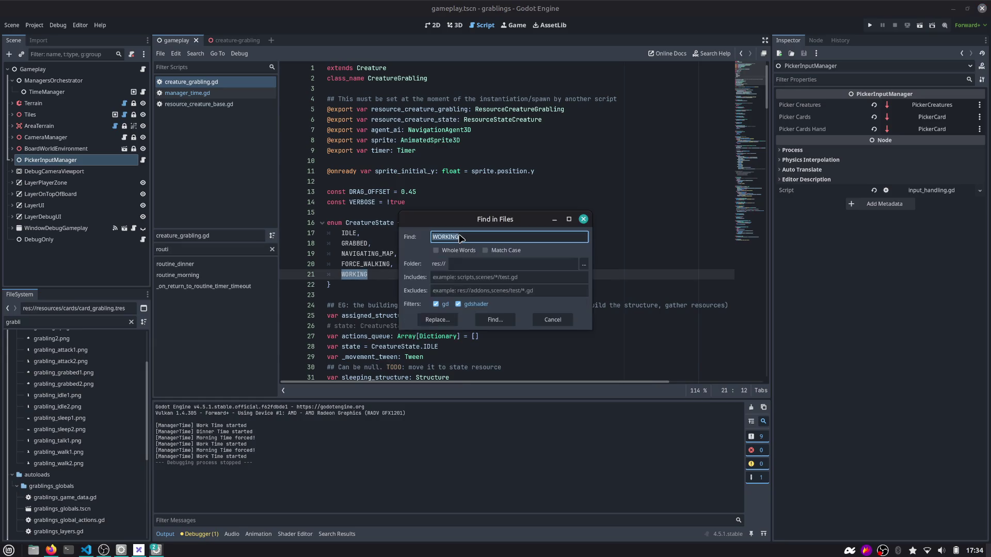
# Run the WORKING search, listing 10 matches across 3 files.
pyautogui.press('Return')
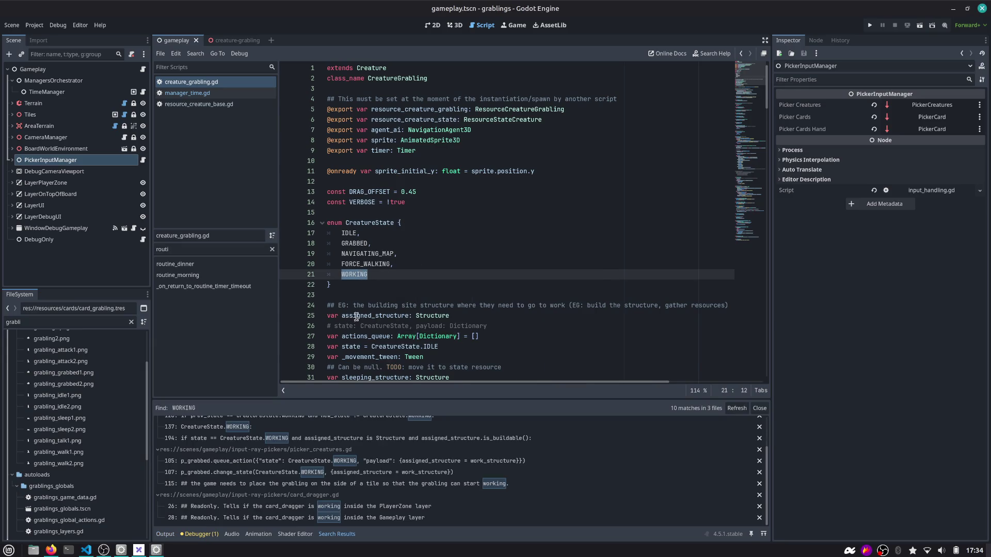
pyautogui.scroll(-7, 361, 309)
pyautogui.scroll(-4, 372, 238)
pyautogui.click(375, 255)
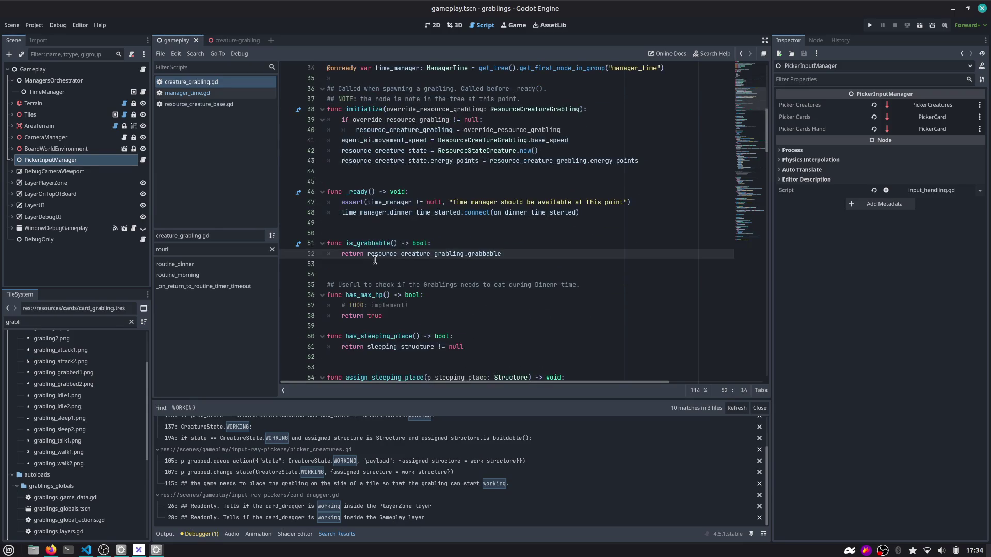
pyautogui.scroll(-7, 375, 259)
pyautogui.click(382, 227)
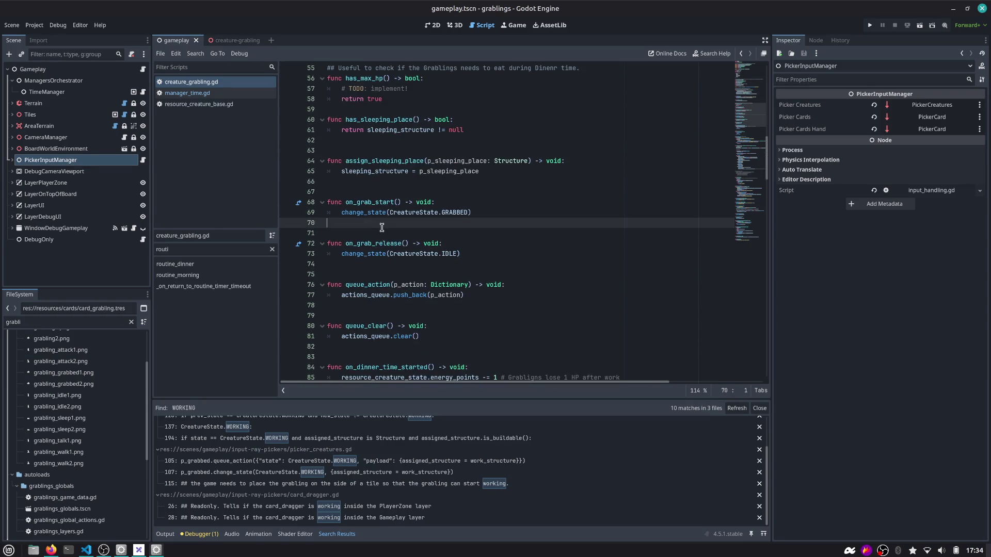
# Expand PickerInputManager and open the PickerCreatures node's picker_creatures.gd script.
pyautogui.click(12, 160)
pyautogui.click(64, 171)
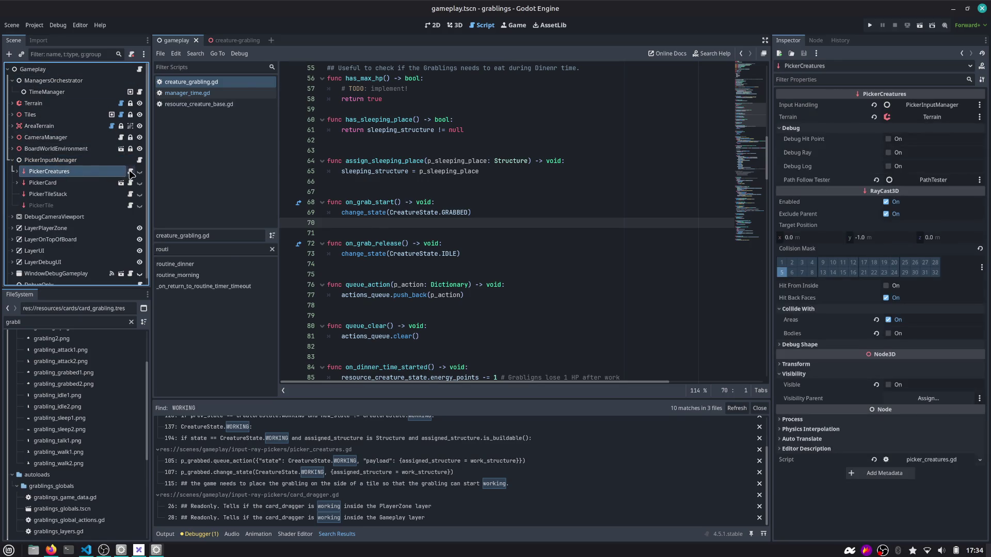
pyautogui.click(130, 172)
pyautogui.click(411, 171)
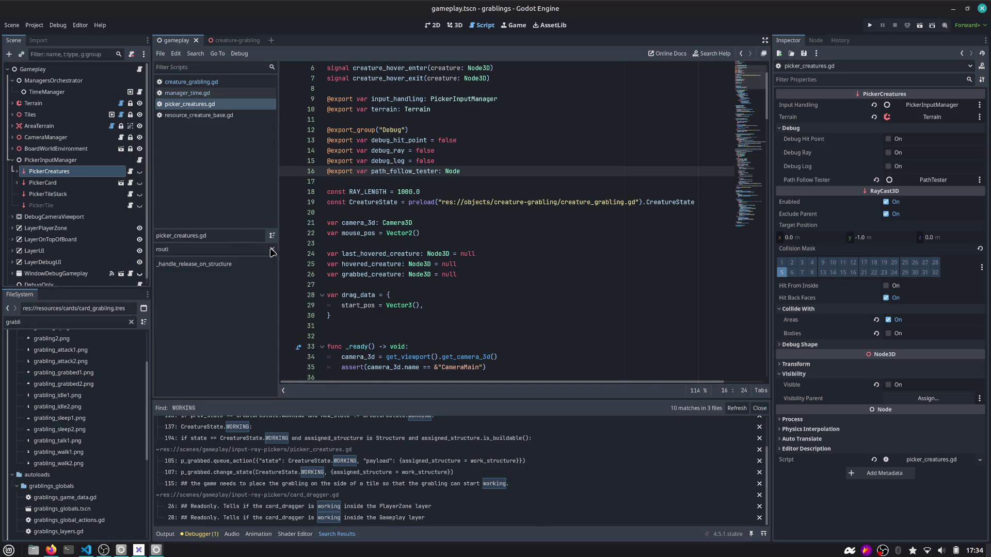
# Clear the method filter and jump to the _handle_release_on_structure function.
pyautogui.click(272, 249)
pyautogui.write('grab')
pyautogui.hotkey('ctrl', 'a')
pyautogui.press('BackSpace')
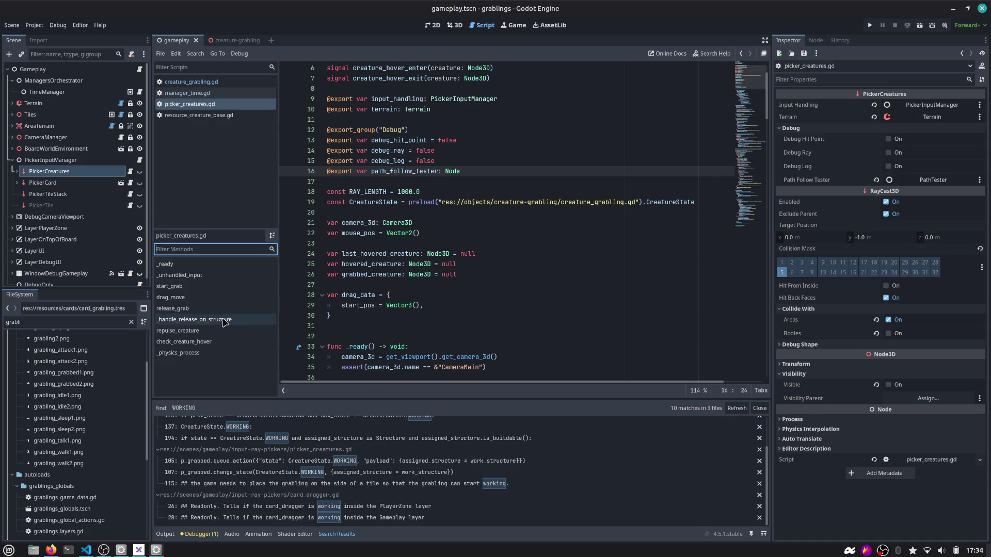
pyautogui.click(252, 322)
# Select WORKING on line 107, then the worker assignment block on lines 102–108.
pyautogui.doubleClick(415, 224)
pyautogui.scroll(-3, 420, 227)
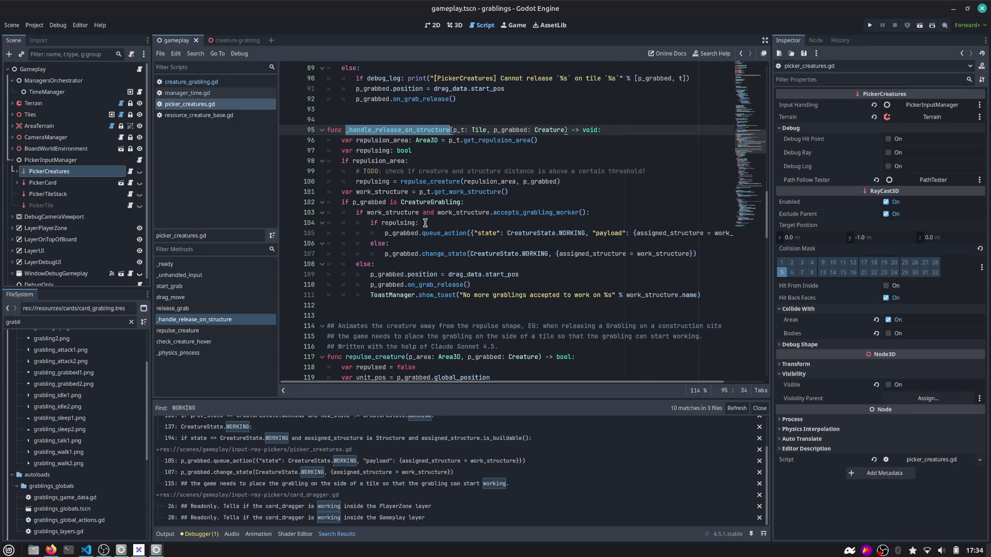
pyautogui.click(466, 255)
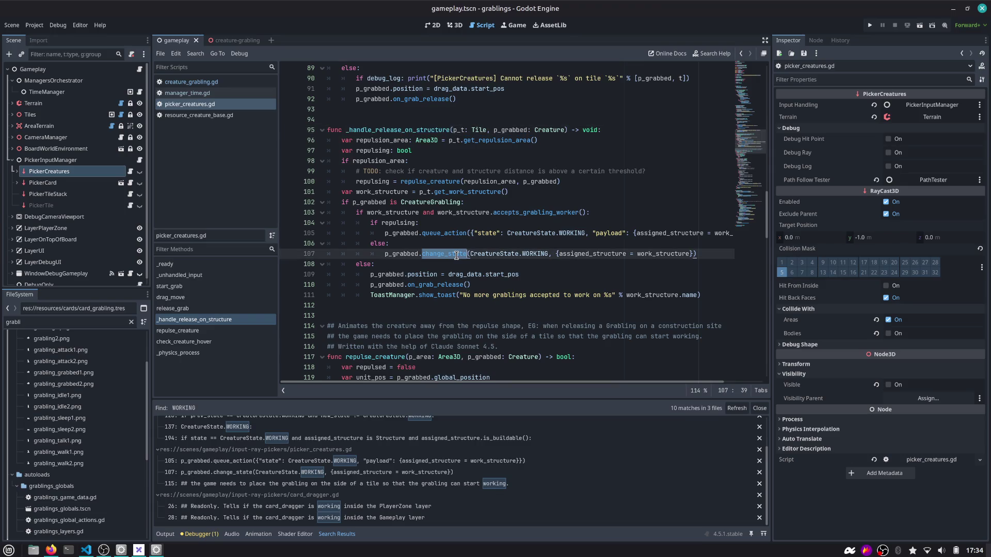
pyautogui.doubleClick(536, 254)
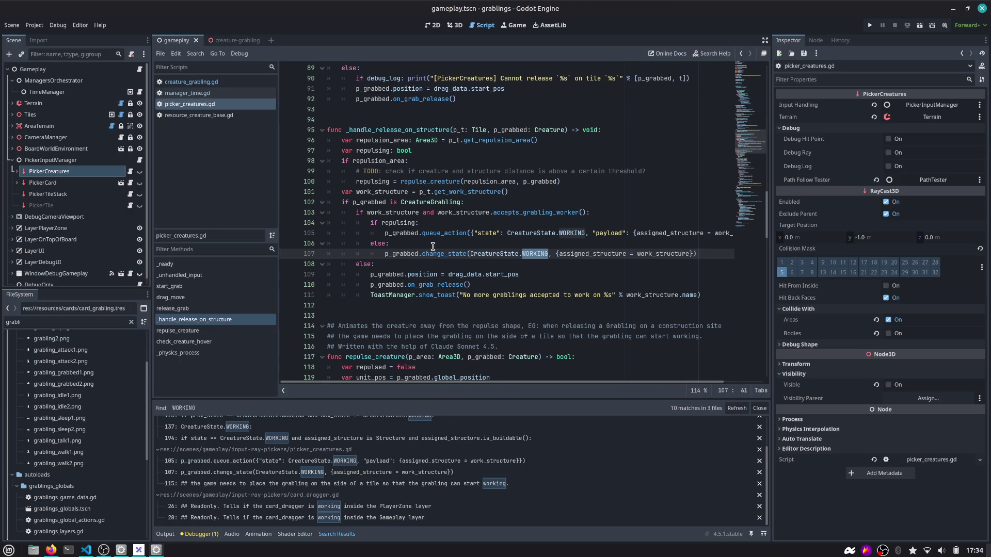
pyautogui.moveTo(407, 264)
pyautogui.mouseDown()
pyautogui.moveTo(362, 219)
pyautogui.moveTo(312, 202)
pyautogui.mouseUp()
pyautogui.scroll(20, 742, 147)
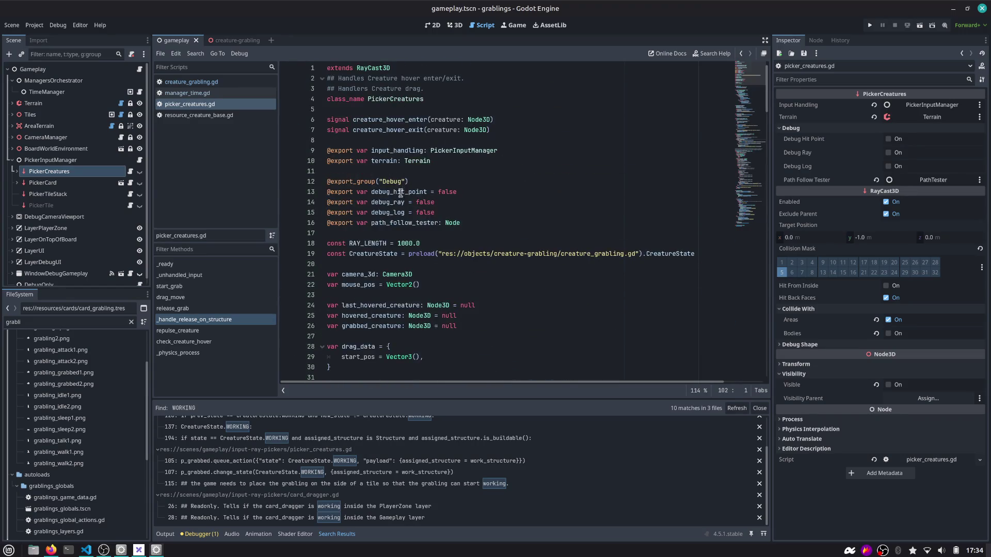
pyautogui.scroll(-5, 401, 192)
pyautogui.click(373, 218)
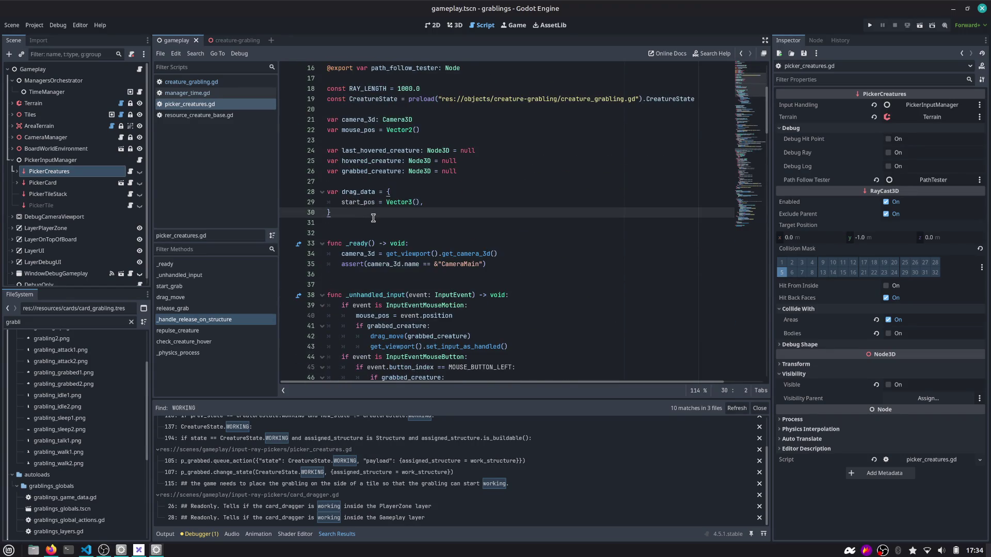
pyautogui.click(242, 82)
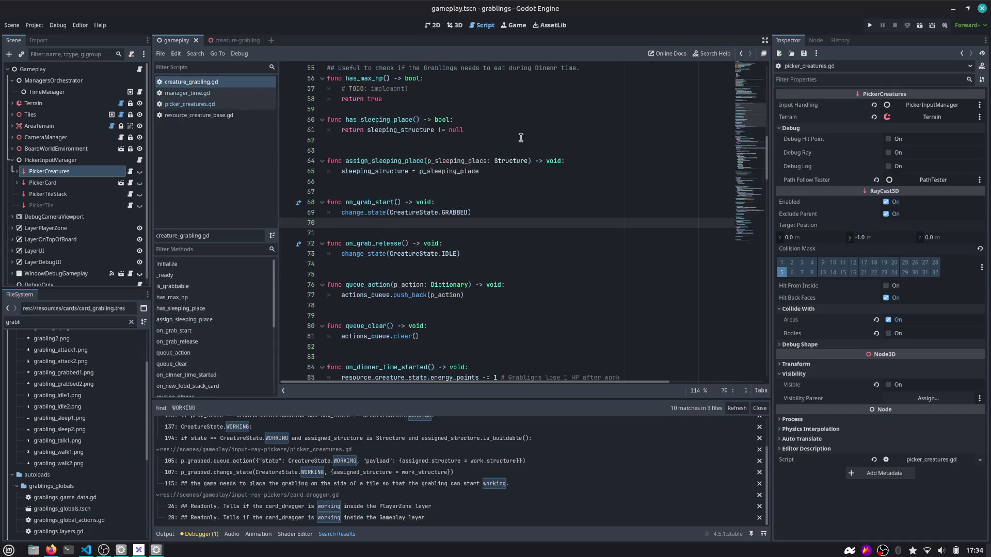
pyautogui.scroll(18, 751, 139)
pyautogui.scroll(-3, 398, 176)
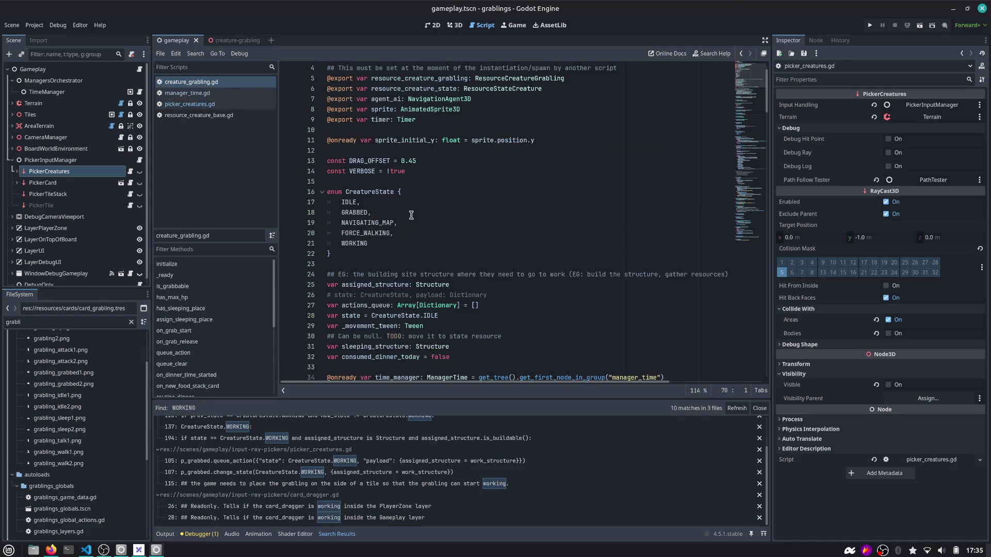
pyautogui.click(682, 315)
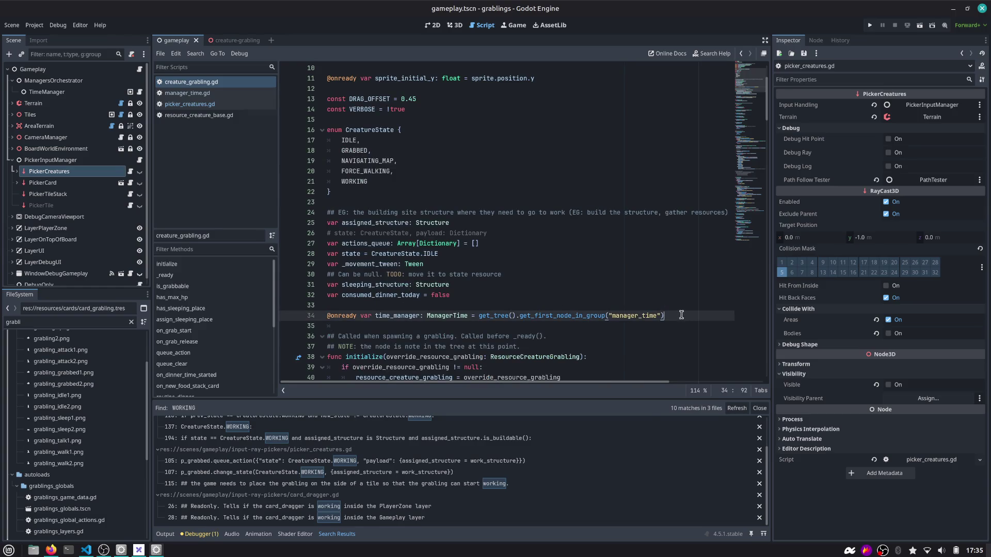
pyautogui.hotkey('shift', 'Home')
pyautogui.hotkey('ctrl', 'c')
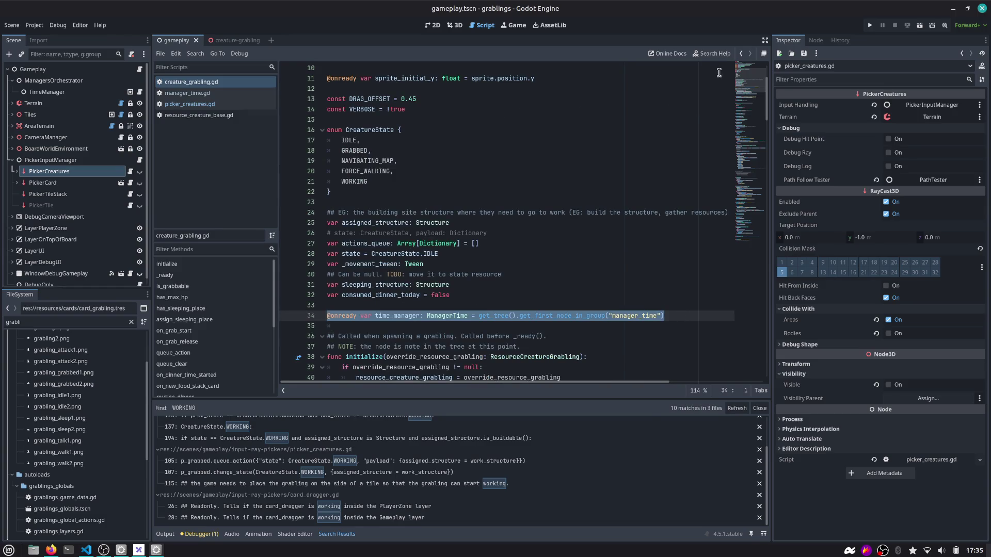
# Close manager_time.gd and paste the time_manager line into picker_creatures.gd at line 21.
pyautogui.click(742, 53)
pyautogui.scroll(9, 401, 182)
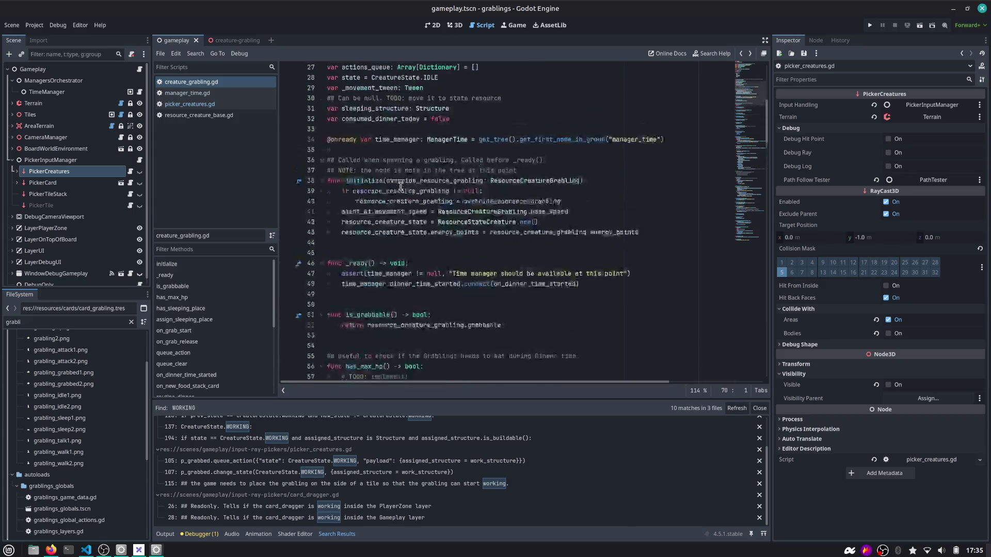
pyautogui.click(203, 95)
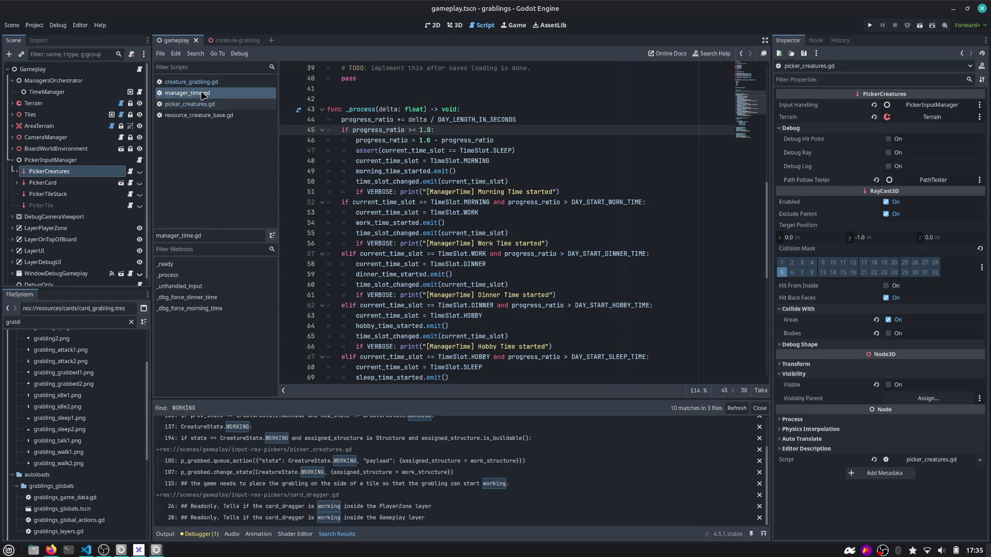
pyautogui.middleClick(202, 95)
pyautogui.click(368, 180)
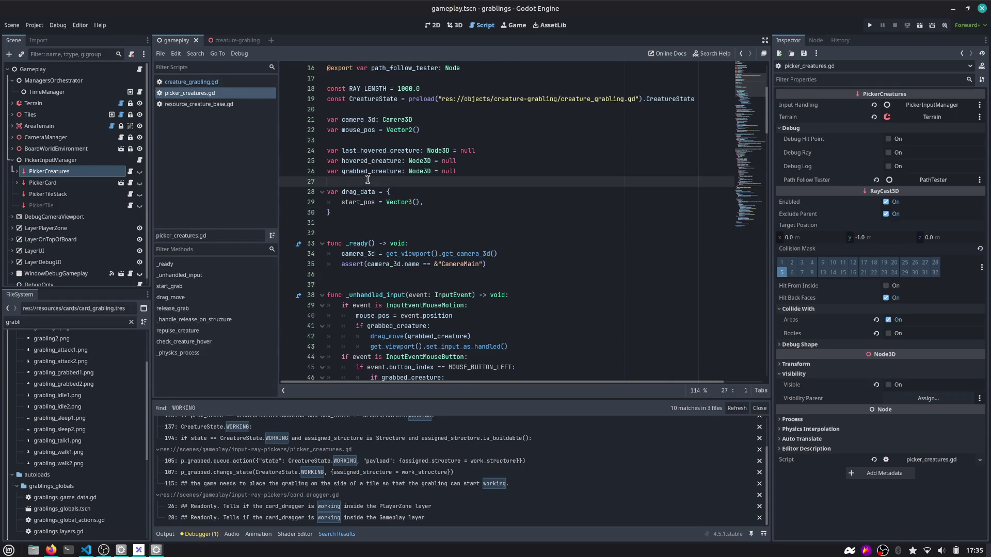
pyautogui.click(364, 109)
pyautogui.hotkey('ctrl', 'v')
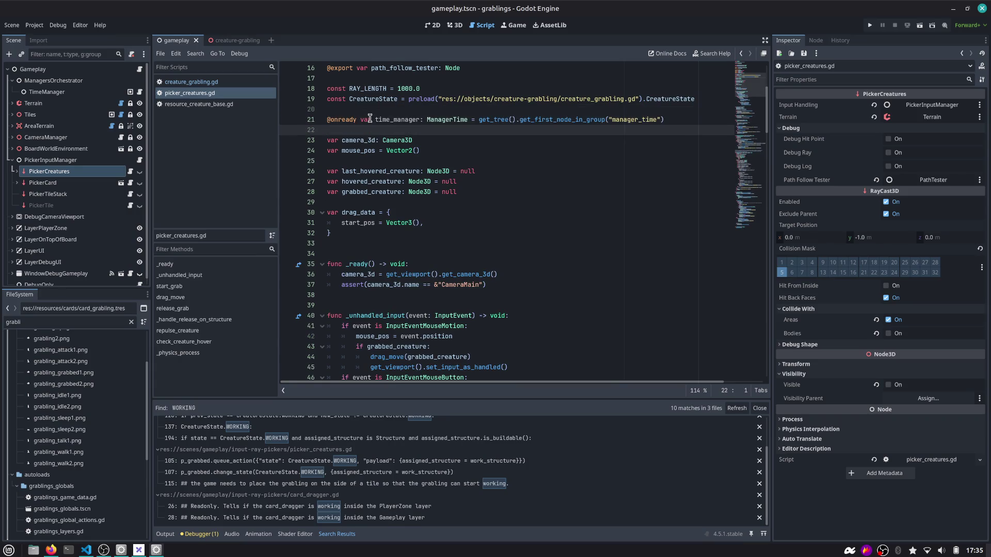